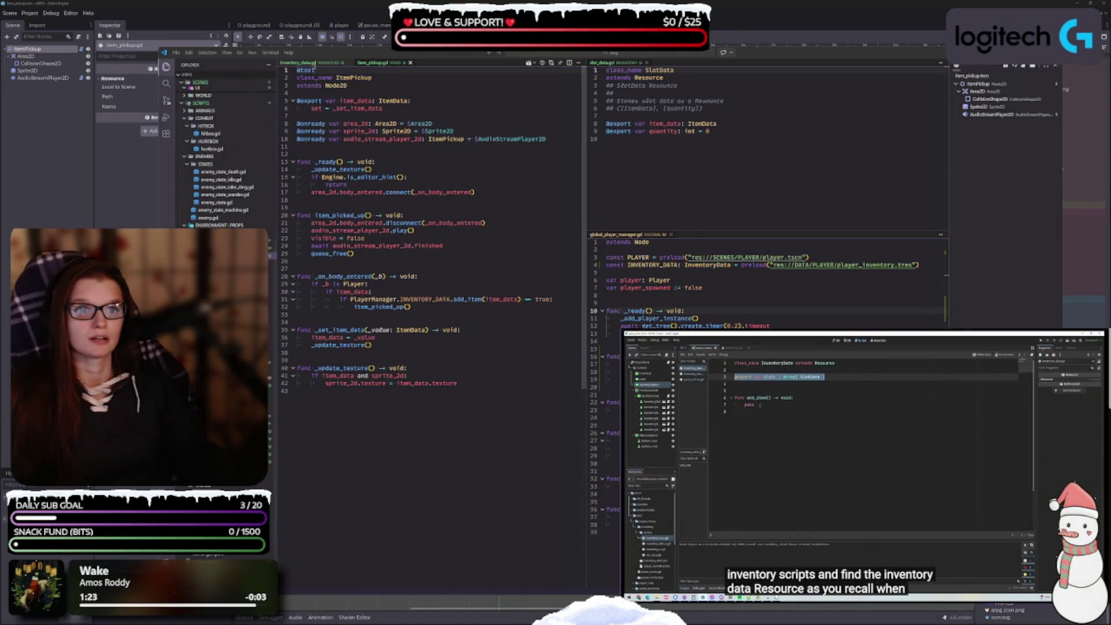
Show the inventory_data.gd script and seek the paused tutorial video to the add_item slot-filling code.
{"action": "left_click", "coordinate": [301, 63]}
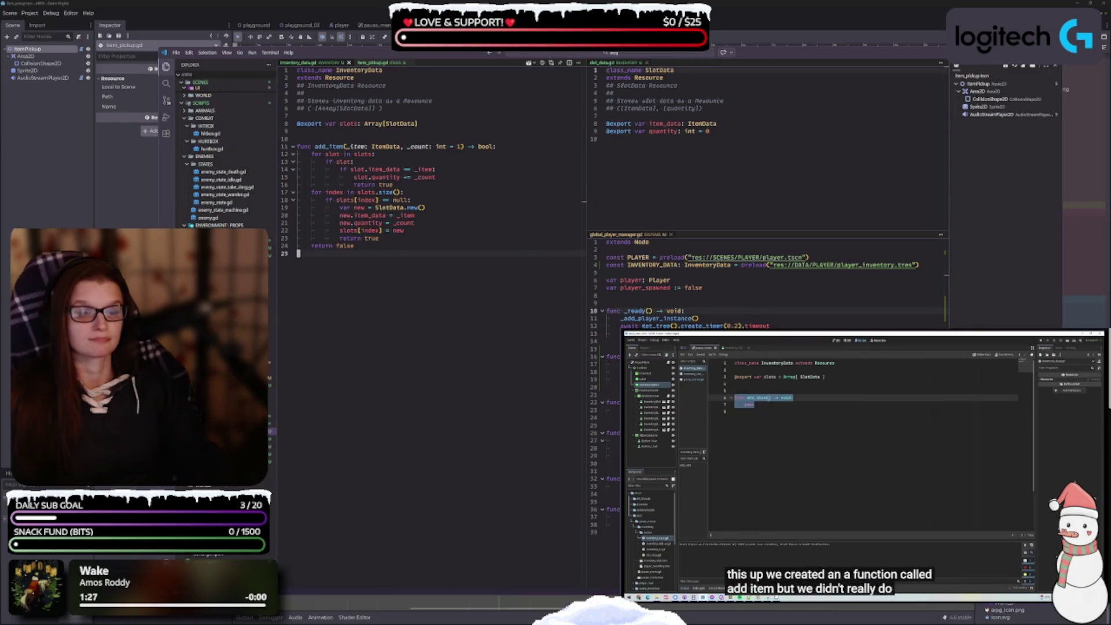
{"action": "mouse_move", "coordinate": [1034, 443]}
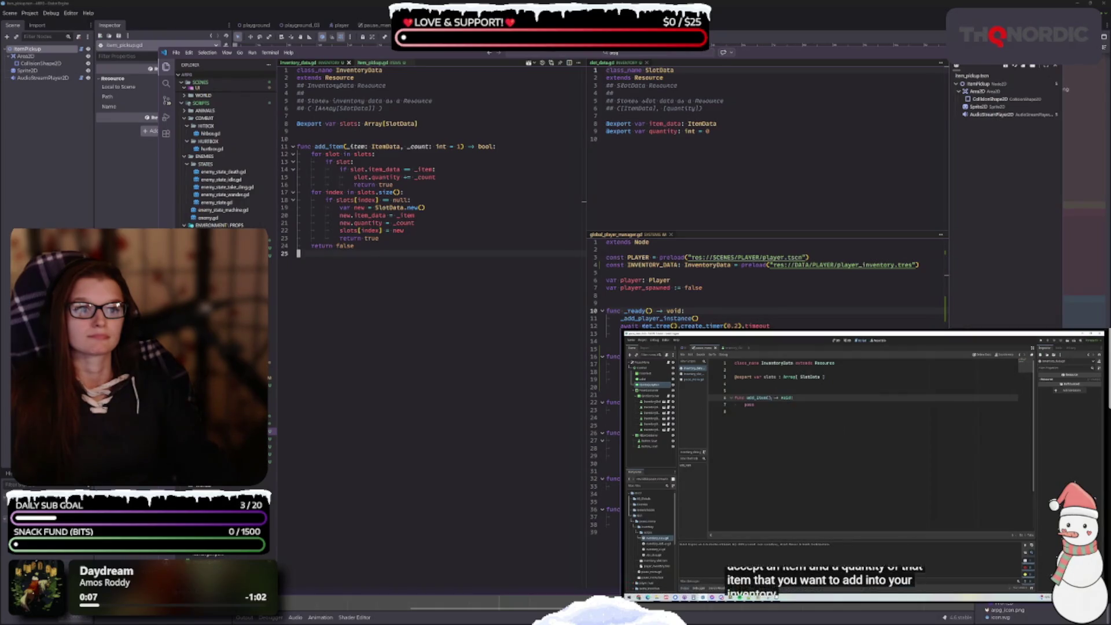
{"action": "left_click", "coordinate": [844, 452]}
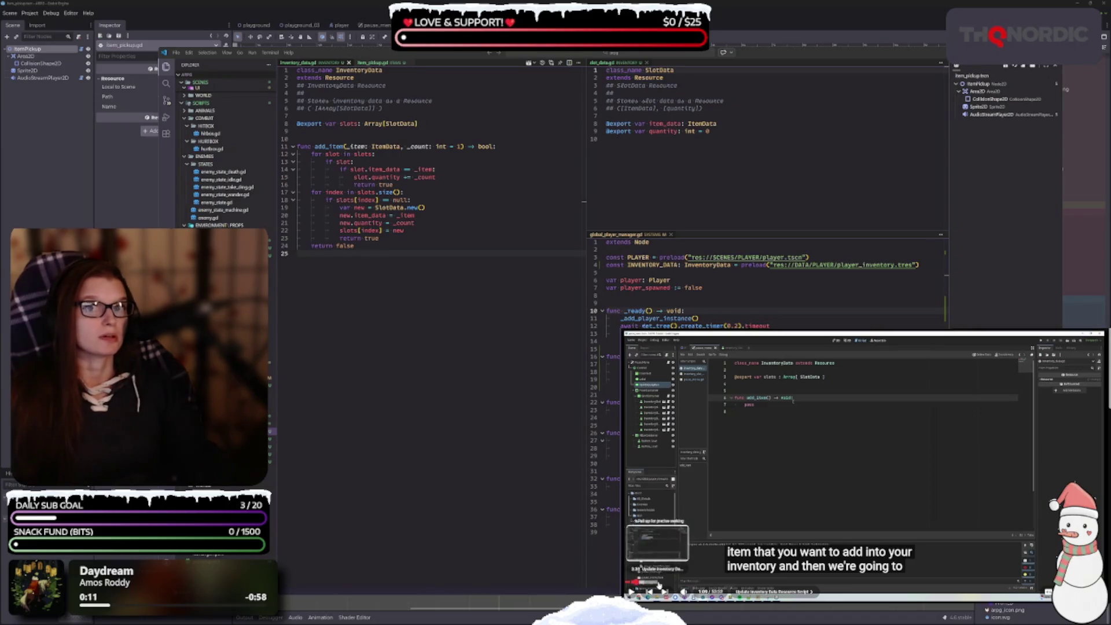
{"action": "left_click", "coordinate": [664, 585]}
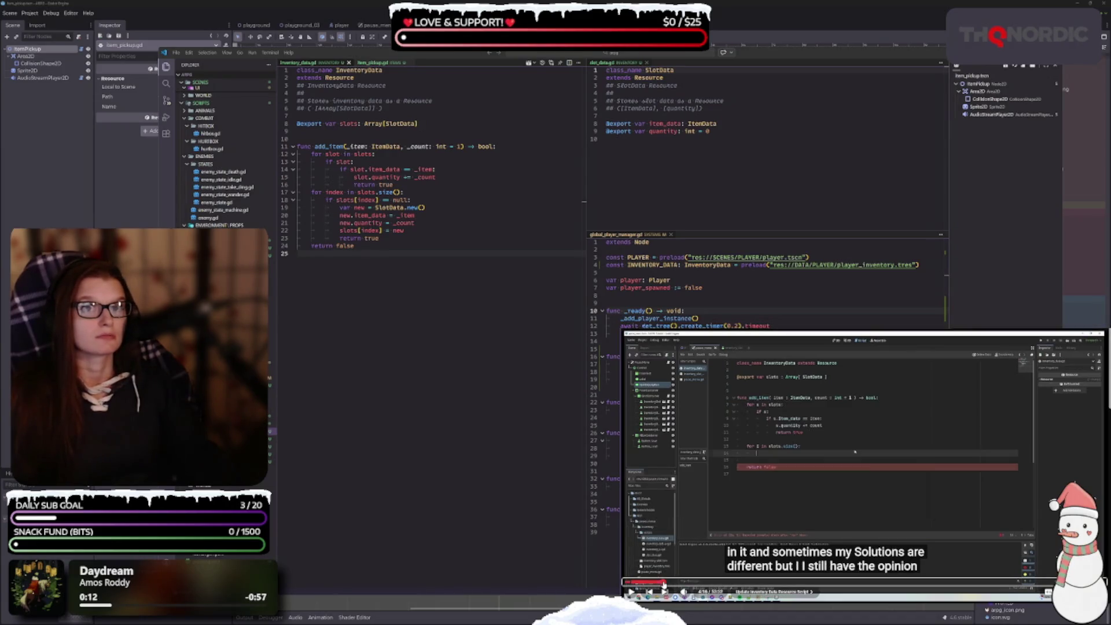
{"action": "left_click", "coordinate": [671, 584]}
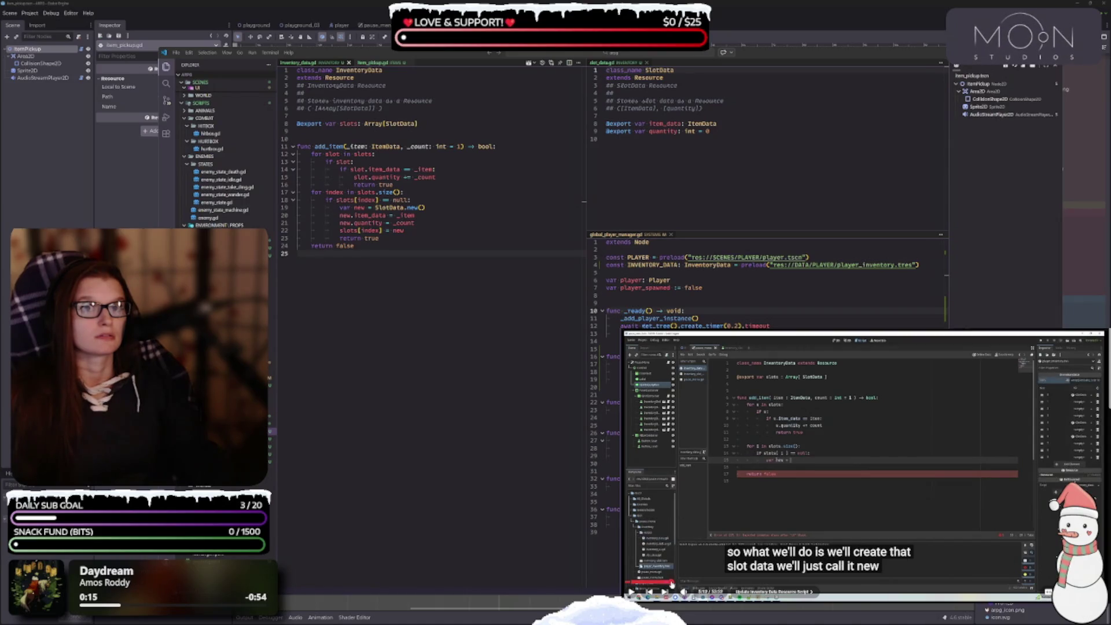
{"action": "left_click", "coordinate": [675, 586]}
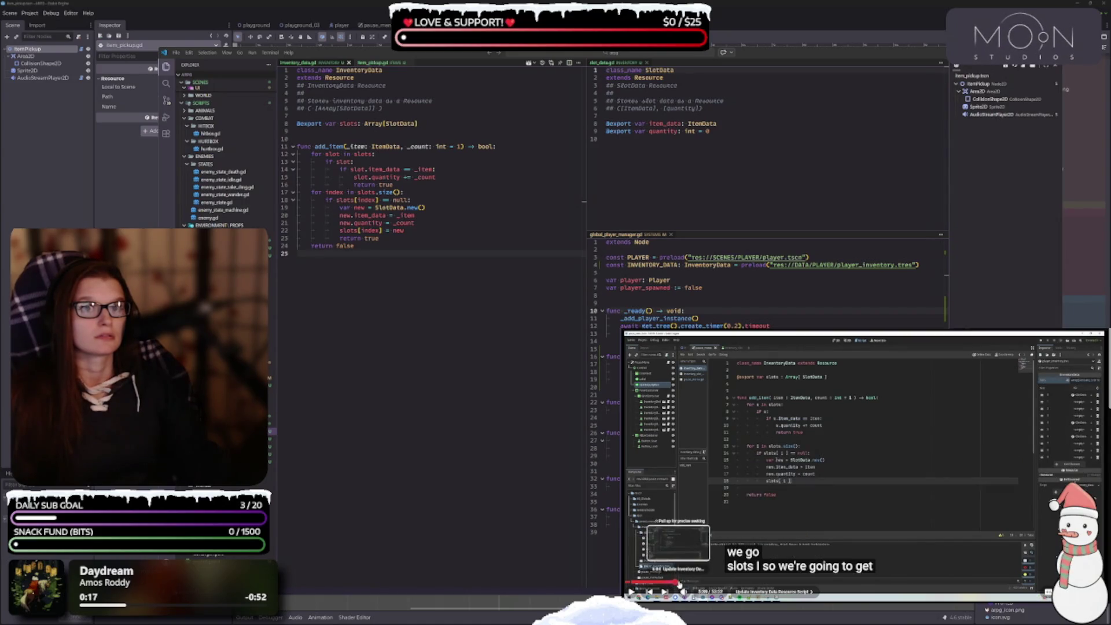
{"action": "left_click", "coordinate": [679, 585]}
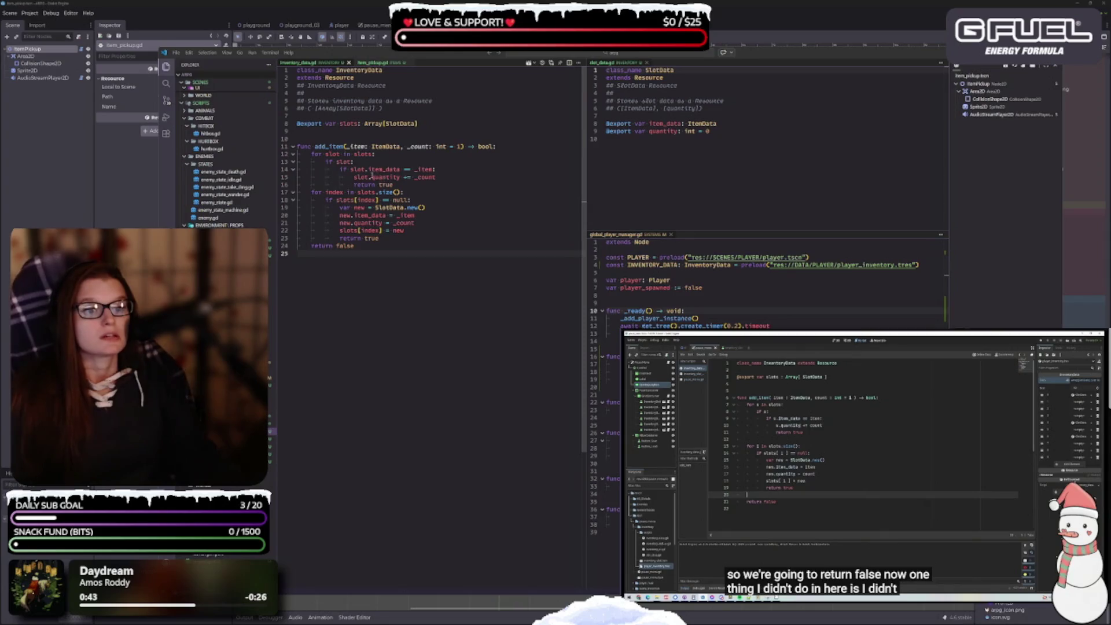
{"action": "mouse_move", "coordinate": [382, 178]}
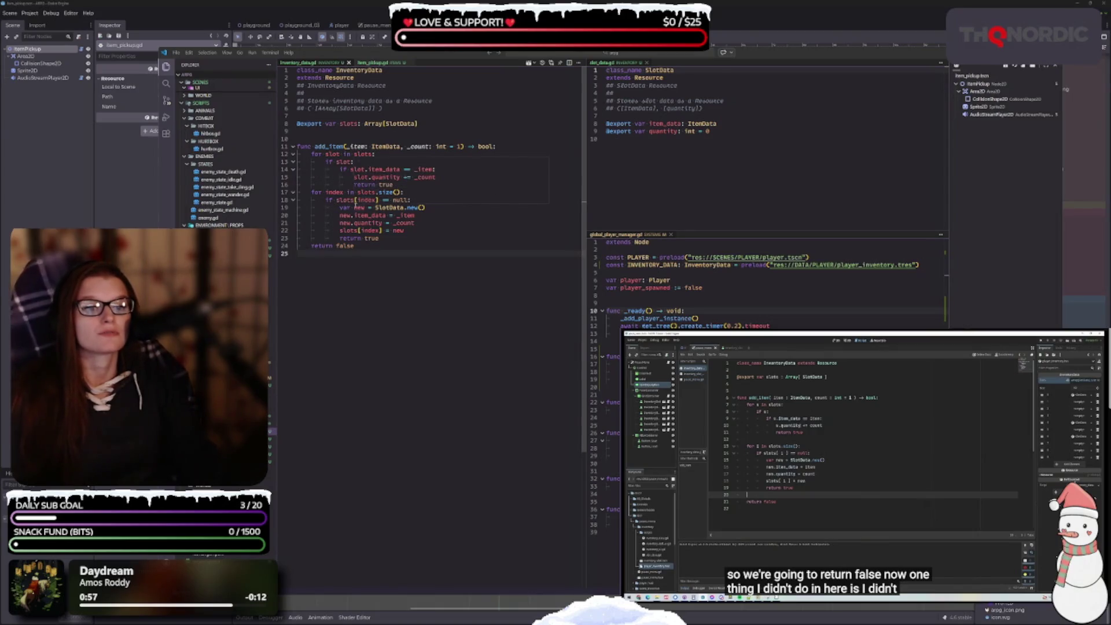
{"action": "mouse_move", "coordinate": [377, 209]}
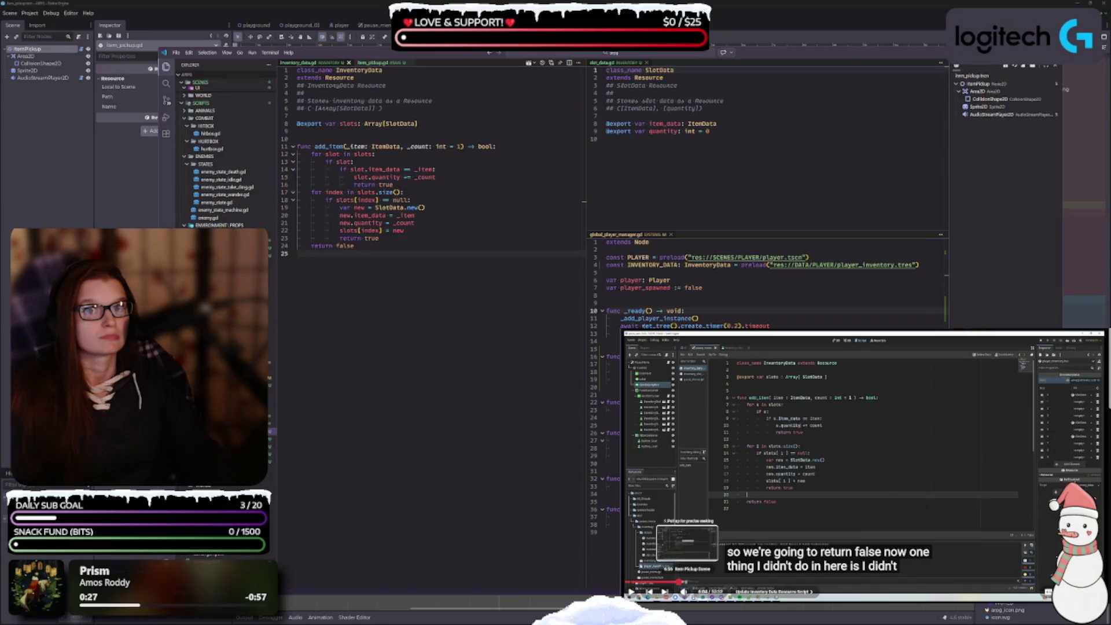
{"action": "left_click", "coordinate": [686, 581]}
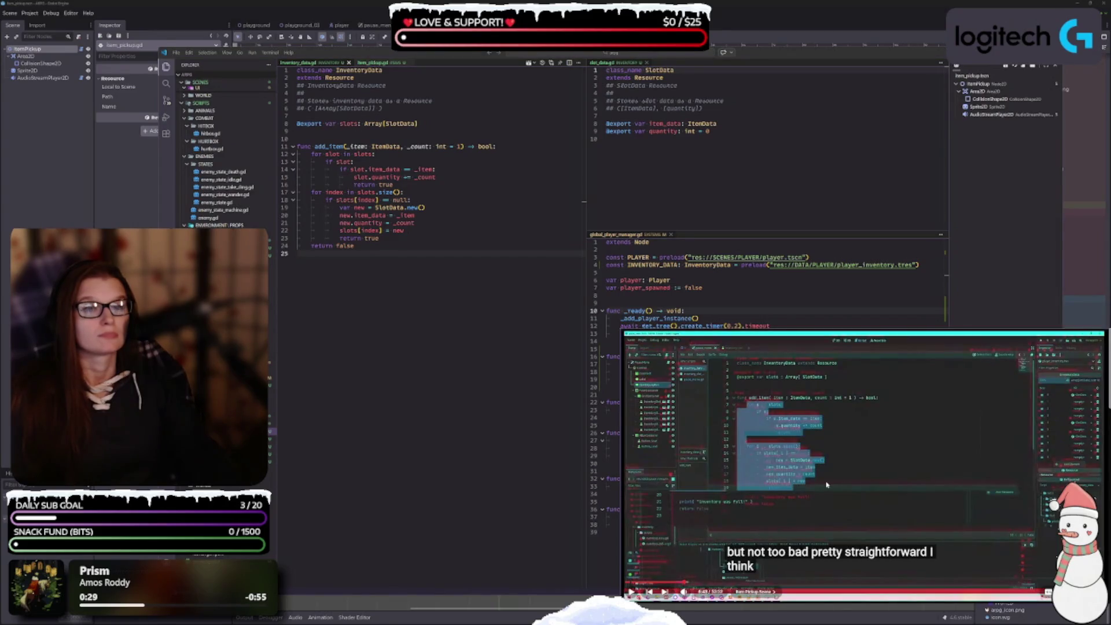
{"action": "left_click", "coordinate": [826, 485]}
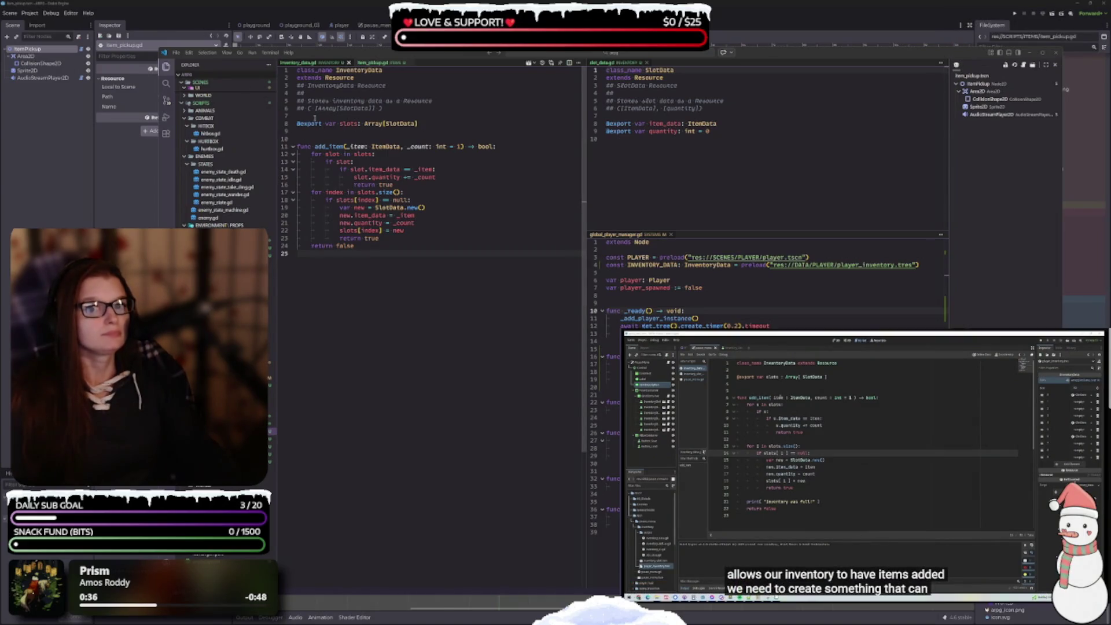
{"action": "left_click", "coordinate": [43, 77]}
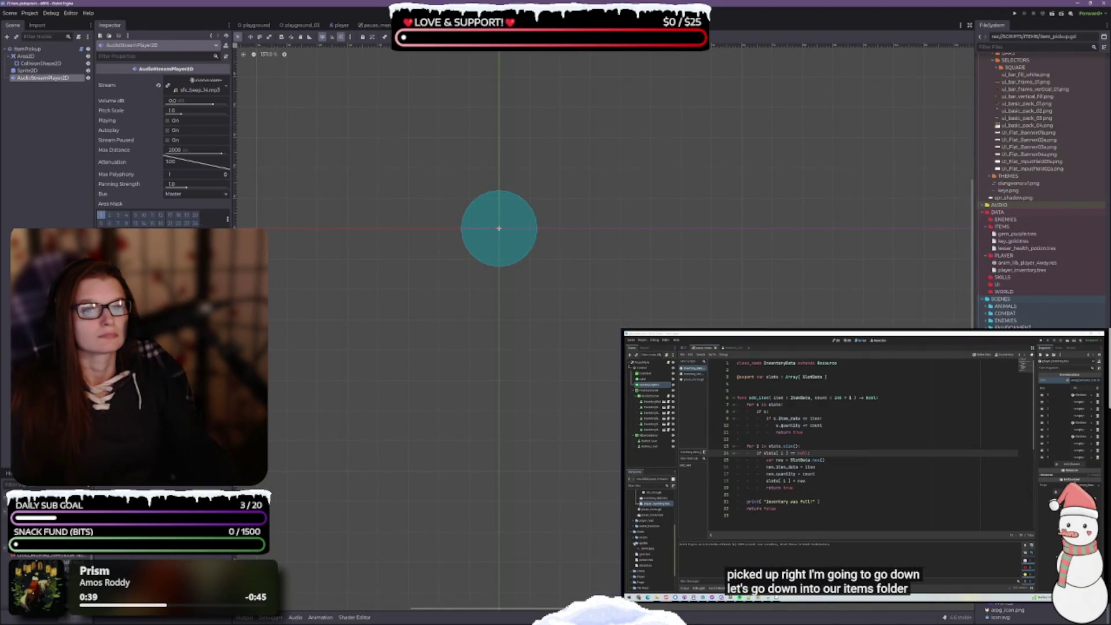
Place an ItemPickup instance in the playground scene with gem_purple.tres as its Item Data.
{"action": "key", "text": "space"}
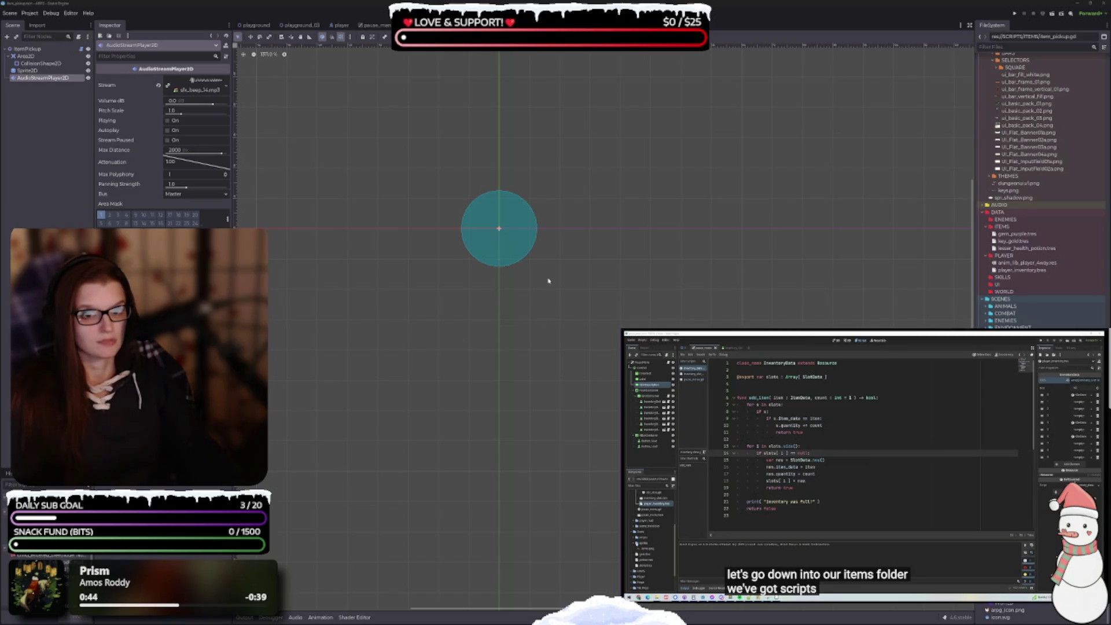
{"action": "left_click_drag", "start_coordinate": [548, 280], "coordinate": [544, 281]}
{"action": "left_click", "coordinate": [254, 25]}
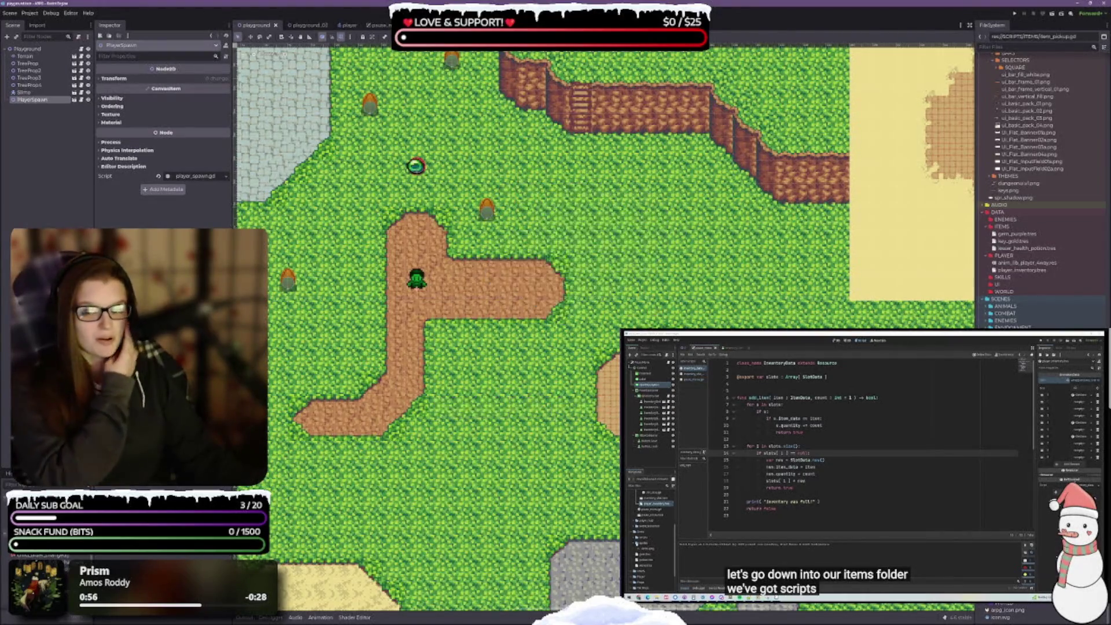
{"action": "mouse_move", "coordinate": [1023, 347]}
{"action": "left_mouse_down"}
{"action": "mouse_move", "coordinate": [810, 261]}
{"action": "mouse_move", "coordinate": [578, 254]}
{"action": "mouse_move", "coordinate": [557, 219]}
{"action": "left_mouse_up"}
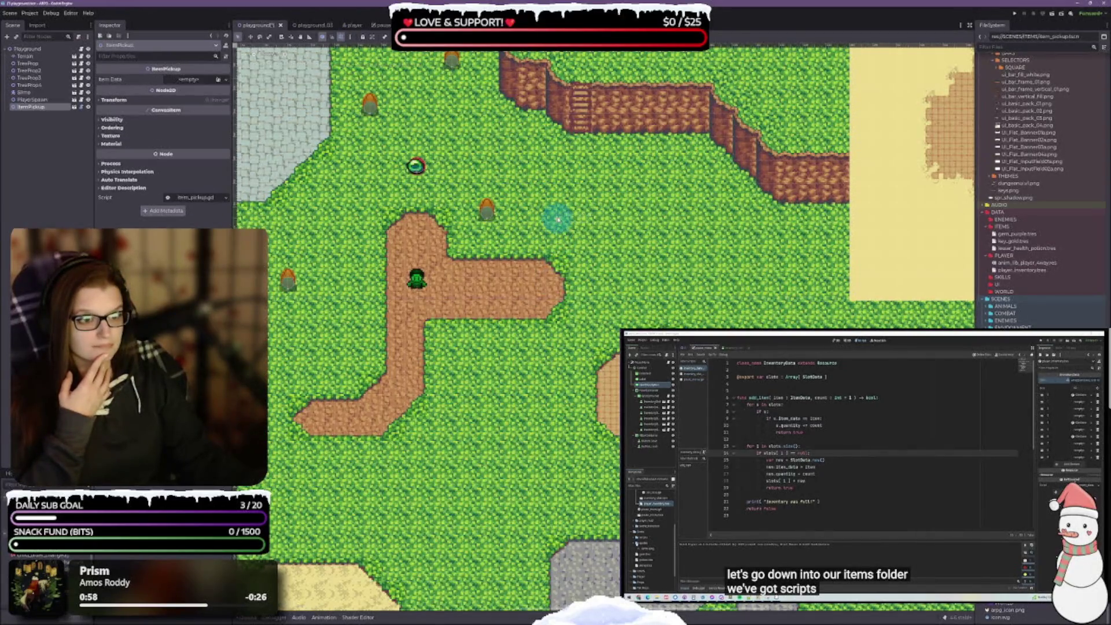
{"action": "left_click", "coordinate": [216, 81]}
{"action": "double_click", "coordinate": [499, 261]}
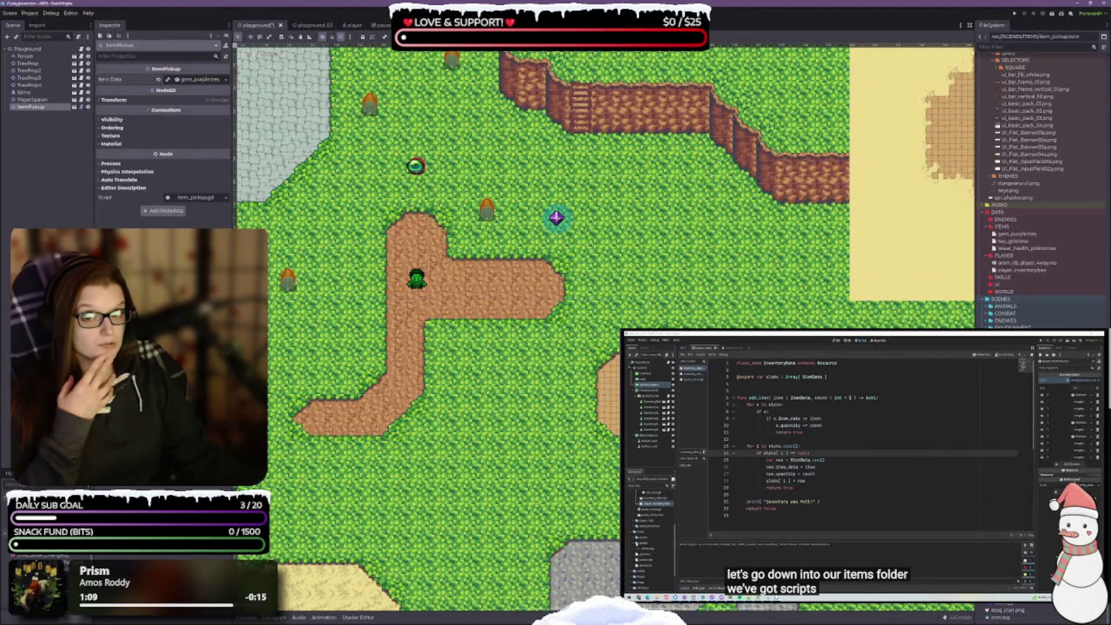
Run the project and open the item_pickup.gd error from the Debugger's error list.
{"action": "left_click", "coordinate": [1051, 15]}
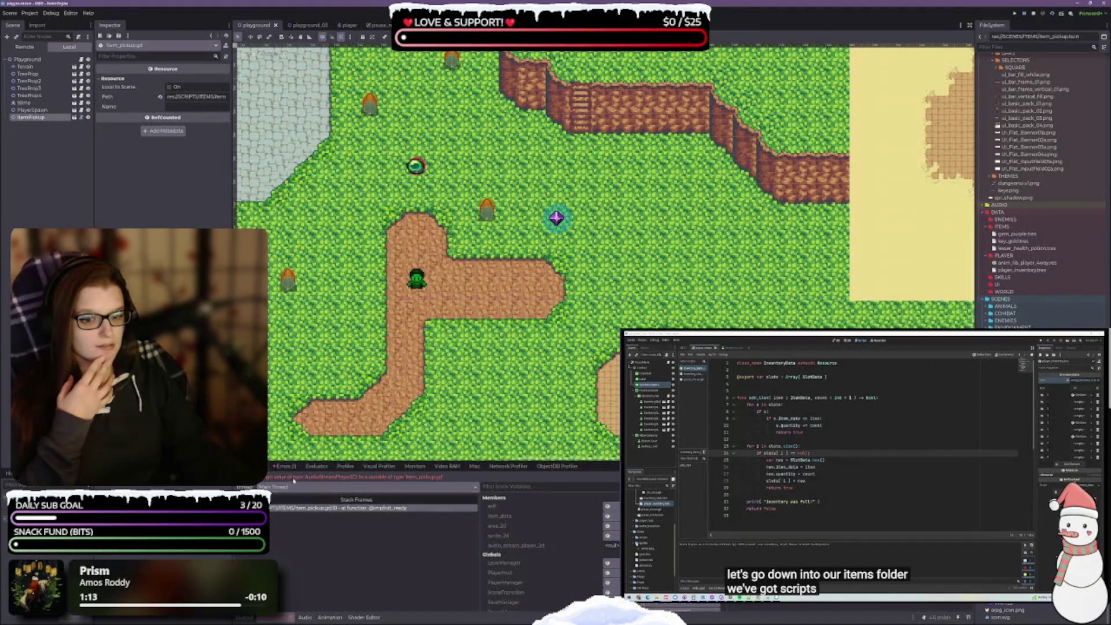
{"action": "left_click", "coordinate": [292, 466]}
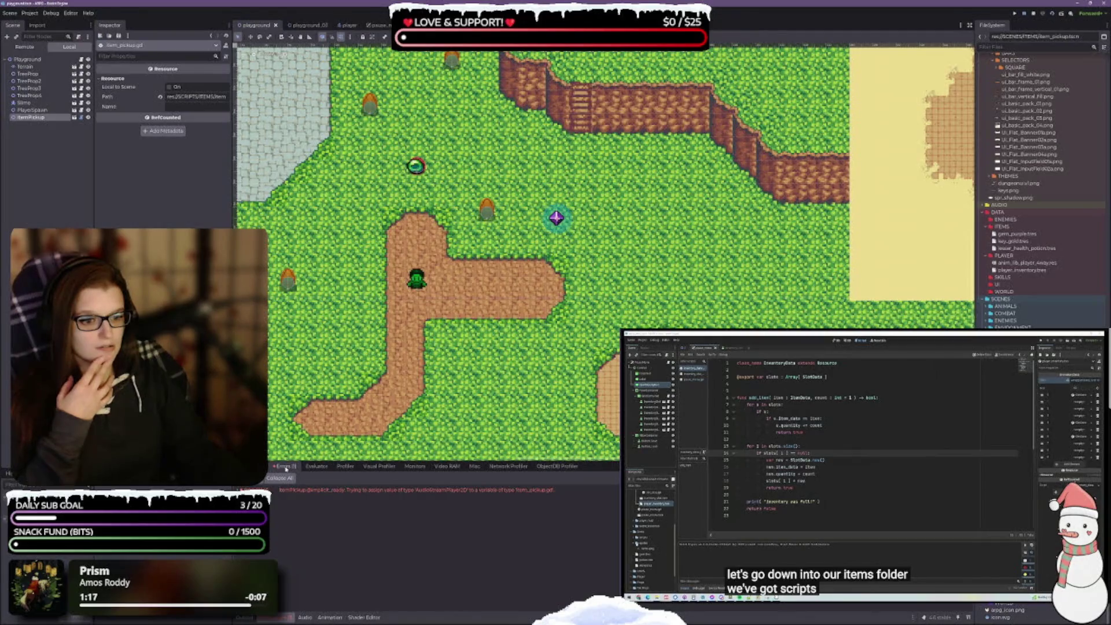
{"action": "double_click", "coordinate": [356, 491]}
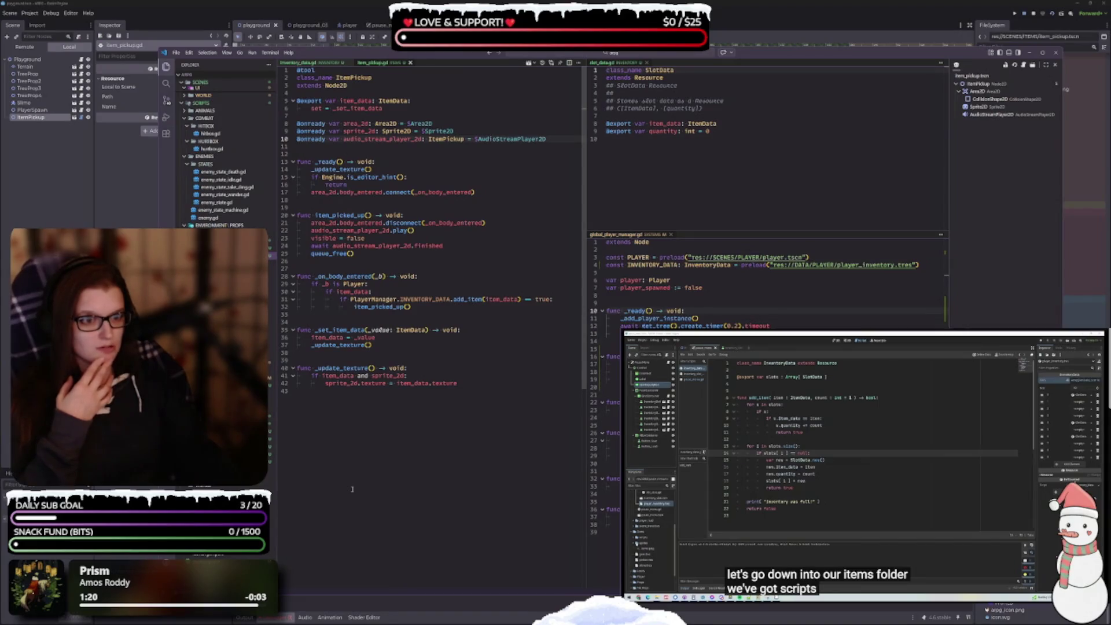
Change line 10's type hint from ItemPickup to AudioStreamPlayer2D, save, and run the game again.
{"action": "left_click", "coordinate": [446, 139]}
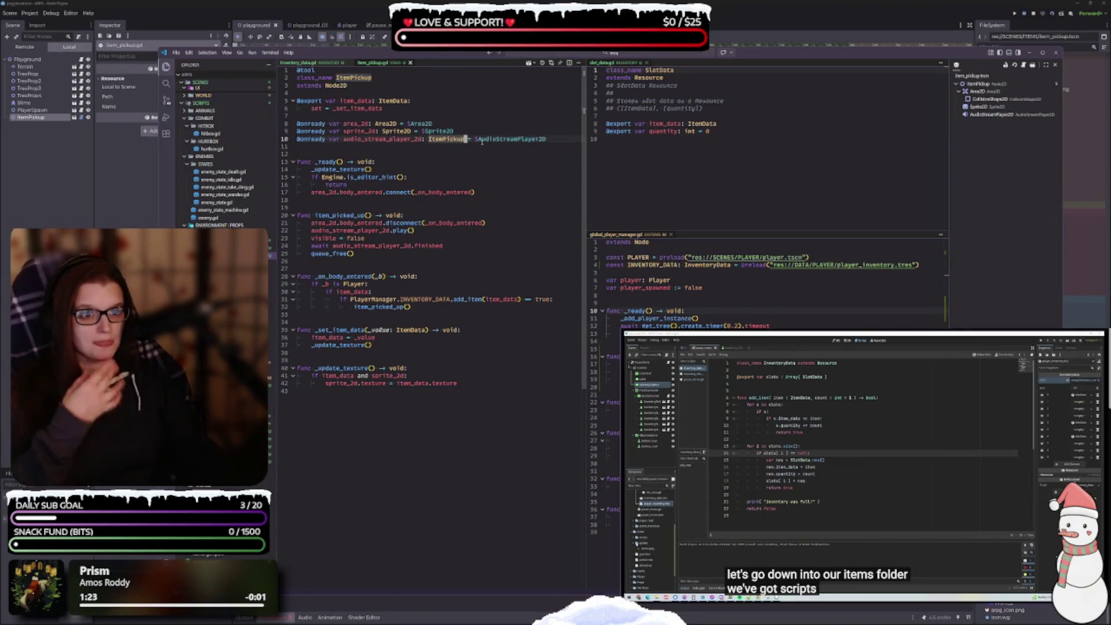
{"action": "mouse_move", "coordinate": [481, 141]}
{"action": "key", "text": "BackSpace"}
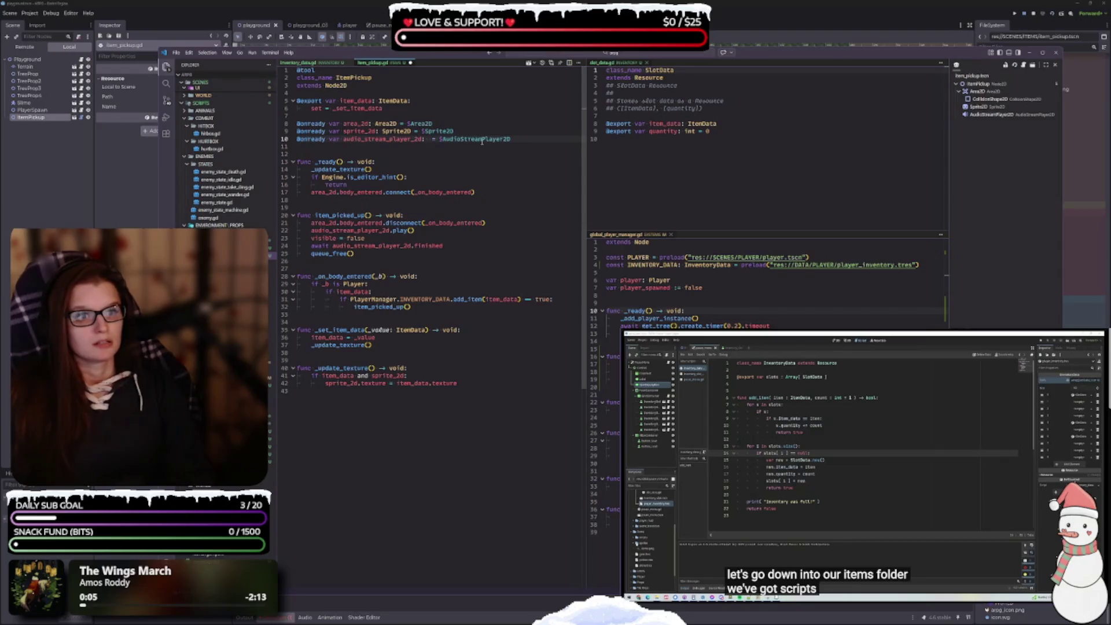
{"action": "type", "text": "Audio"}
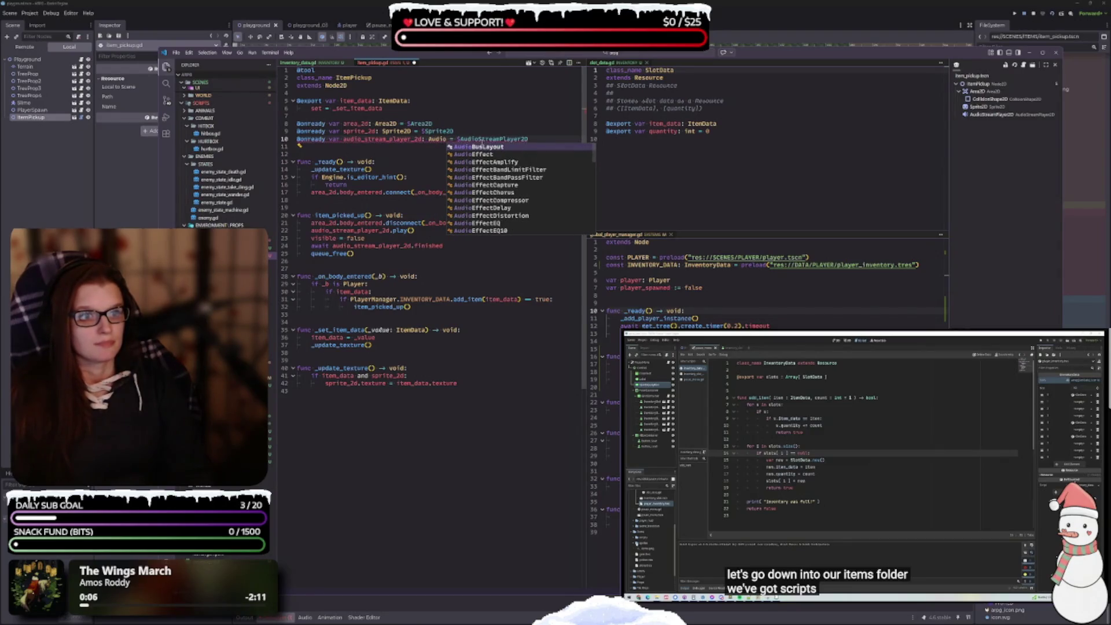
{"action": "type", "text": "StreamPl"}
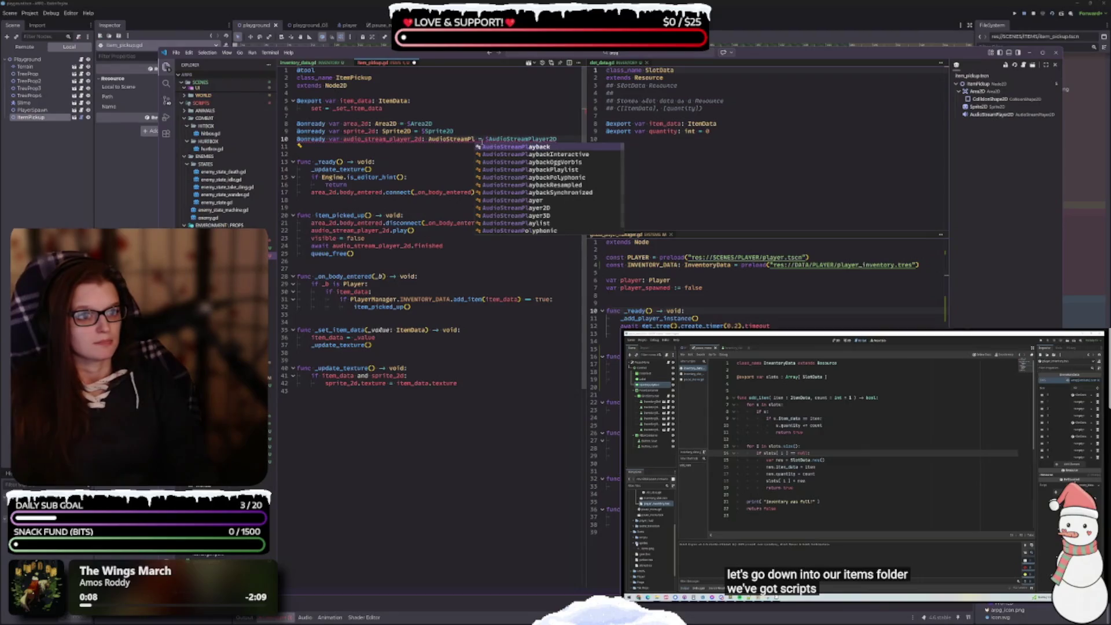
{"action": "key", "text": "Down"}
{"action": "key", "text": "Down"}
{"action": "key", "text": "Down"}
{"action": "key", "text": "Return"}
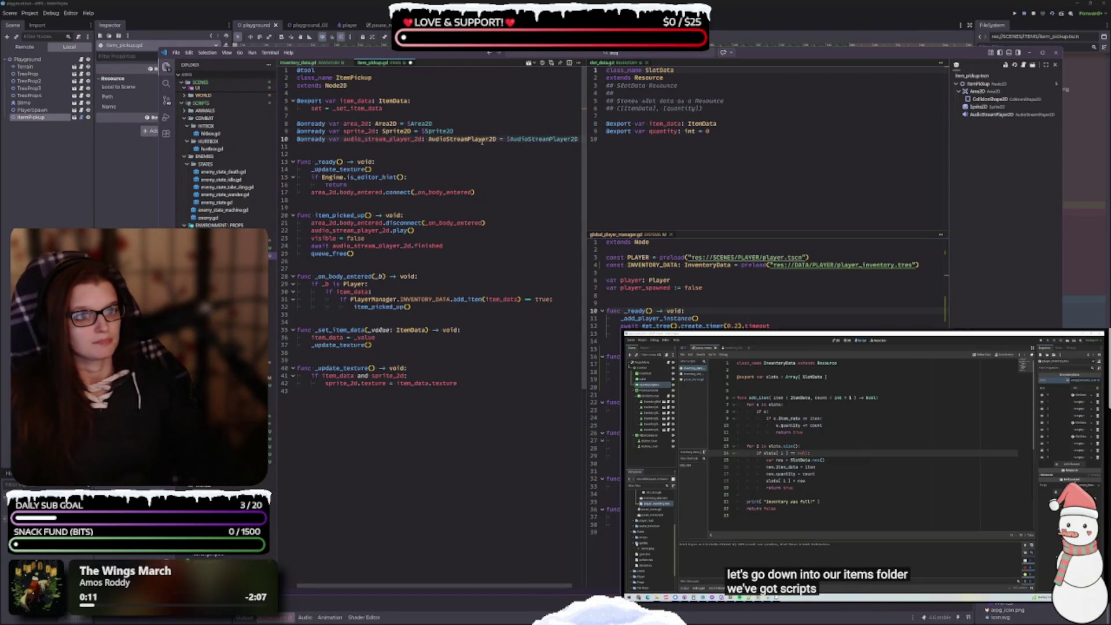
{"action": "key", "text": "ctrl+s"}
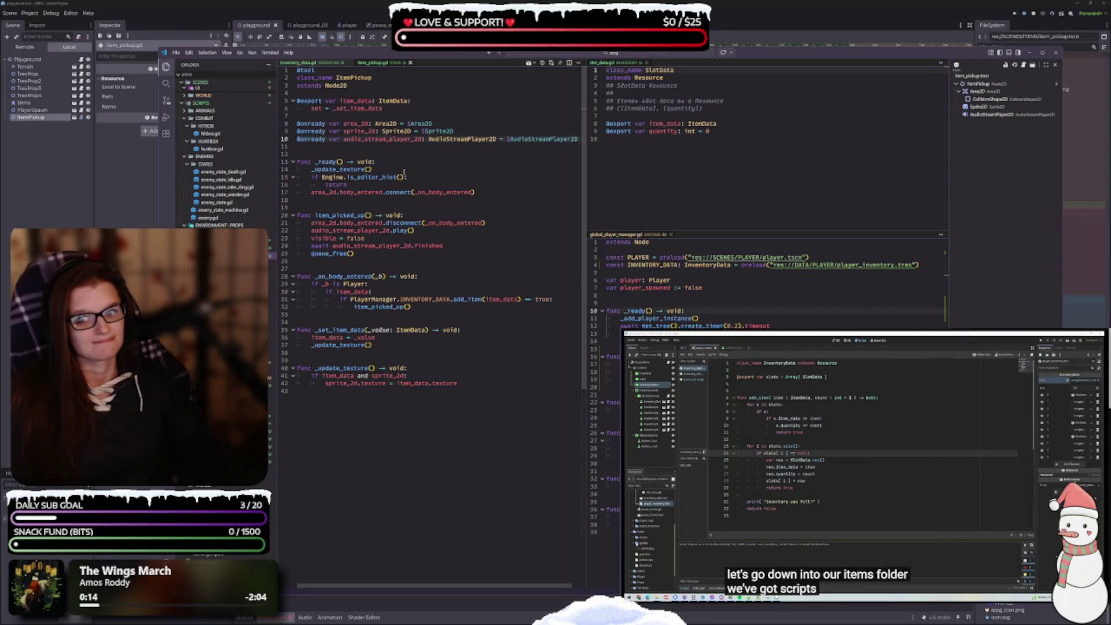
{"action": "key", "text": "F5"}
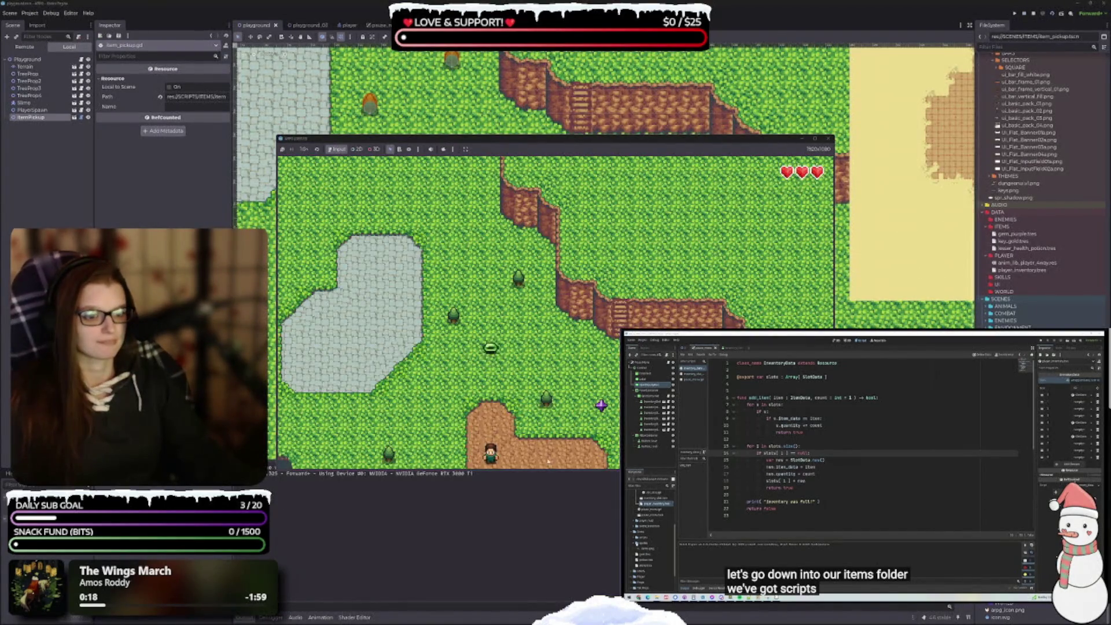
Walk the player up and right toward the gem, checking the inventory in the pause menu along the way.
{"action": "key", "text": "d"}
{"action": "key", "text": "Escape"}
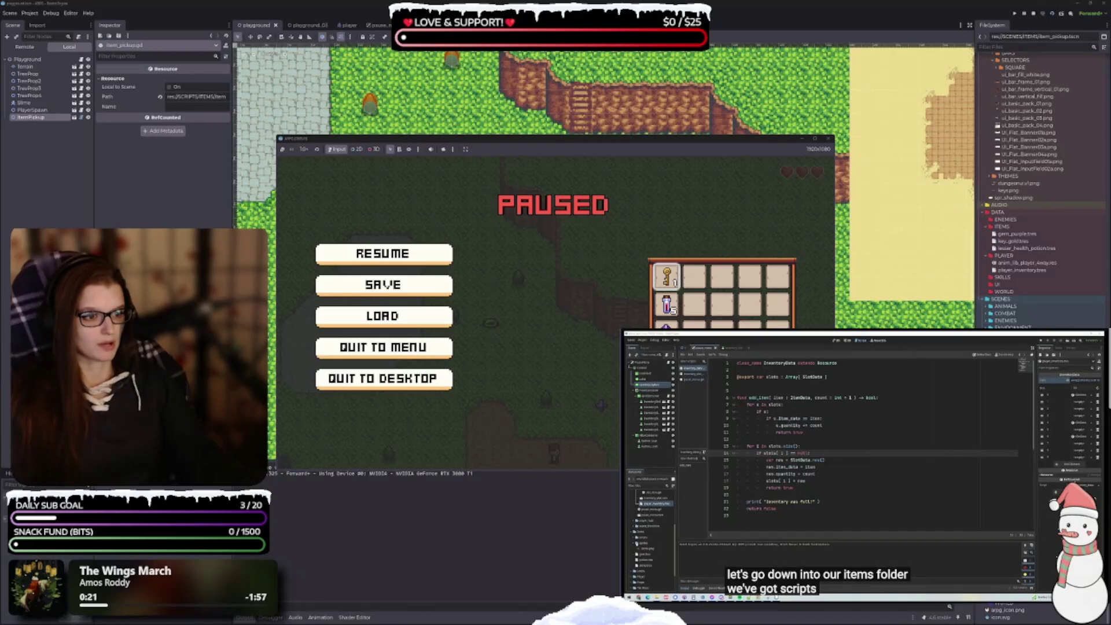
{"action": "key", "text": "Escape"}
{"action": "key", "text": "d"}
{"action": "key", "text": "w"}
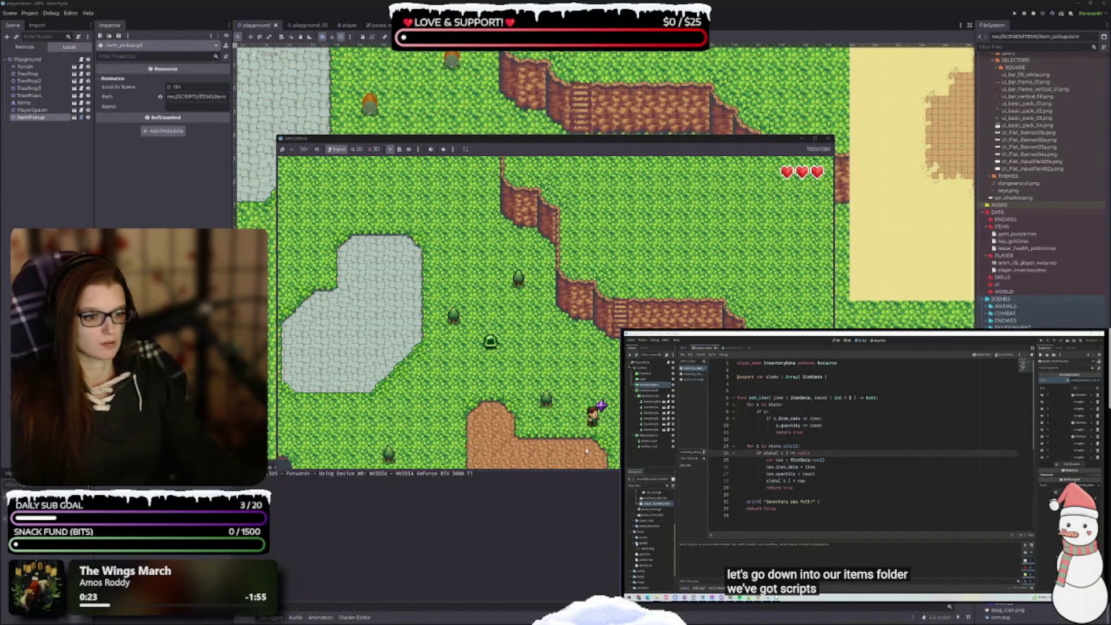
{"action": "key", "text": "Escape"}
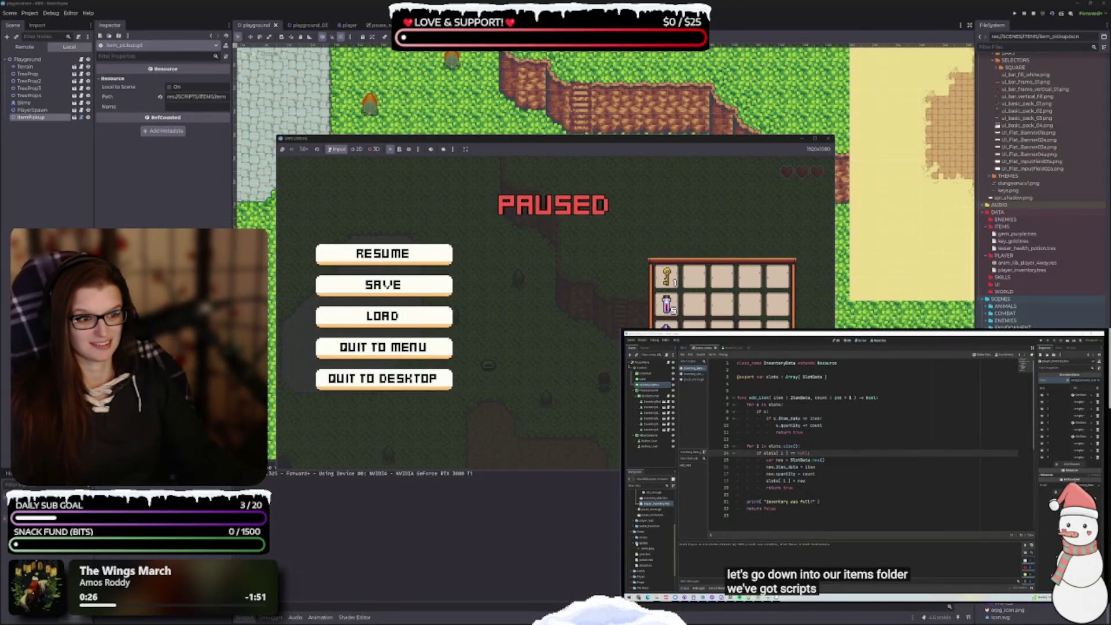
{"action": "key", "text": "Escape"}
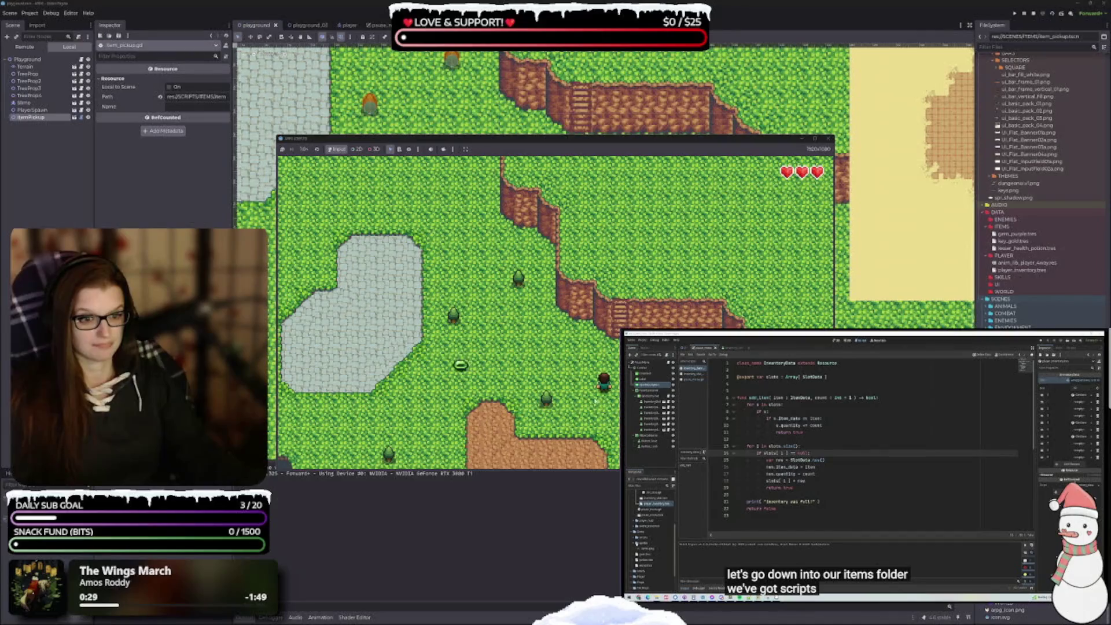
{"action": "key", "text": "Up"}
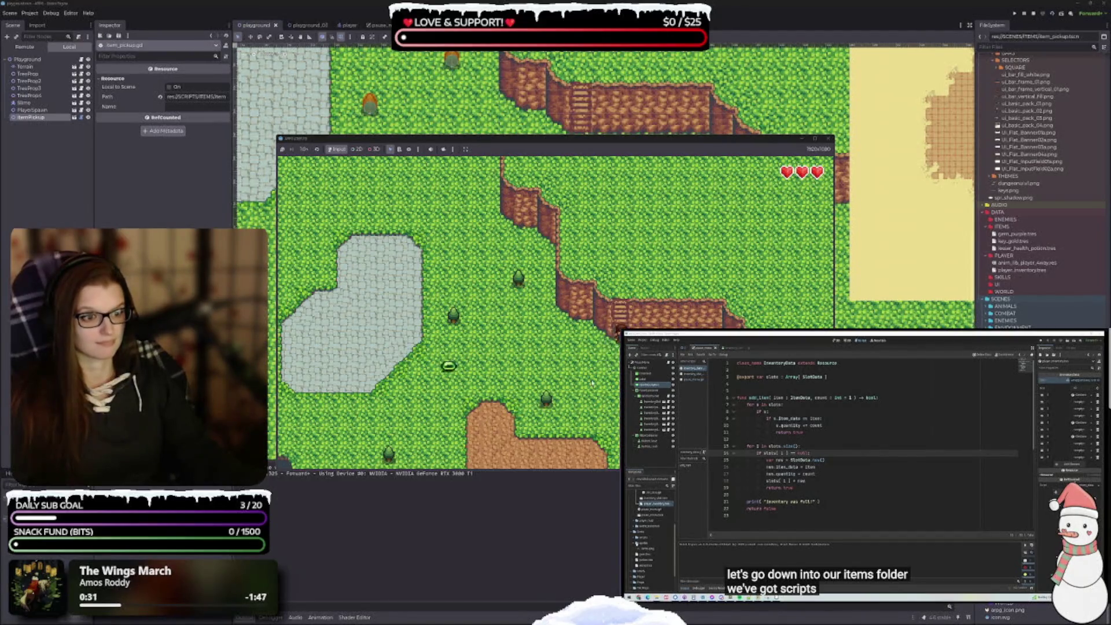
{"action": "key", "text": "Right"}
{"action": "key", "text": "Up"}
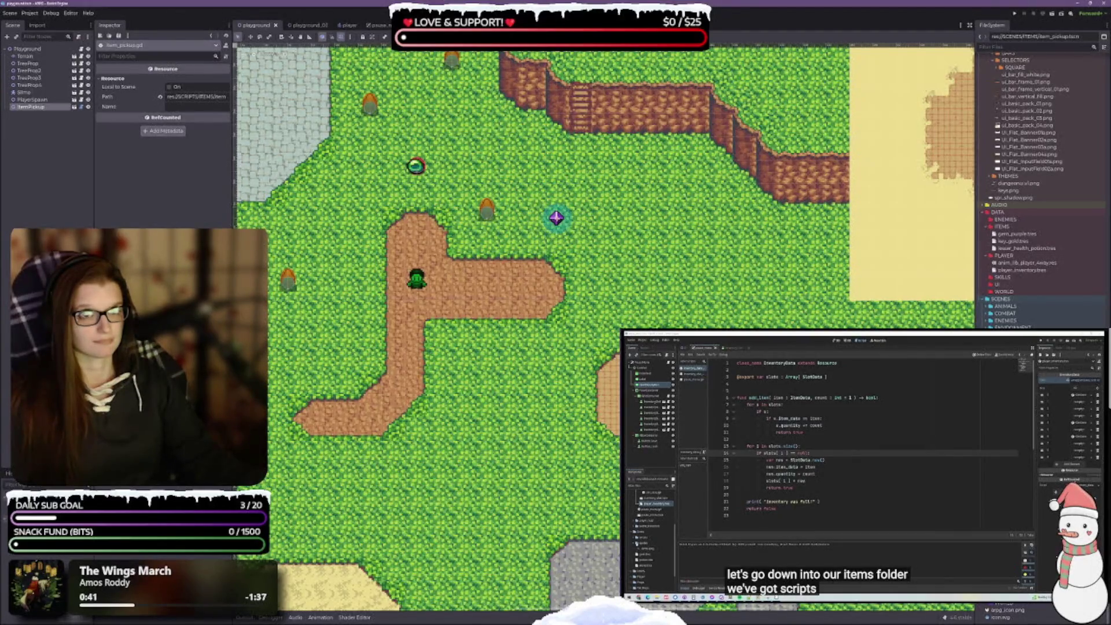
{"action": "mouse_move", "coordinate": [789, 581]}
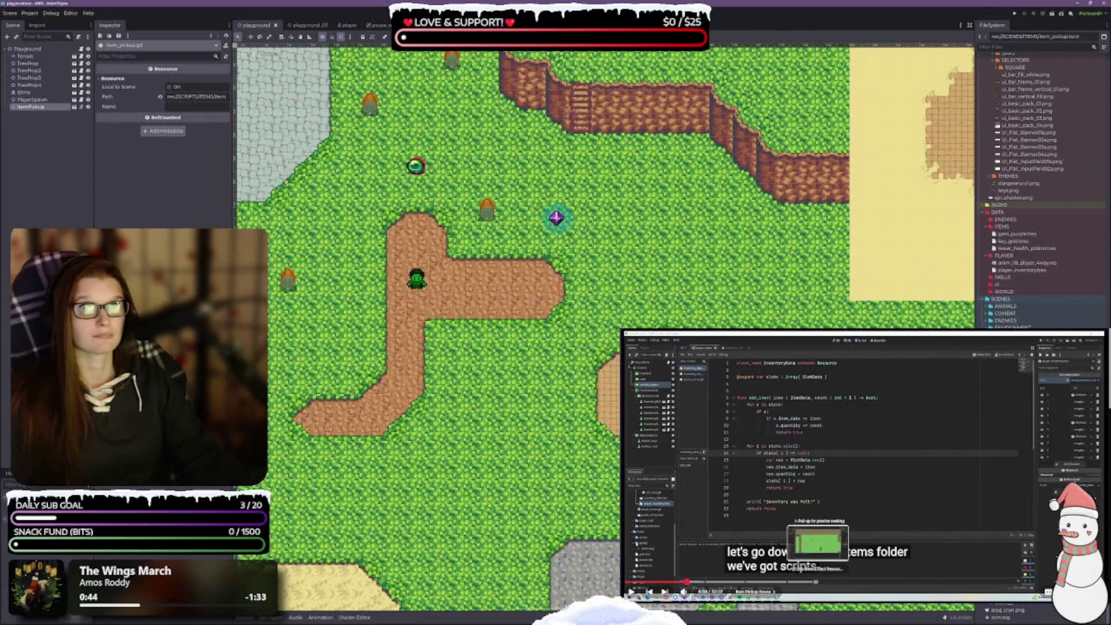
Switch to the item_pickup scene tab and bring its item_pickup.gd script up in VS Code.
{"action": "left_click", "coordinate": [820, 581]}
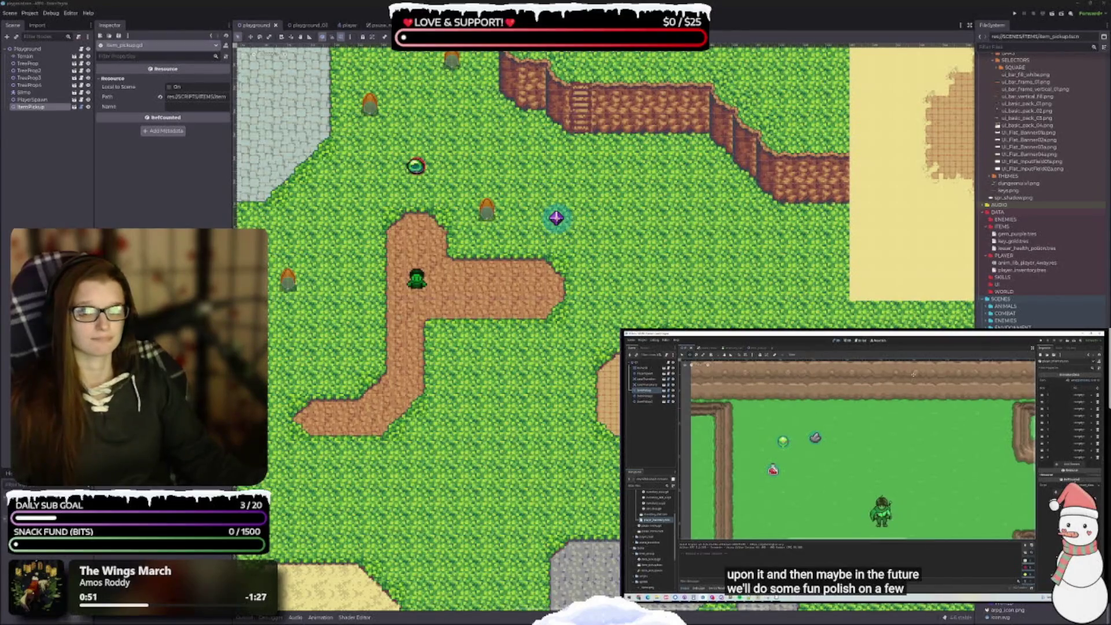
{"action": "key", "text": "ctrl+Tab"}
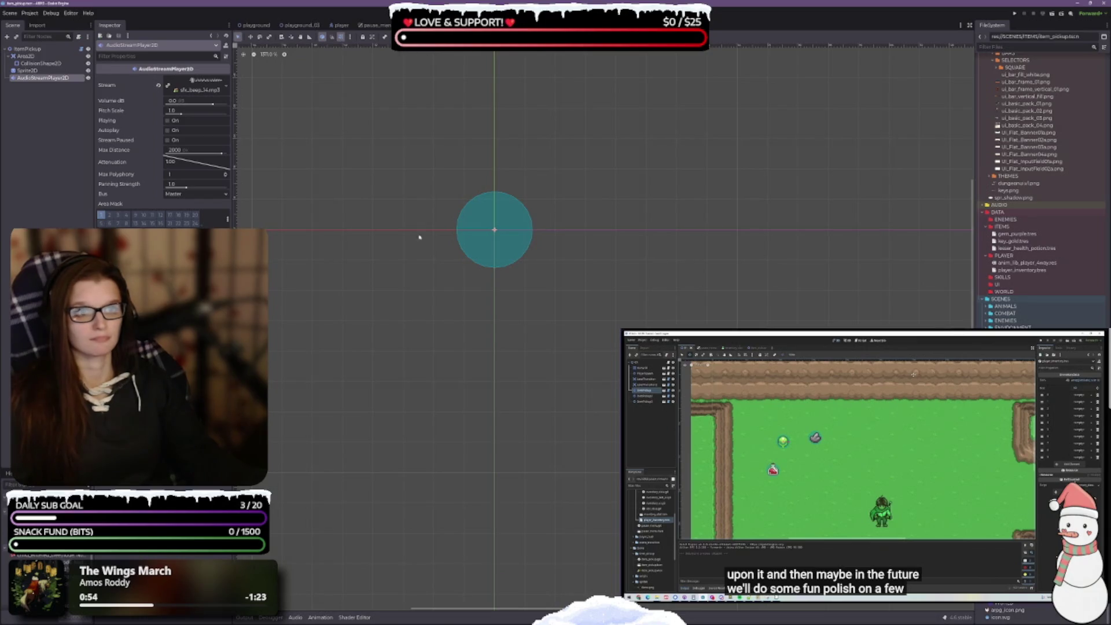
{"action": "key", "text": "alt+Tab"}
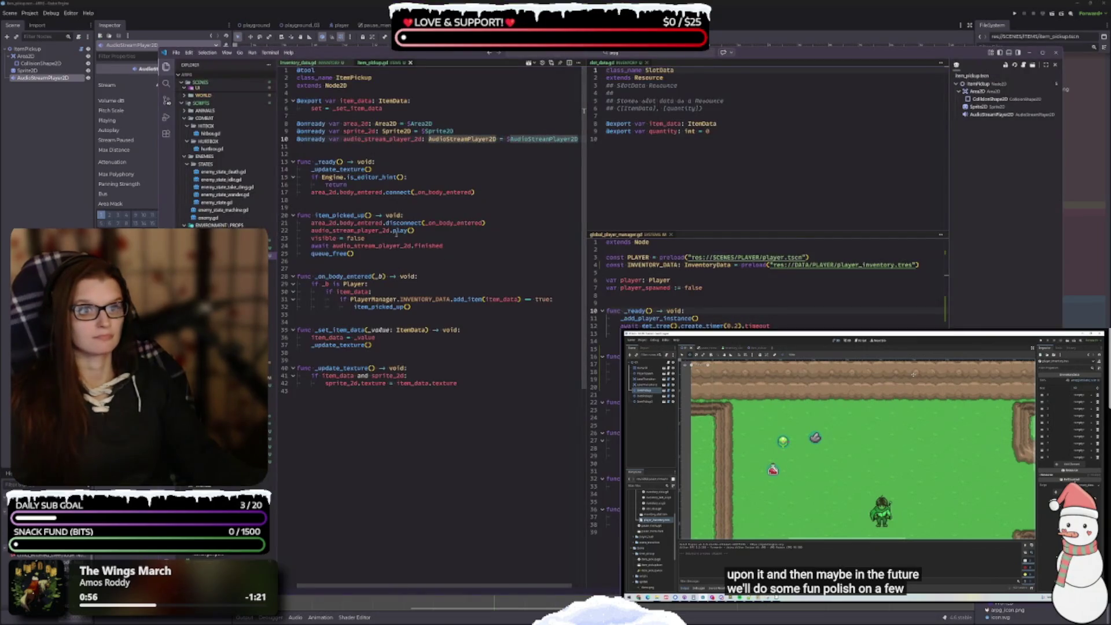
Rename every sprite_2d occurrence to sprite, indent line 42, and save the script.
{"action": "left_click", "coordinate": [398, 254]}
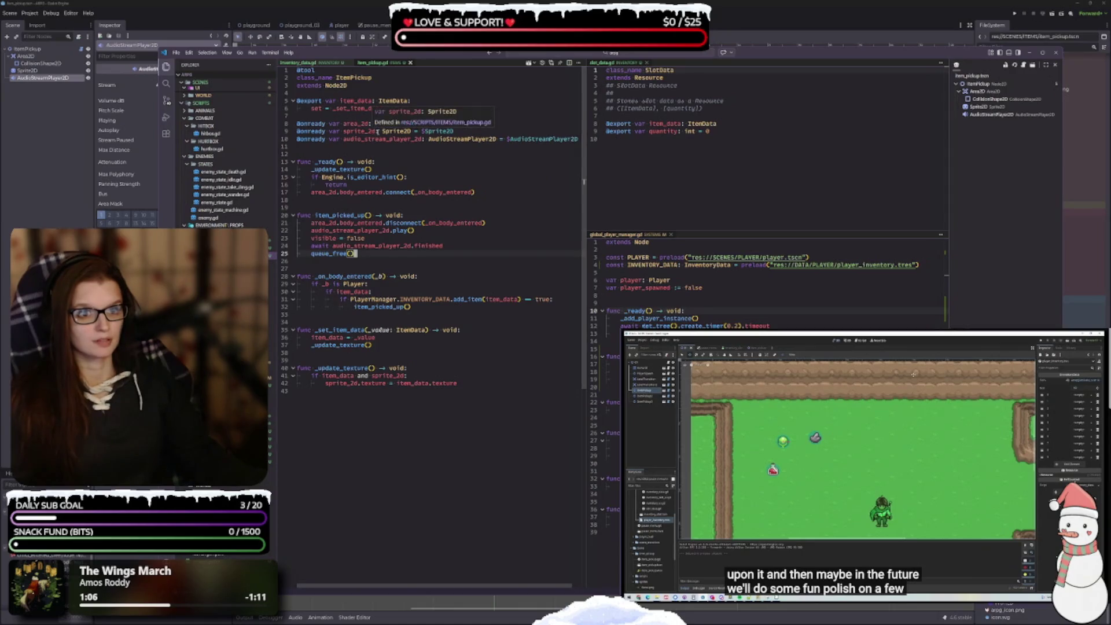
{"action": "left_click", "coordinate": [376, 145]}
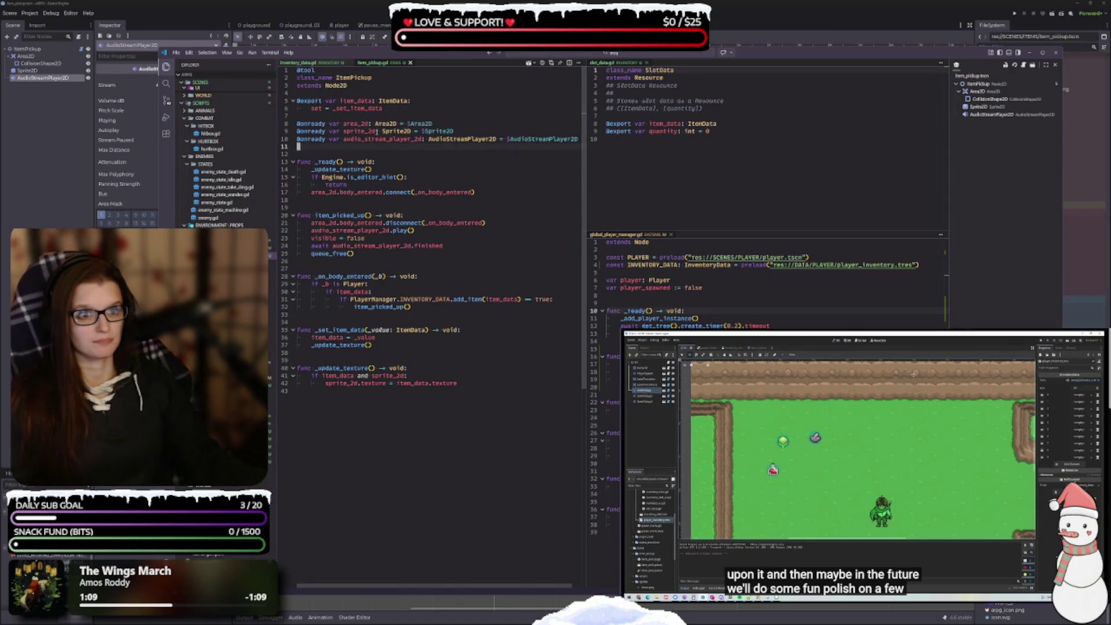
{"action": "double_click", "coordinate": [359, 132]}
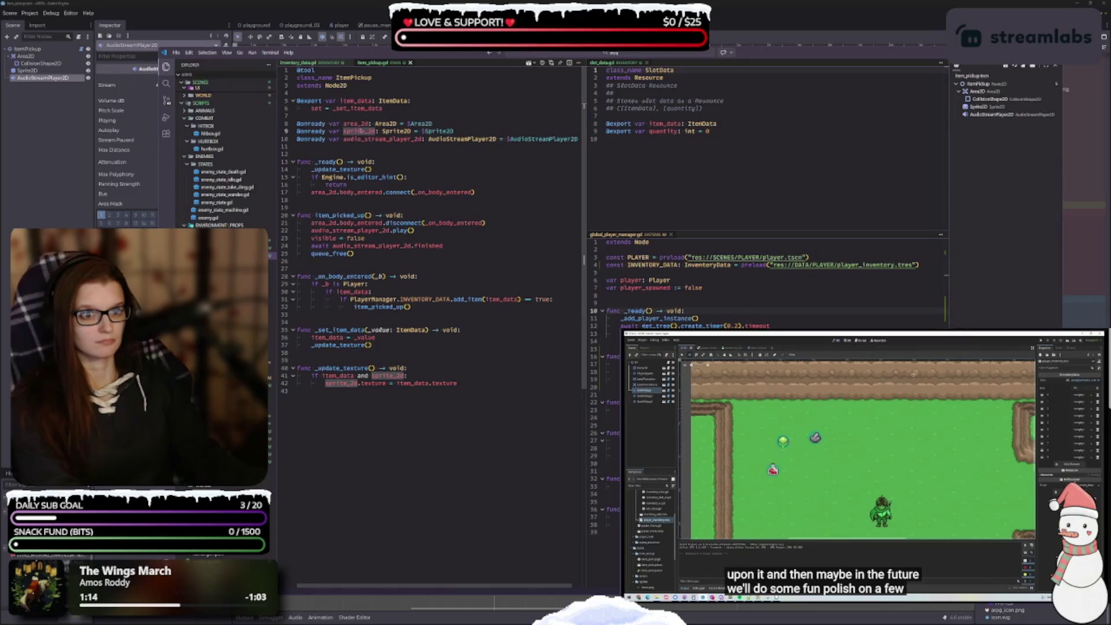
{"action": "right_click", "coordinate": [360, 132]}
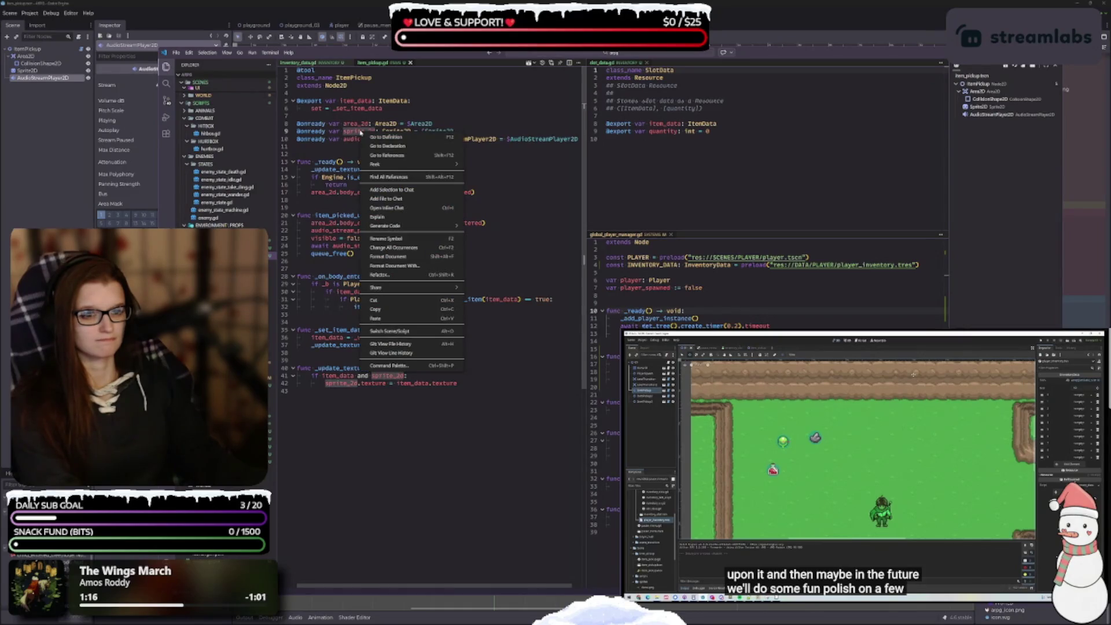
{"action": "left_click", "coordinate": [405, 247]}
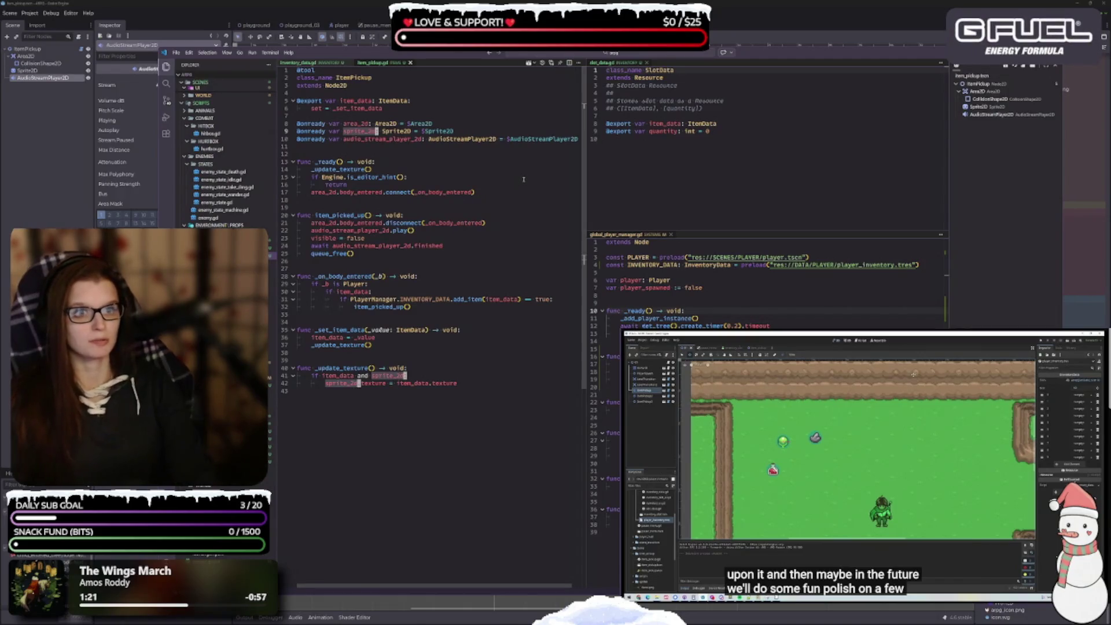
{"action": "type", "text": "s"}
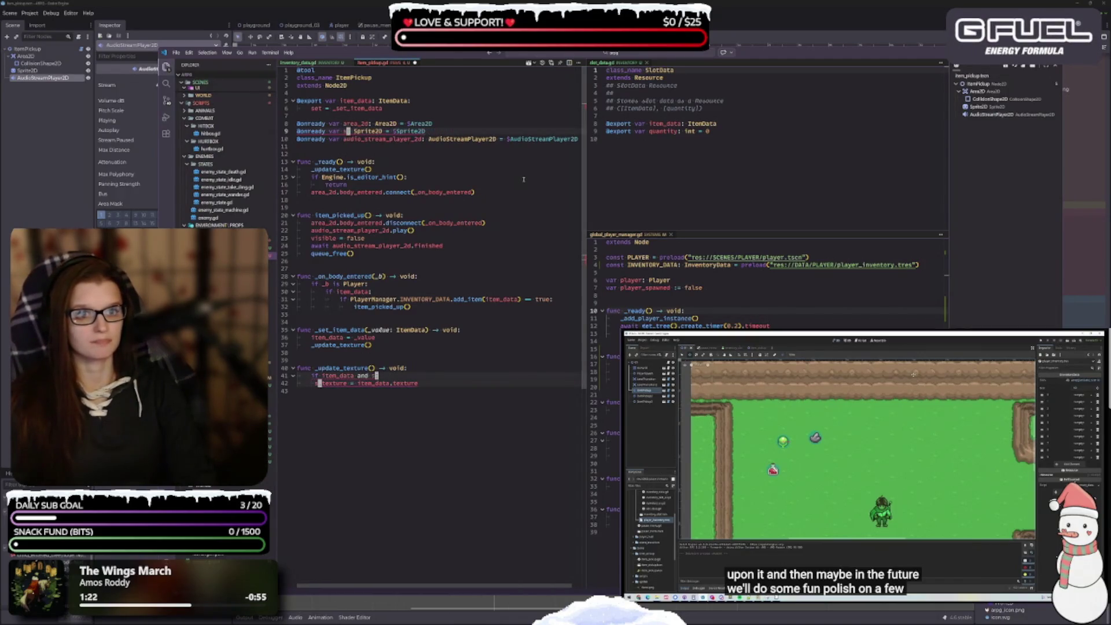
{"action": "type", "text": "prite:"}
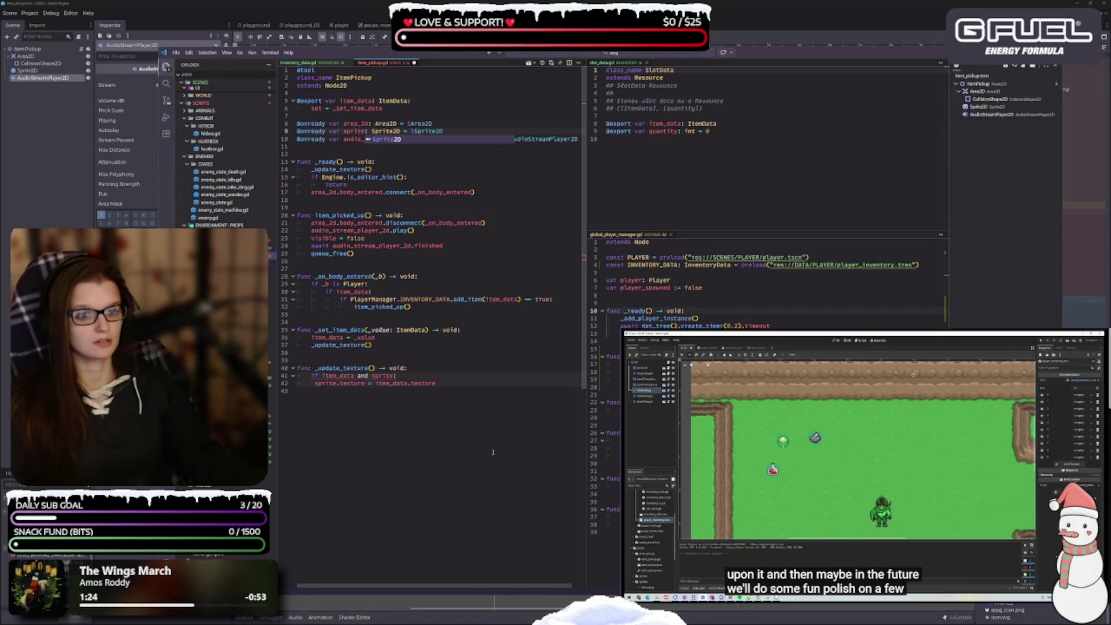
{"action": "left_click", "coordinate": [460, 408]}
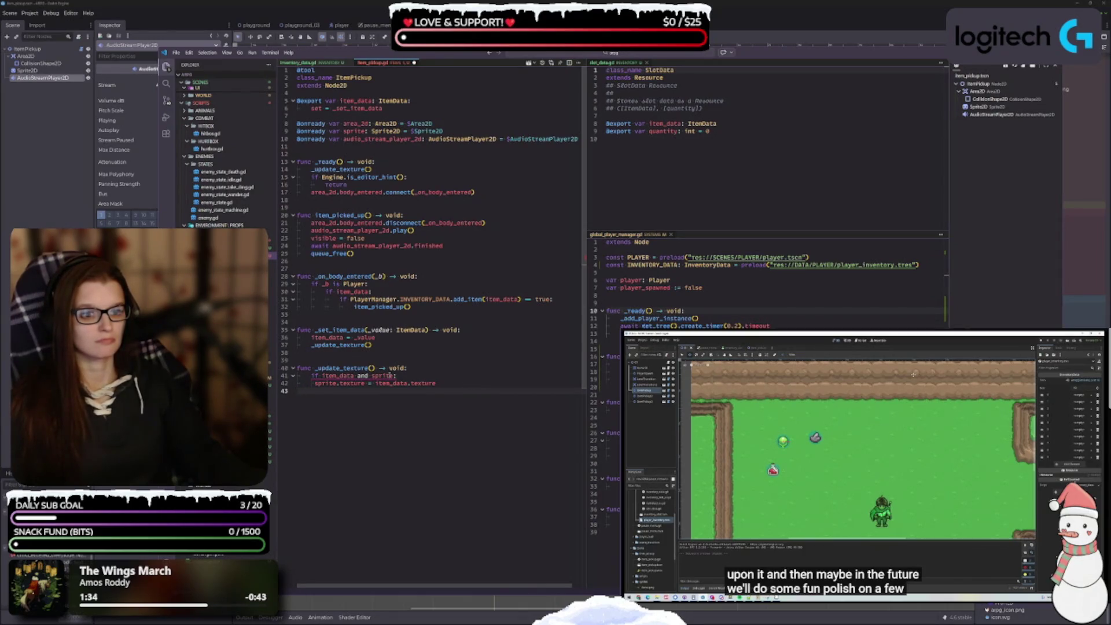
{"action": "double_click", "coordinate": [324, 383]}
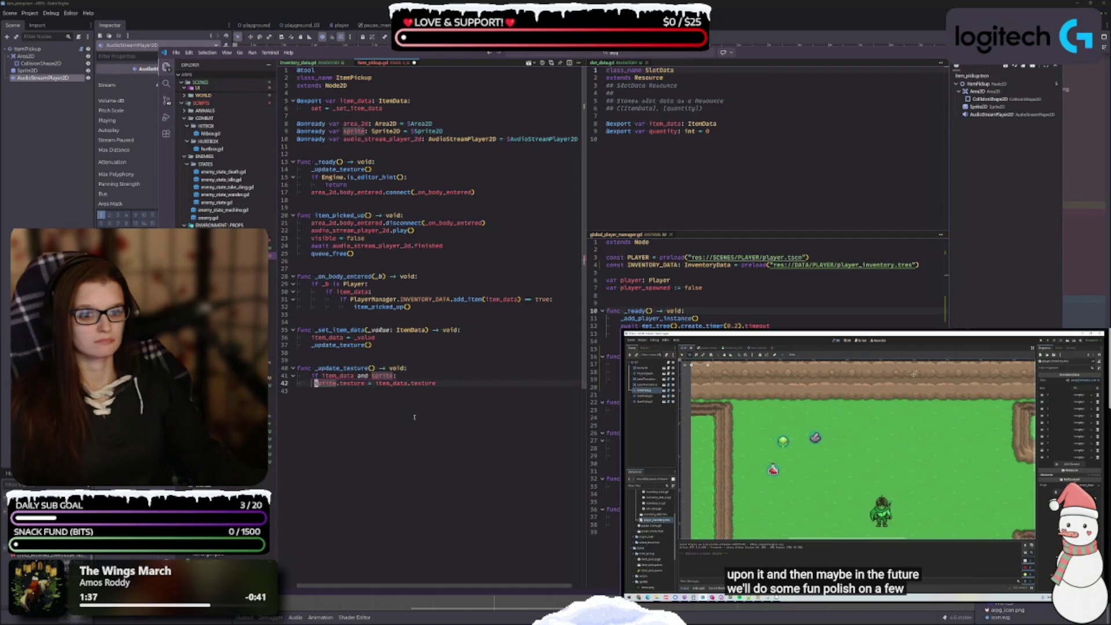
{"action": "key", "text": "Tab"}
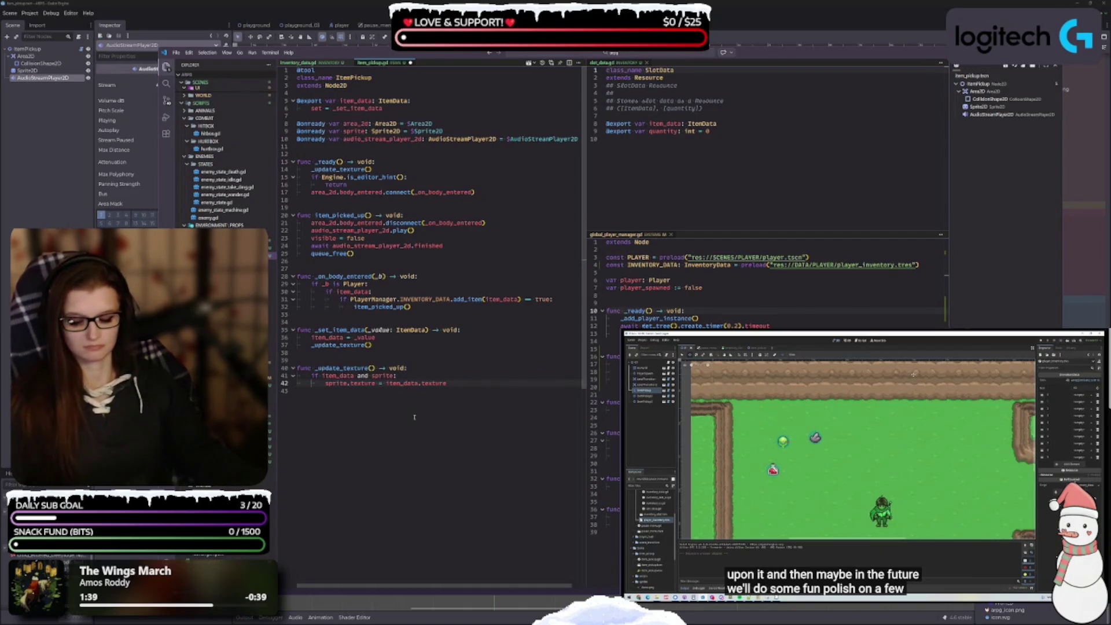
{"action": "key", "text": "ctrl+s"}
Rename every audio_stream_player_2d occurrence to audio_player and save the script.
{"action": "double_click", "coordinate": [376, 139]}
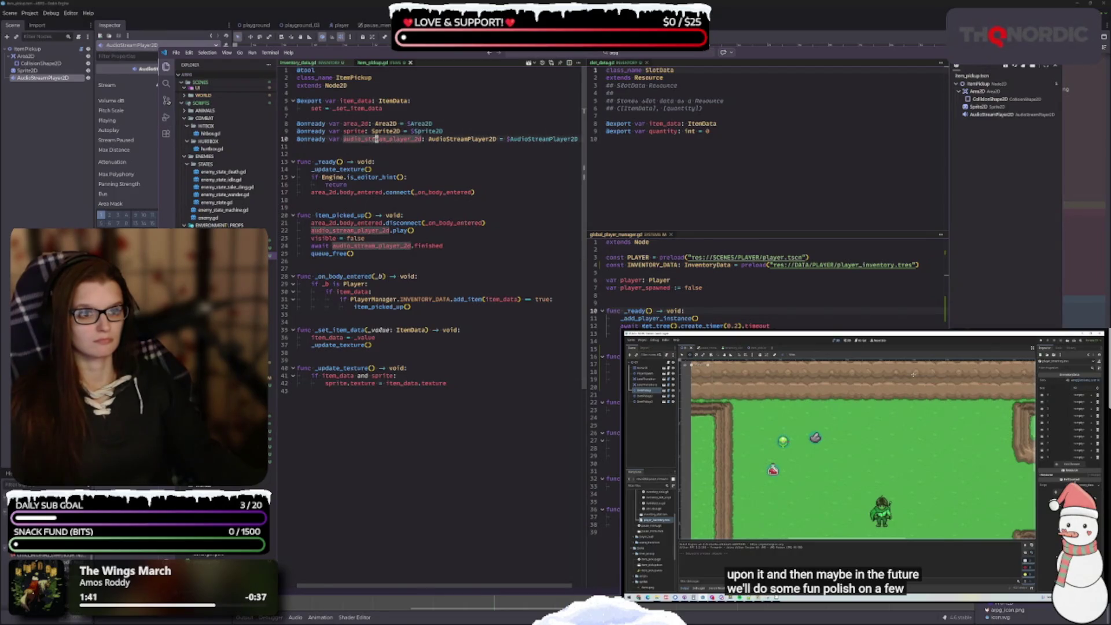
{"action": "right_click", "coordinate": [377, 141]}
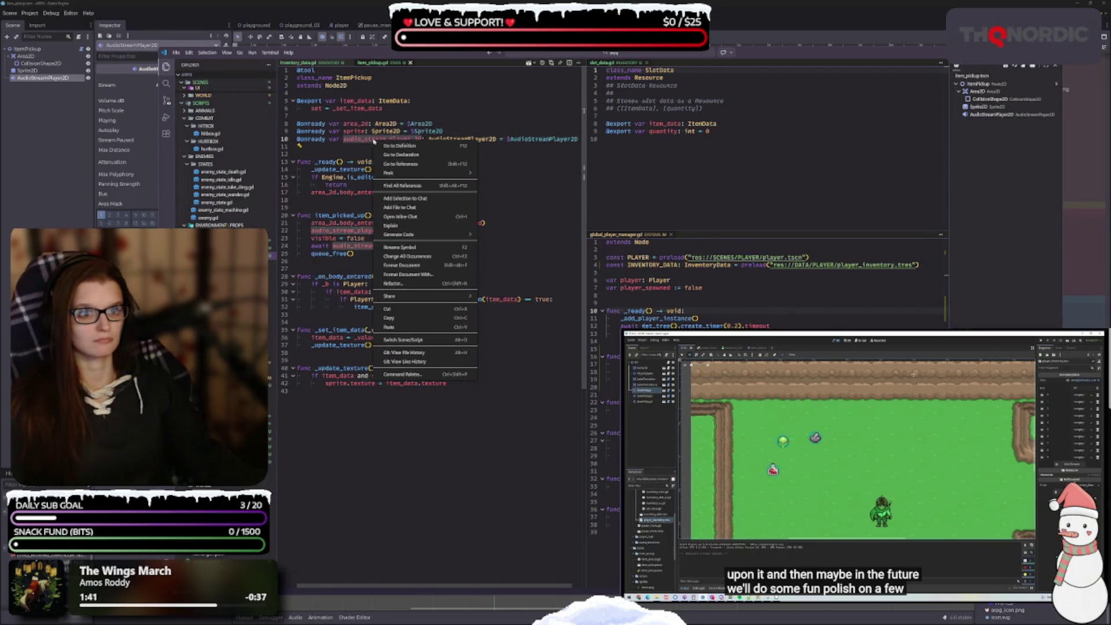
{"action": "left_click", "coordinate": [446, 256]}
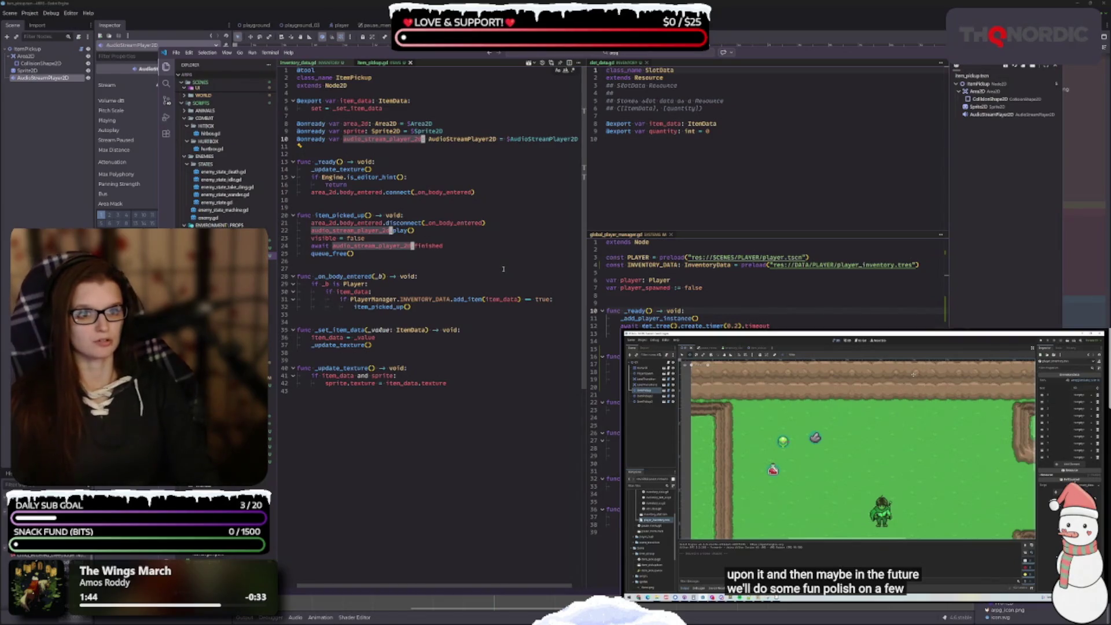
{"action": "key", "text": "BackSpace"}
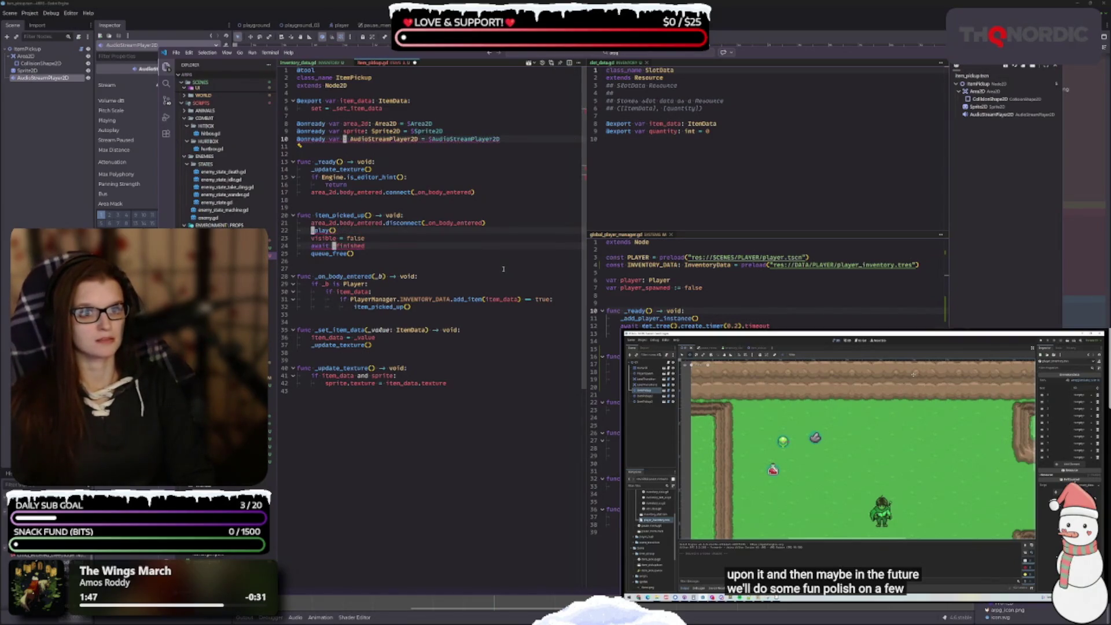
{"action": "type", "text": "audio_"}
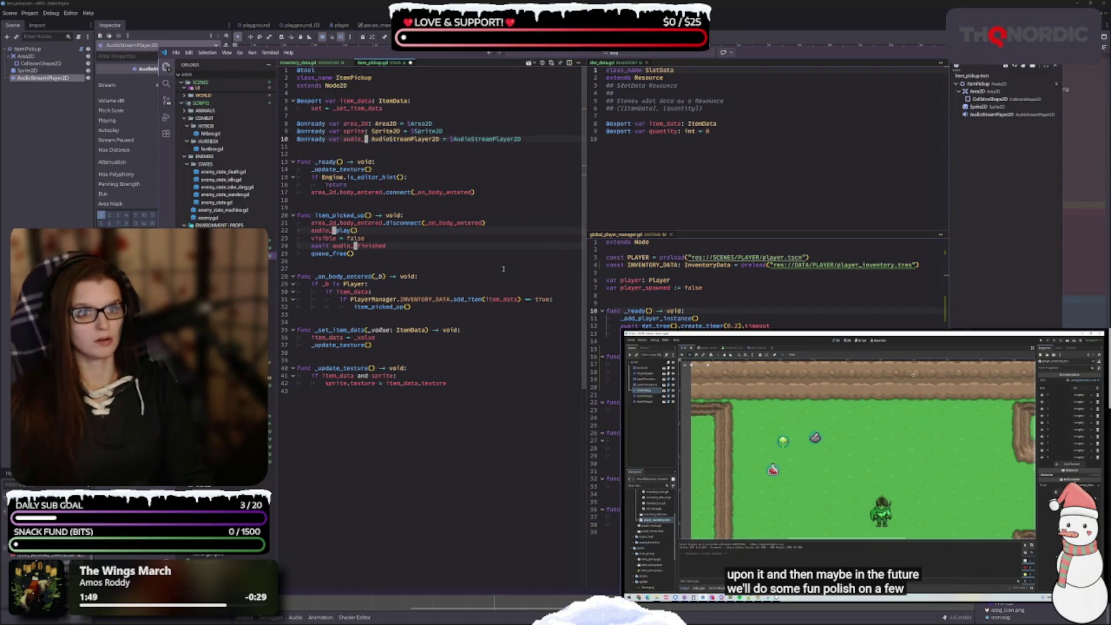
{"action": "type", "text": "player"}
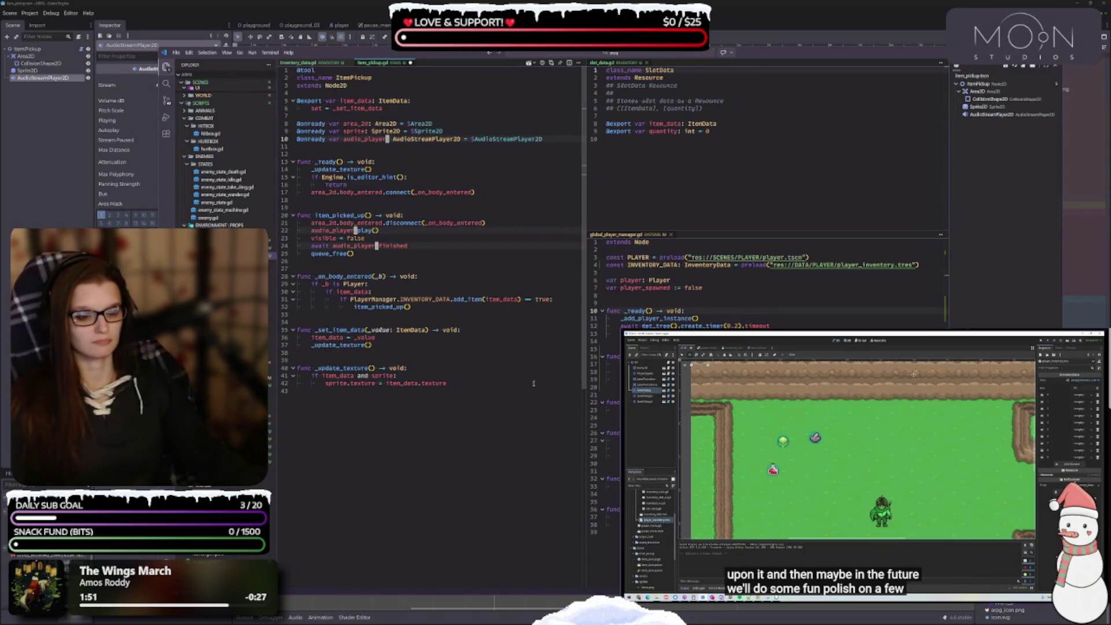
{"action": "key", "text": "ctrl+s"}
{"action": "left_click", "coordinate": [474, 382]}
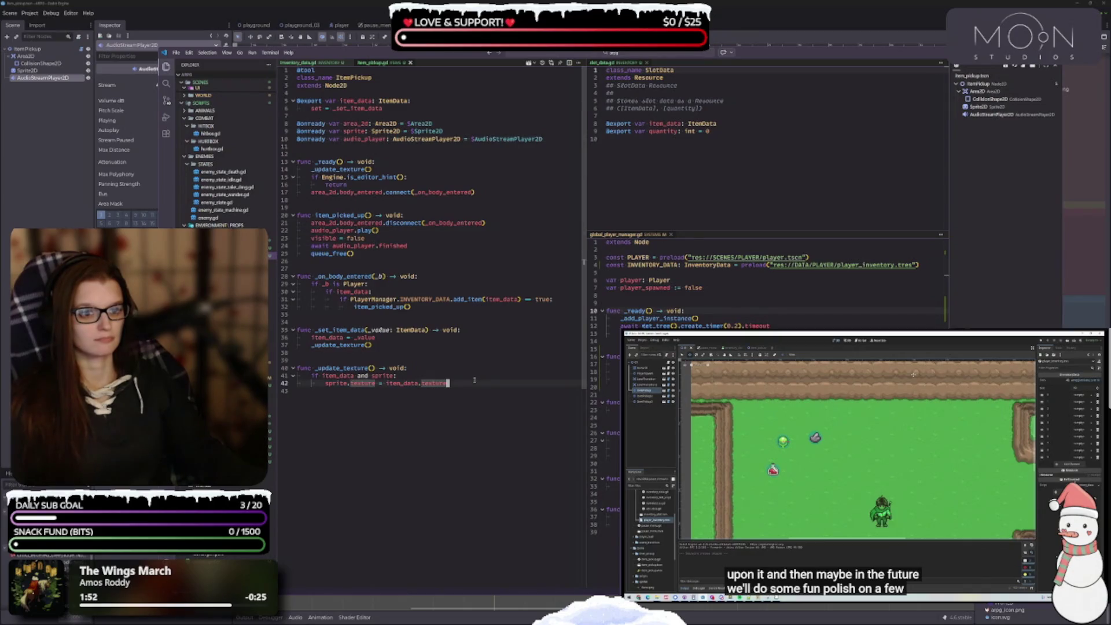
{"action": "left_click", "coordinate": [359, 123]}
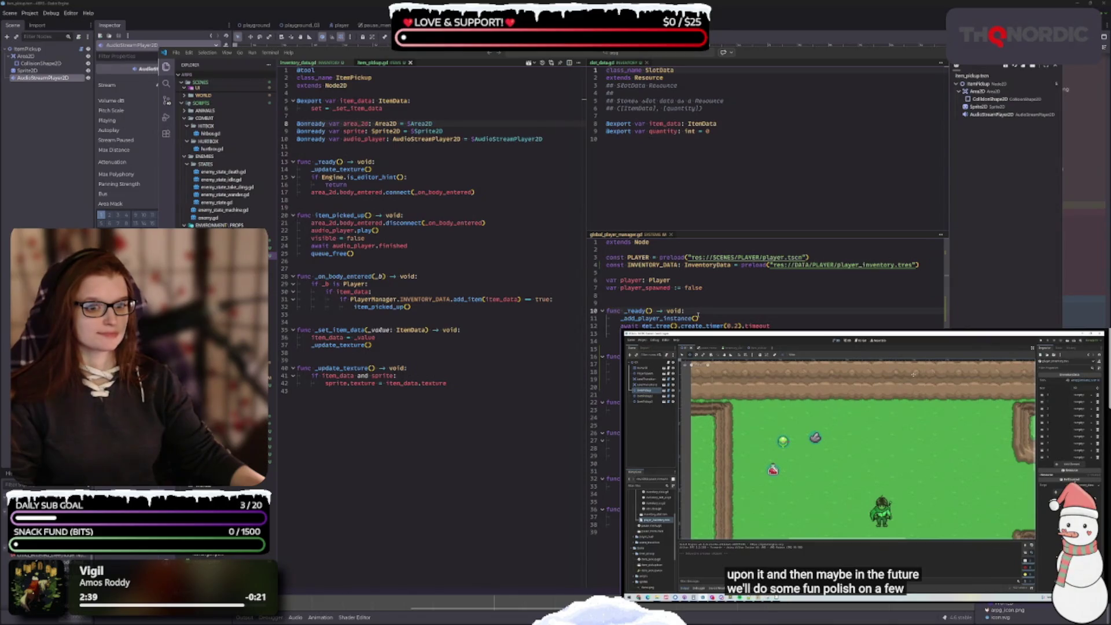
Check the line awaiting audio_player.finished, then resume the reference gameplay video.
{"action": "left_click", "coordinate": [426, 246]}
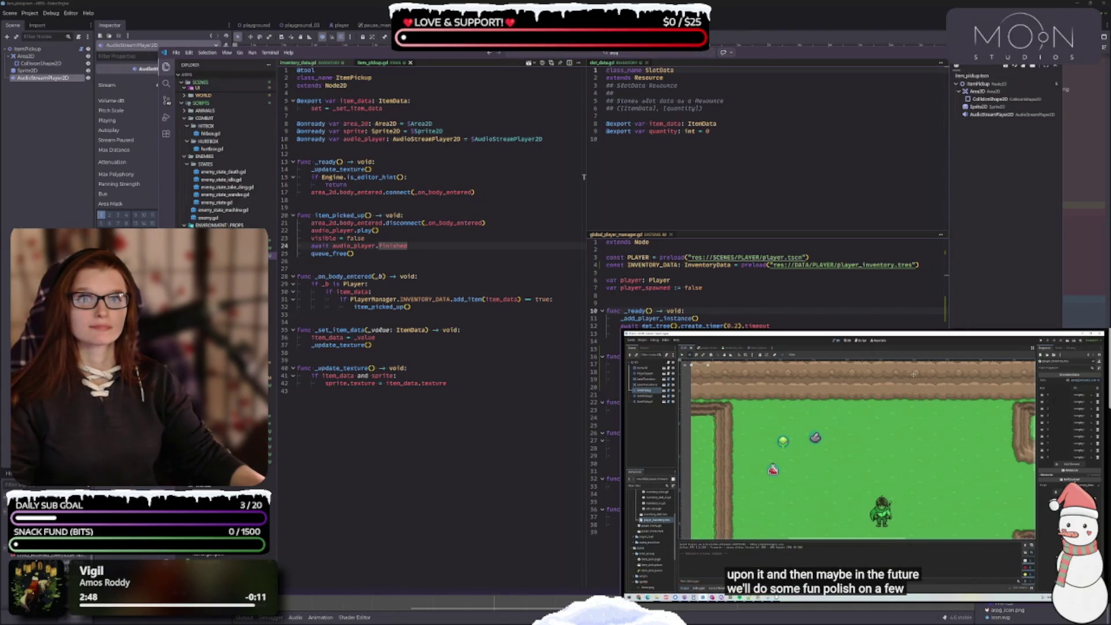
{"action": "left_click", "coordinate": [853, 466]}
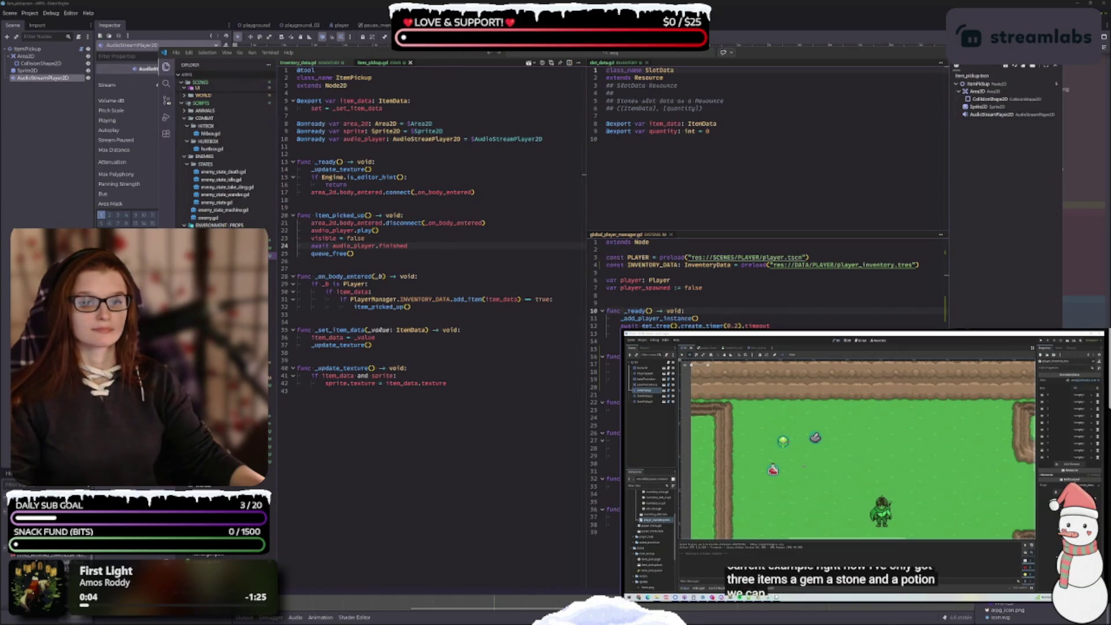
{"action": "mouse_move", "coordinate": [249, 26]}
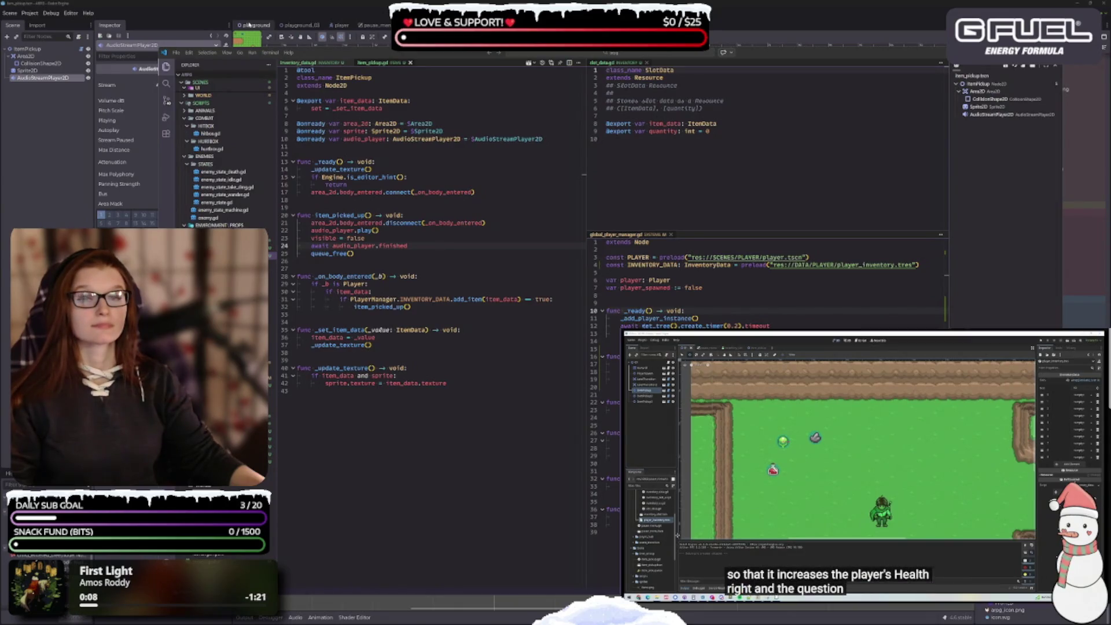
{"action": "left_click", "coordinate": [249, 25]}
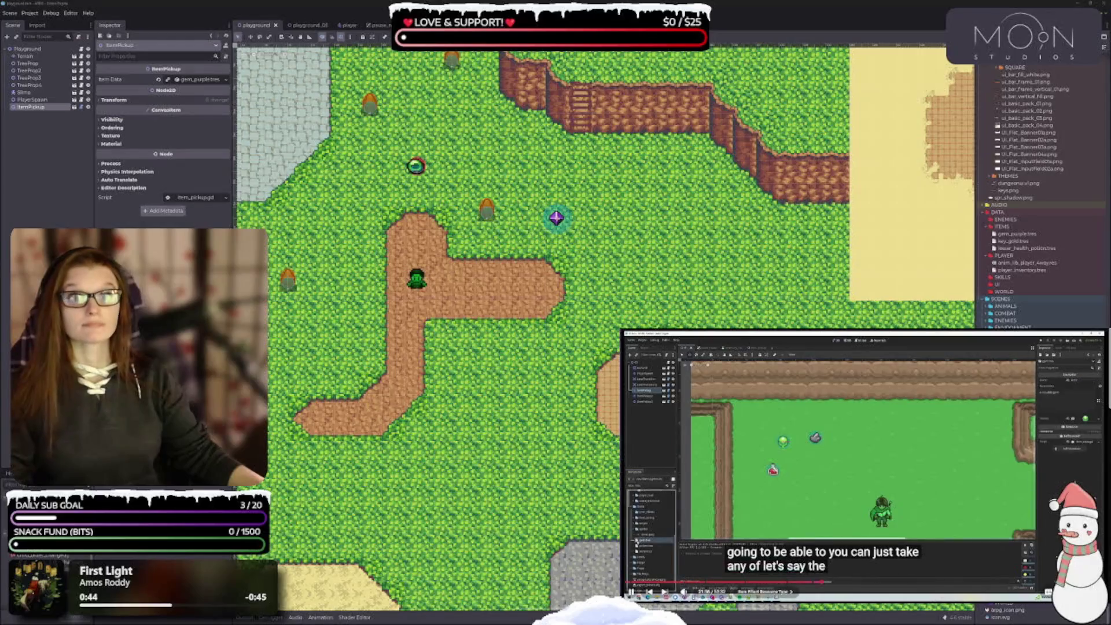
{"action": "key", "text": "space"}
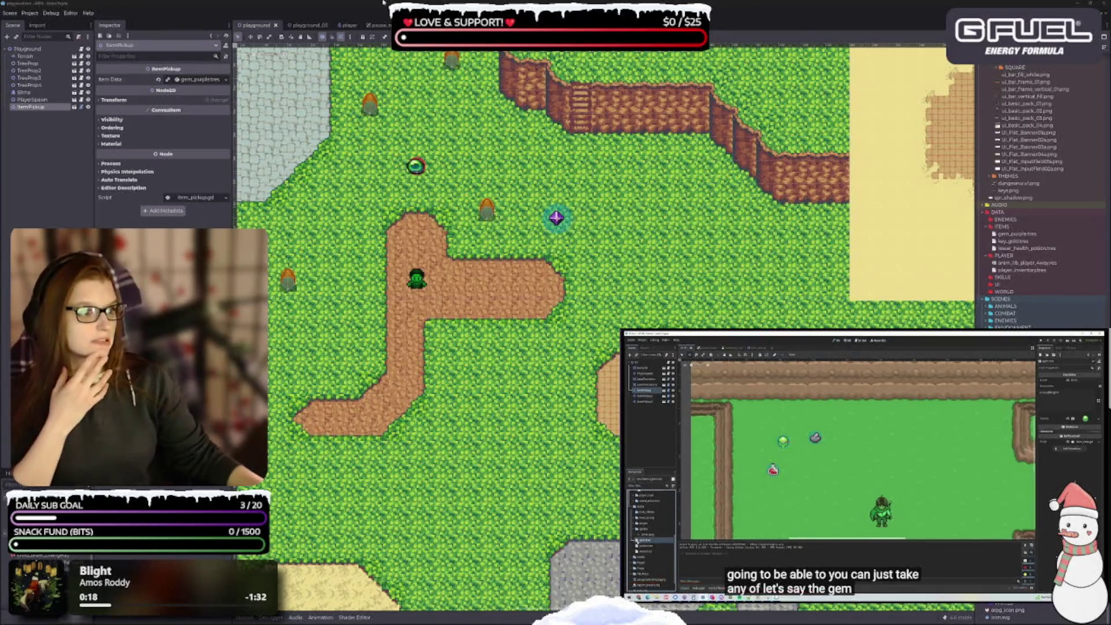
{"action": "left_click", "coordinate": [1028, 227]}
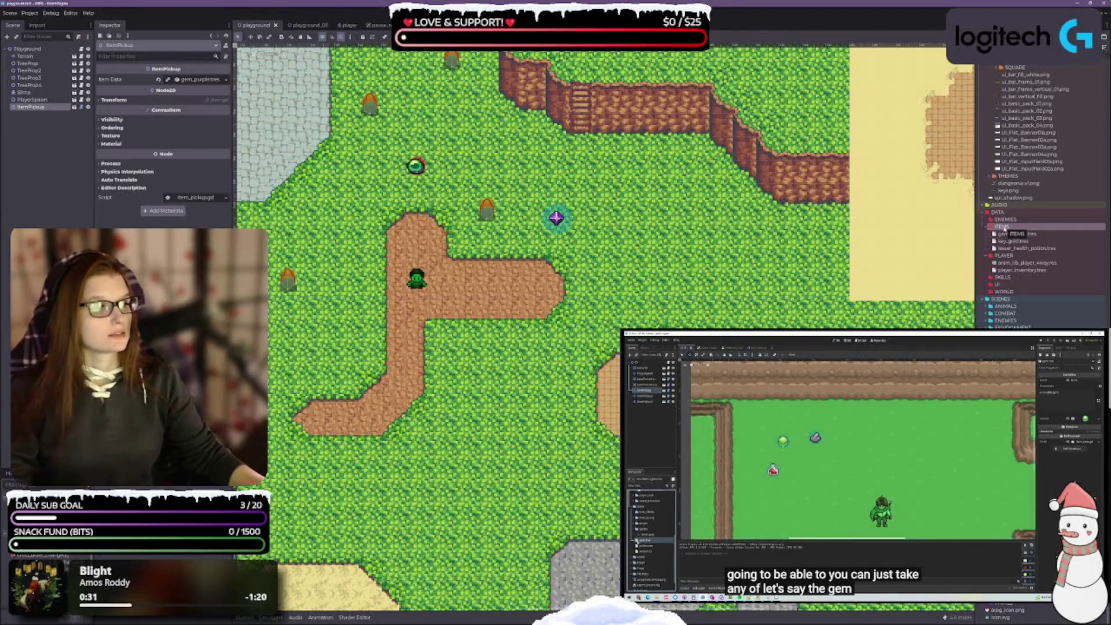
Create a new EFFECTS folder inside DATA/ITEMS.
{"action": "right_click", "coordinate": [1008, 231]}
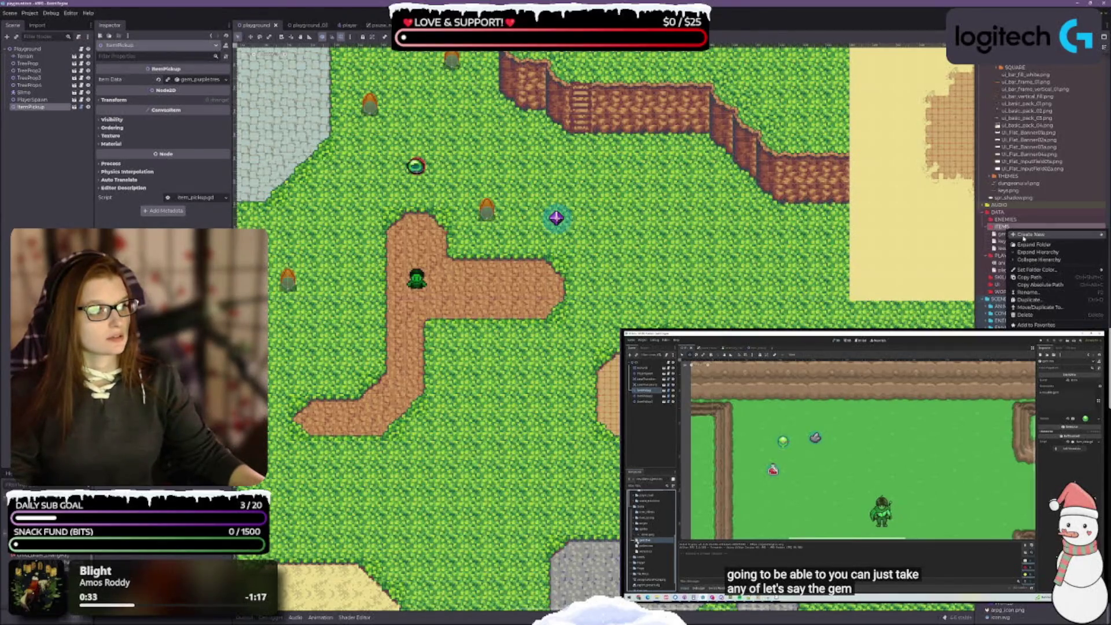
{"action": "left_click", "coordinate": [994, 235]}
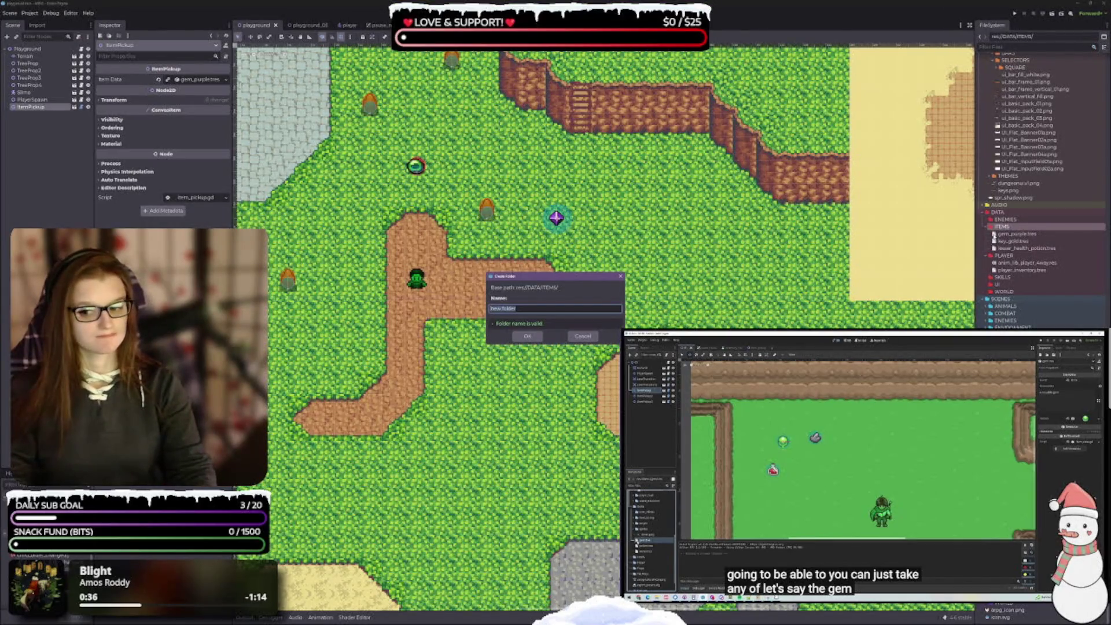
{"action": "type", "text": "EQ"}
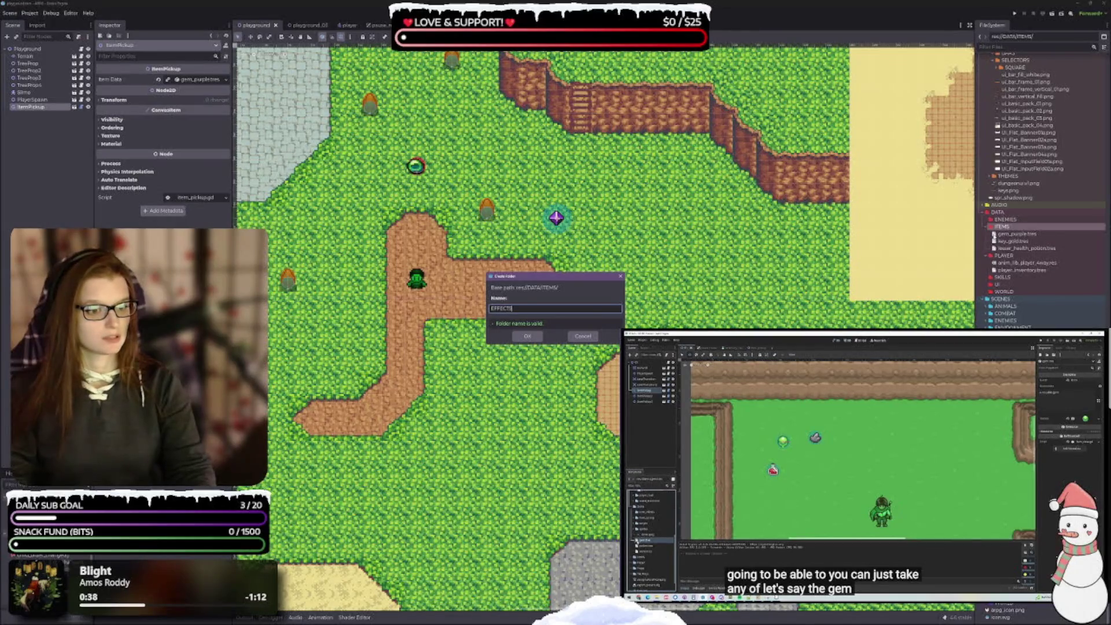
{"action": "key", "text": "Return"}
Open the Create New Resource dialog for the EFFECTS folder and cancel it.
{"action": "right_click", "coordinate": [1007, 235]}
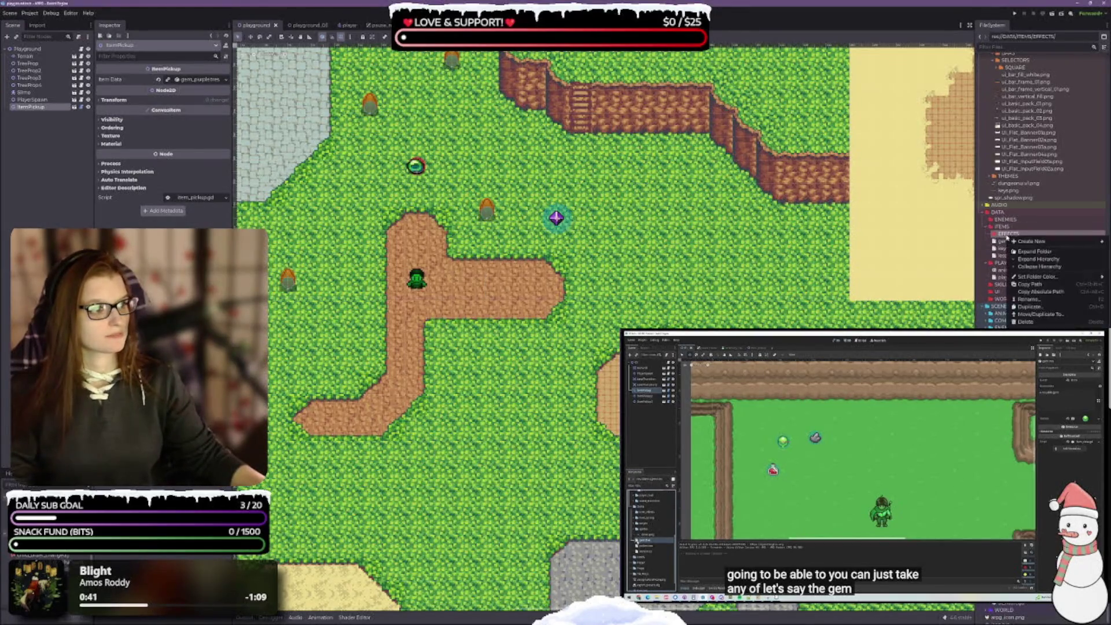
{"action": "mouse_move", "coordinate": [1018, 241]}
{"action": "left_click", "coordinate": [984, 264]}
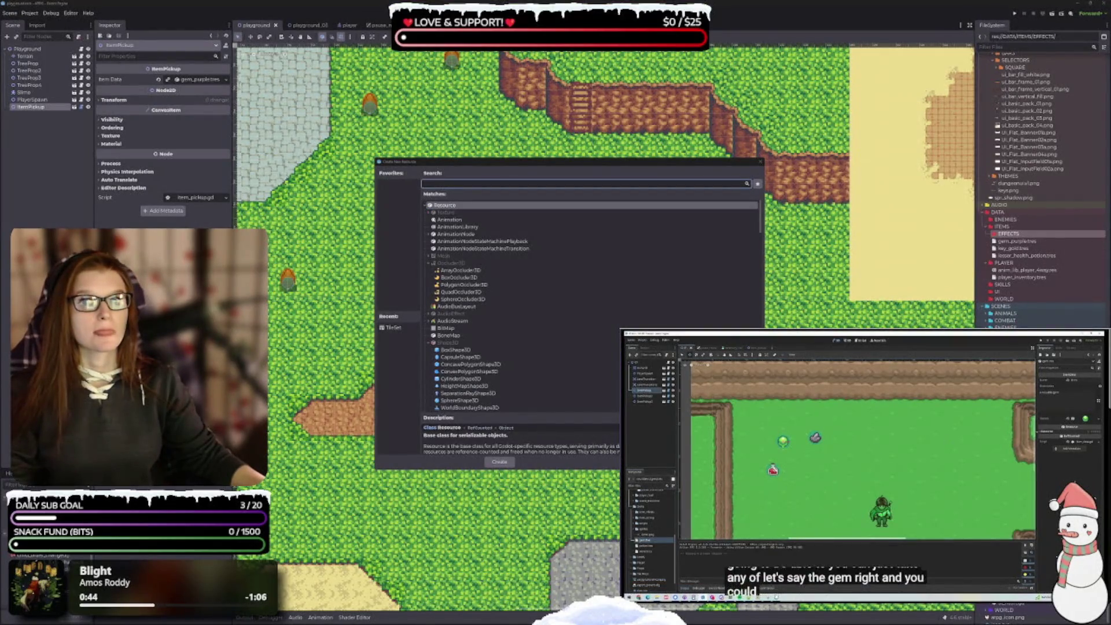
{"action": "left_click", "coordinate": [454, 182]}
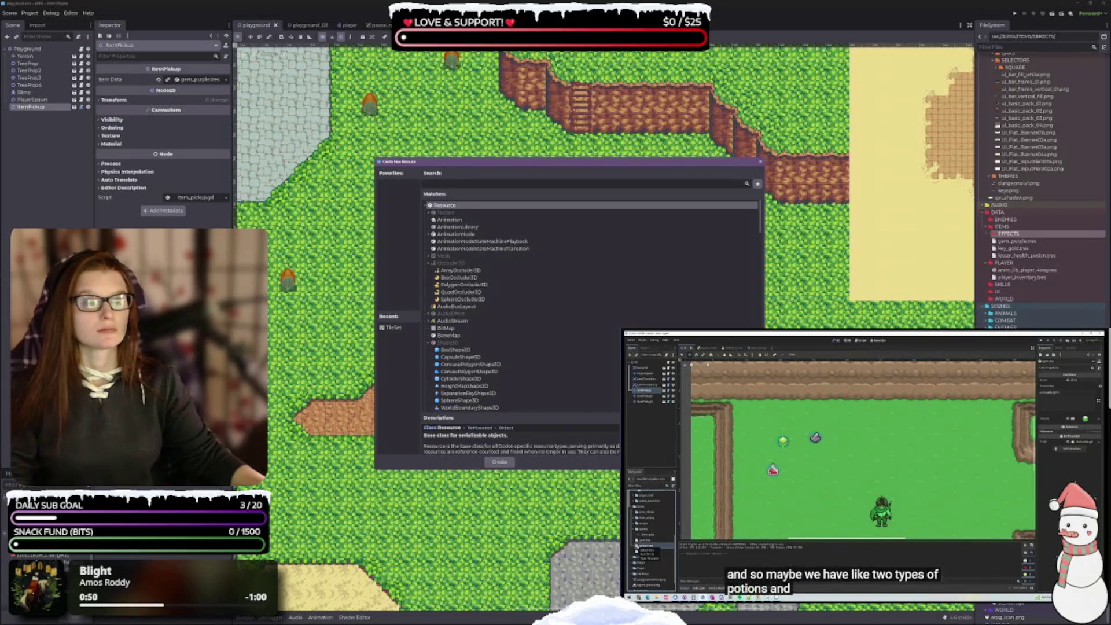
{"action": "key", "text": "Escape"}
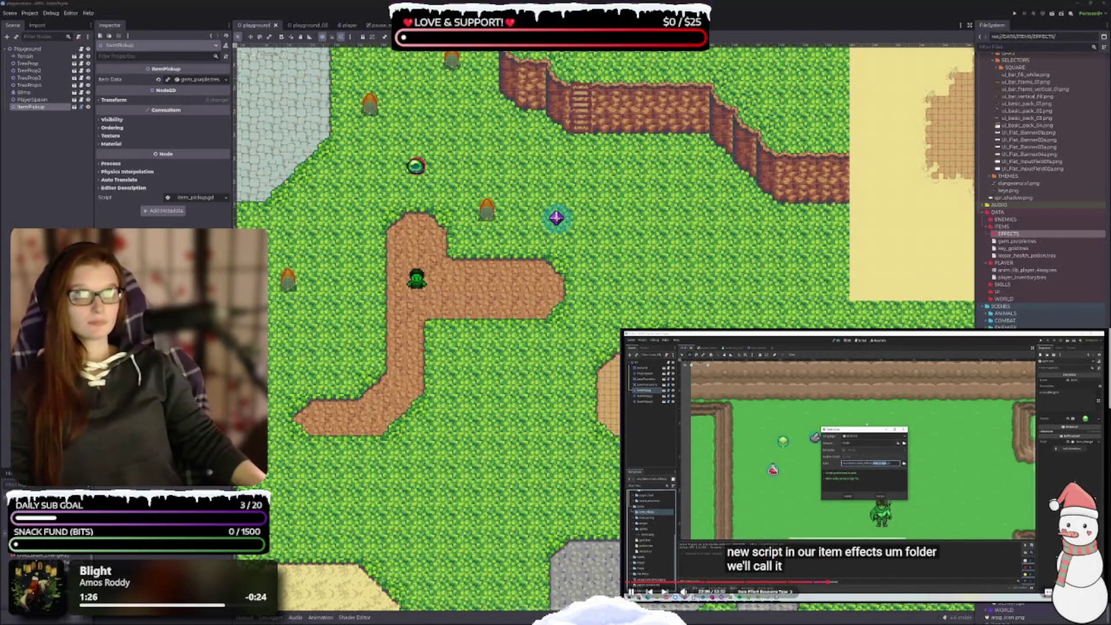
Pause the tutorial, then delete COLLECTIBLES and CONSUMABLES from SCENES/ITEMS, confirming each removal.
{"action": "key", "text": "space"}
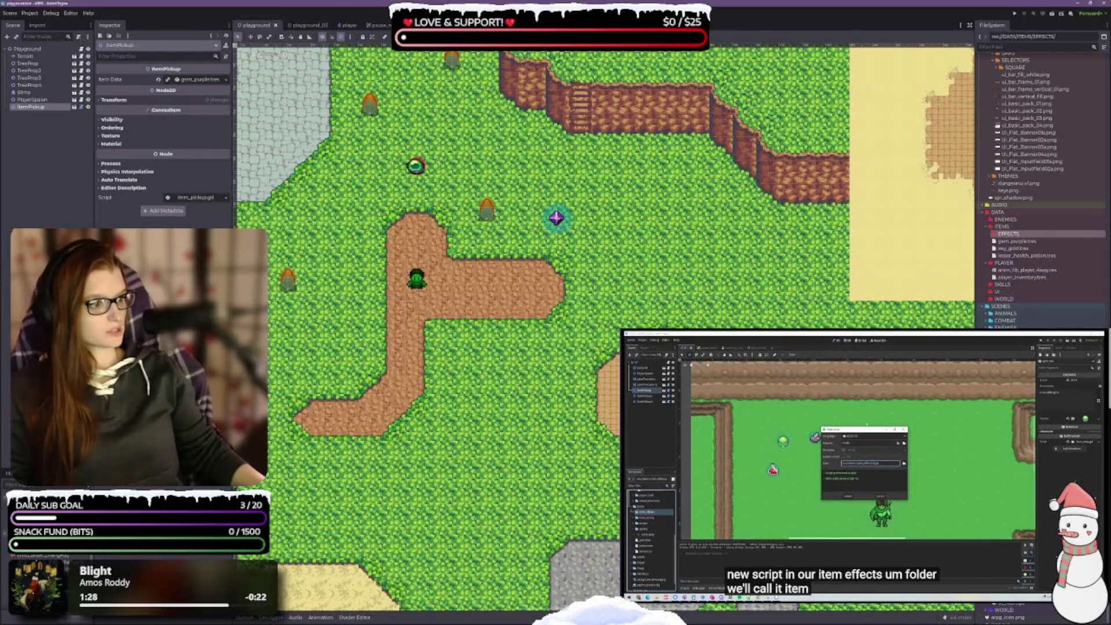
{"action": "key", "text": "Delete"}
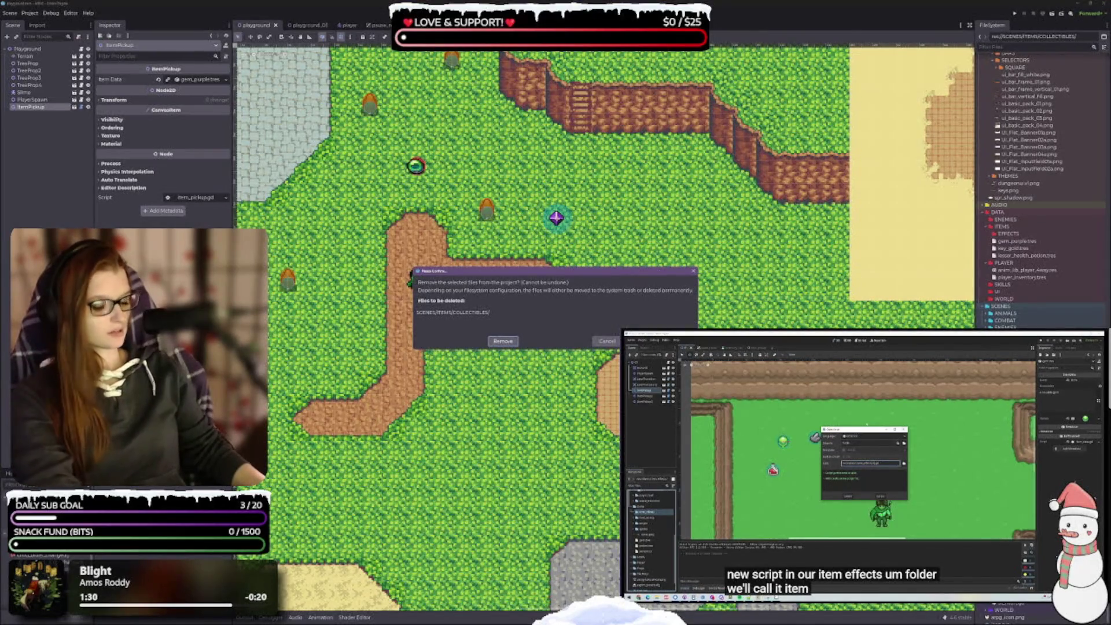
{"action": "key", "text": "Return"}
{"action": "key", "text": "Delete"}
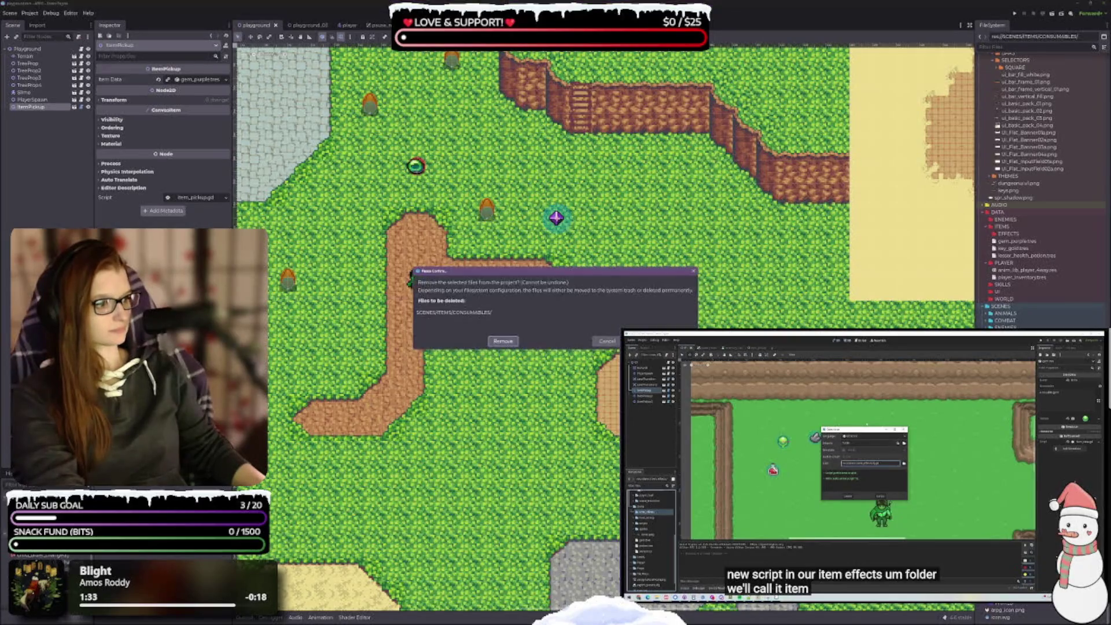
{"action": "key", "text": "Return"}
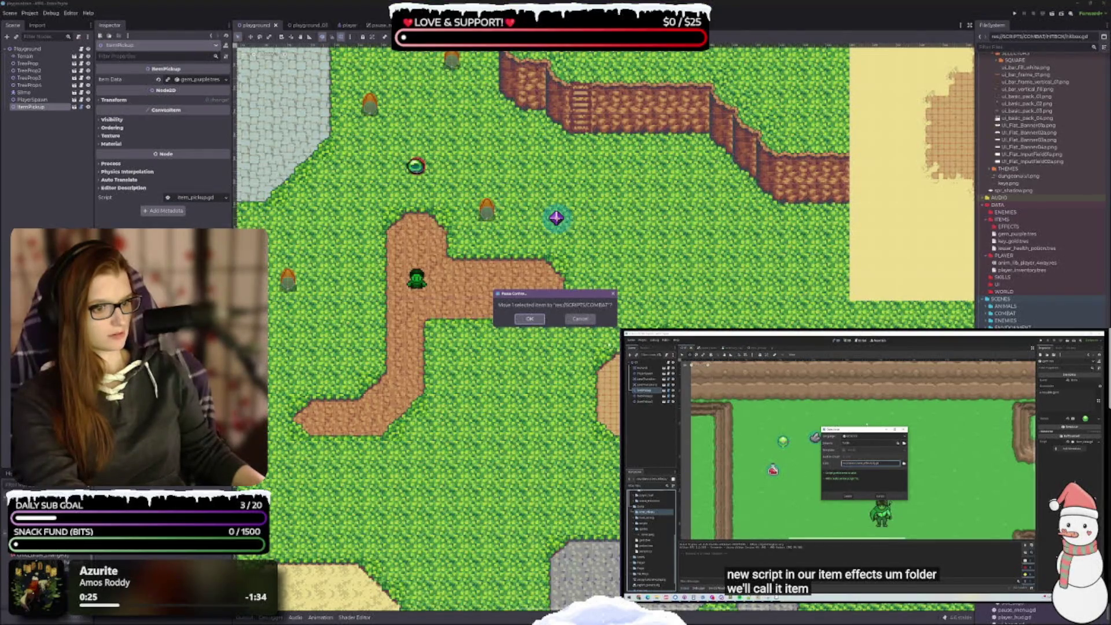
Confirm moving the hurtbox and hitbox files into SCRIPTS/COMBAT, then open hitbox.gd in VS Code.
{"action": "key", "text": "Return"}
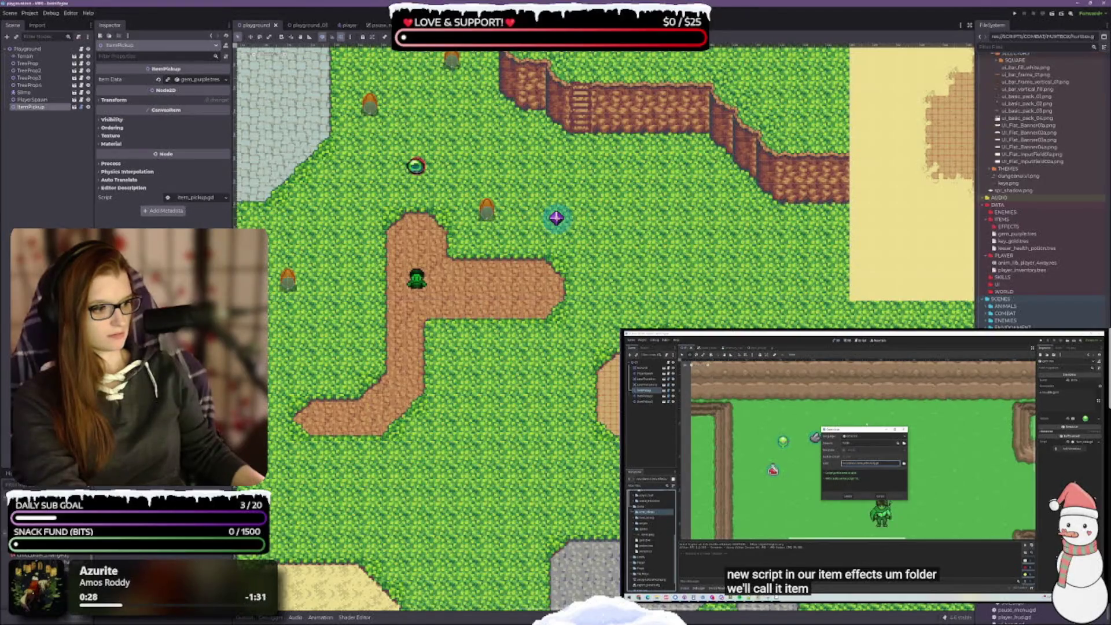
{"action": "key", "text": "Return"}
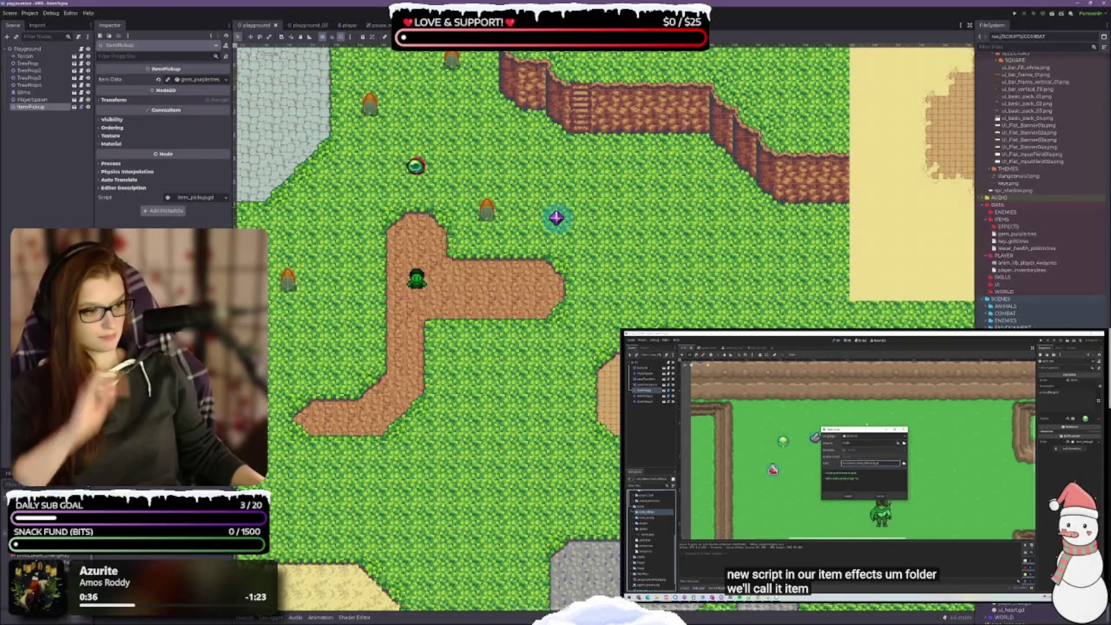
{"action": "double_click", "coordinate": [1018, 370]}
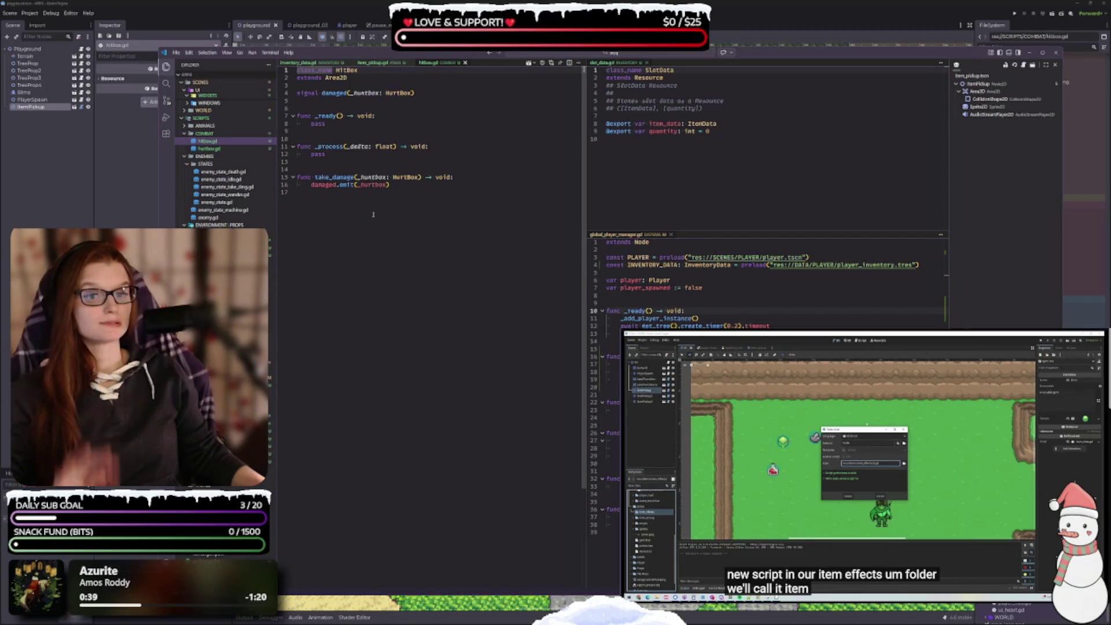
Check hurtbox.gd, close the hitbox.gd tab in VS Code, and return to Godot.
{"action": "left_click", "coordinate": [209, 149]}
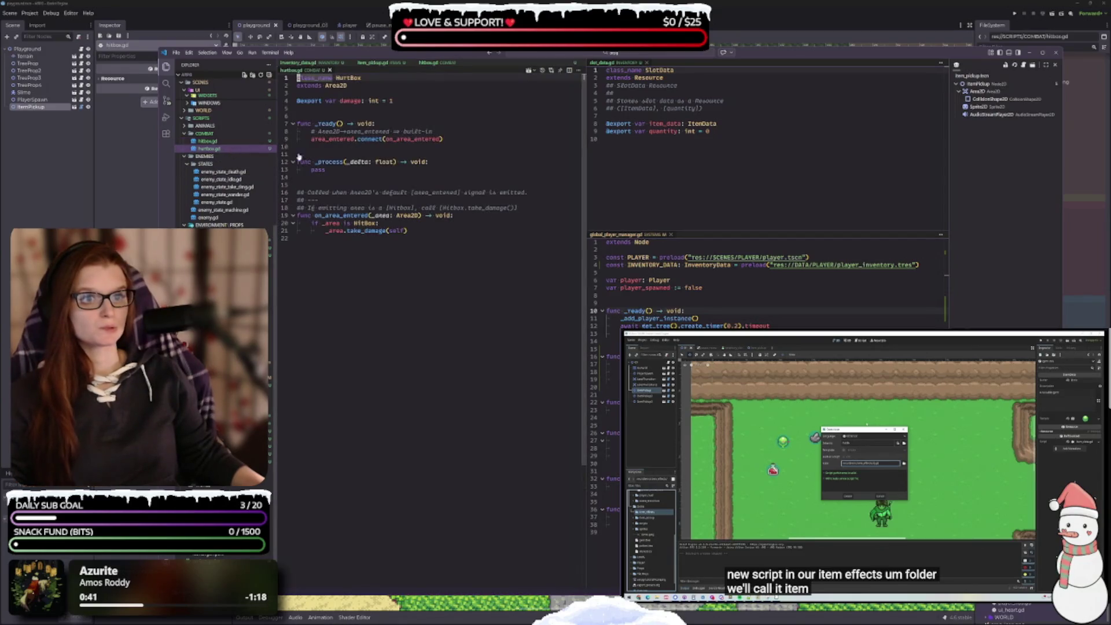
{"action": "left_click", "coordinate": [453, 177]}
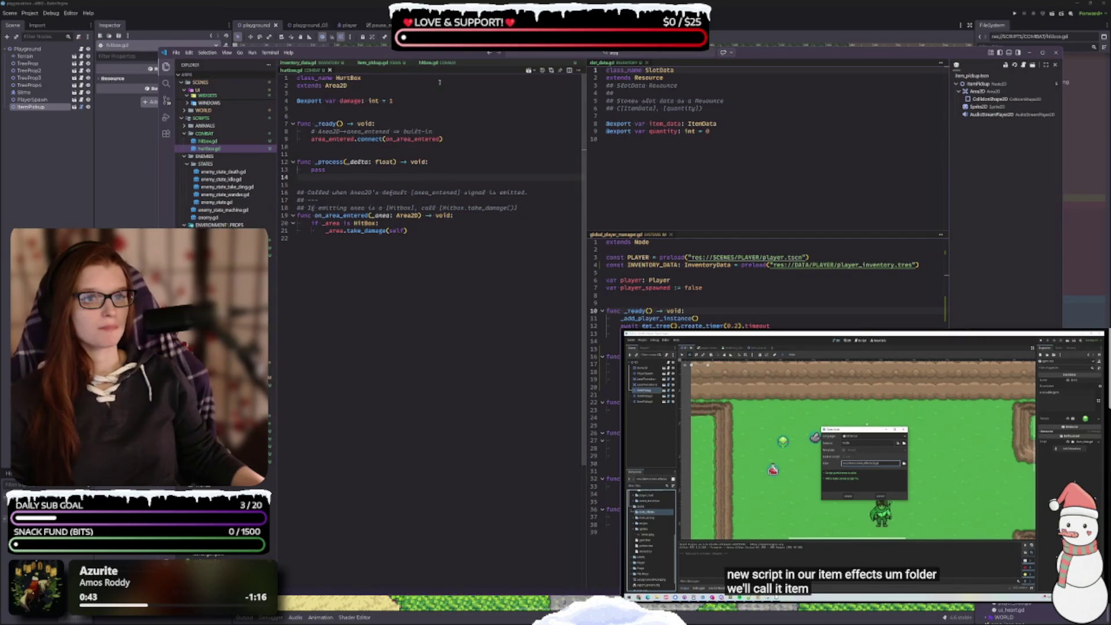
{"action": "left_click", "coordinate": [460, 60]}
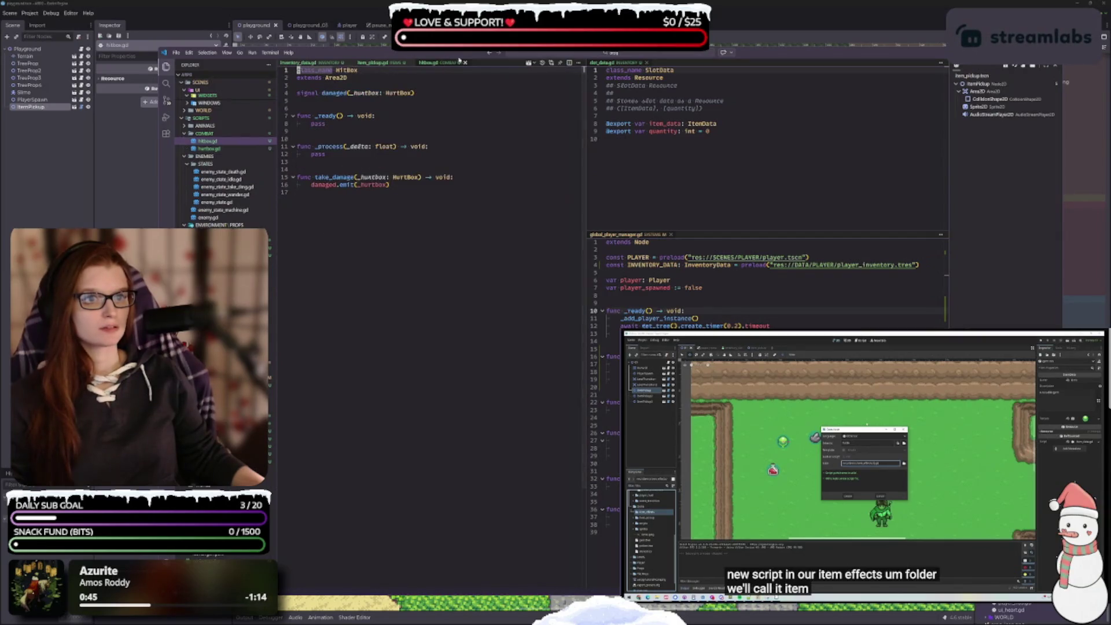
{"action": "left_click", "coordinate": [465, 62]}
{"action": "left_click", "coordinate": [722, 26]}
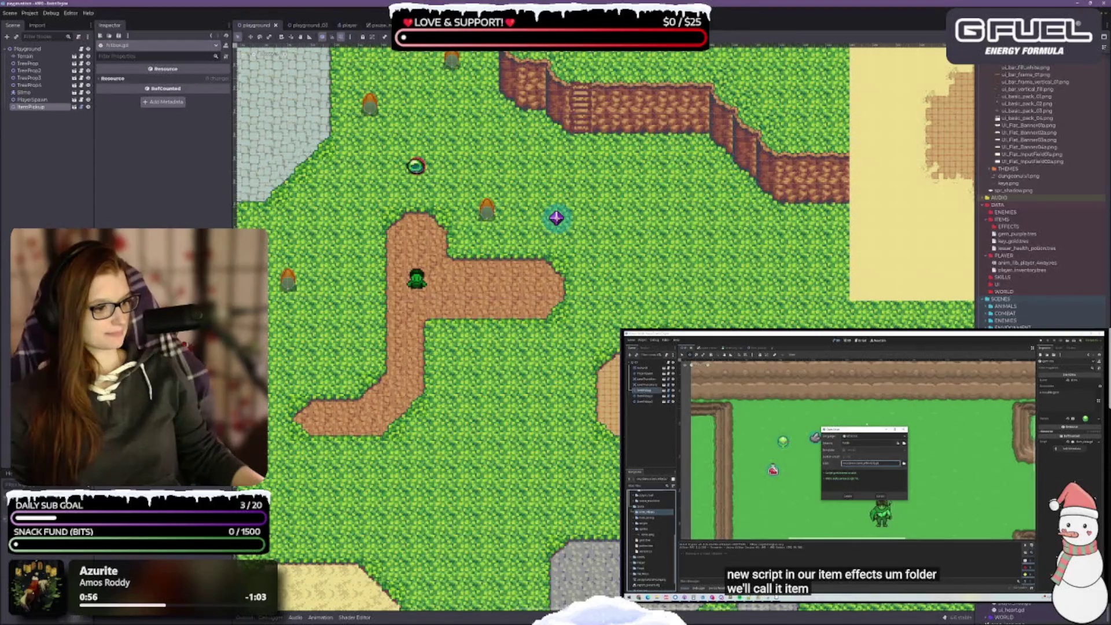
Expand the HITBOX and HURTBOX folders under SCENES/COMBAT and relocate hurtbox.tscn.
{"action": "scroll", "coordinate": [1041, 191], "scroll_direction": "down", "scroll_amount": 1}
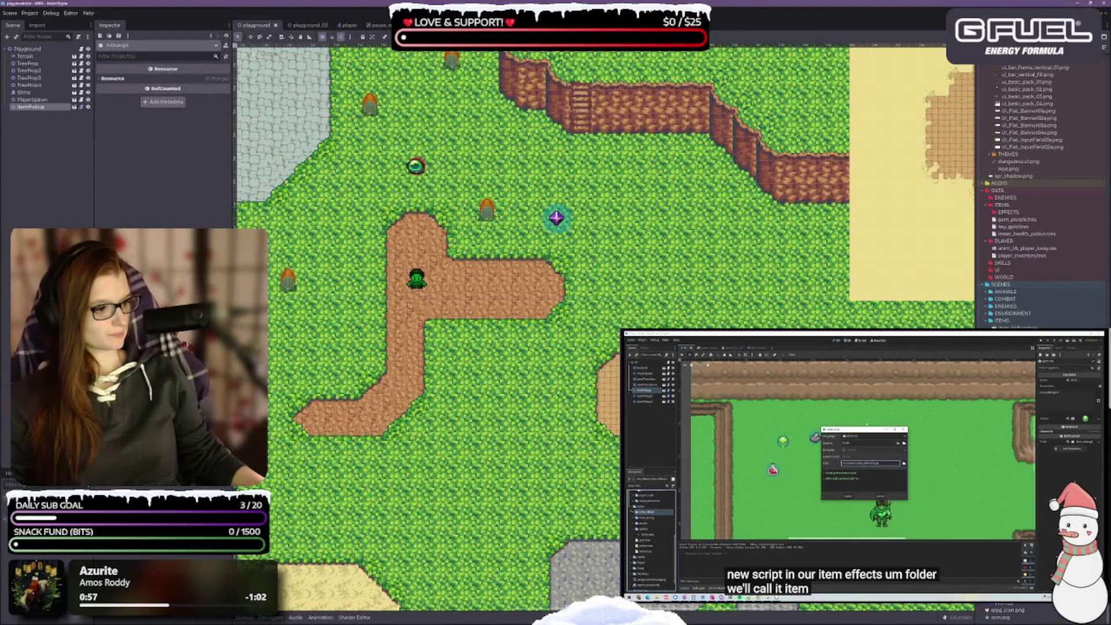
{"action": "scroll", "coordinate": [1042, 191], "scroll_direction": "down", "scroll_amount": 1}
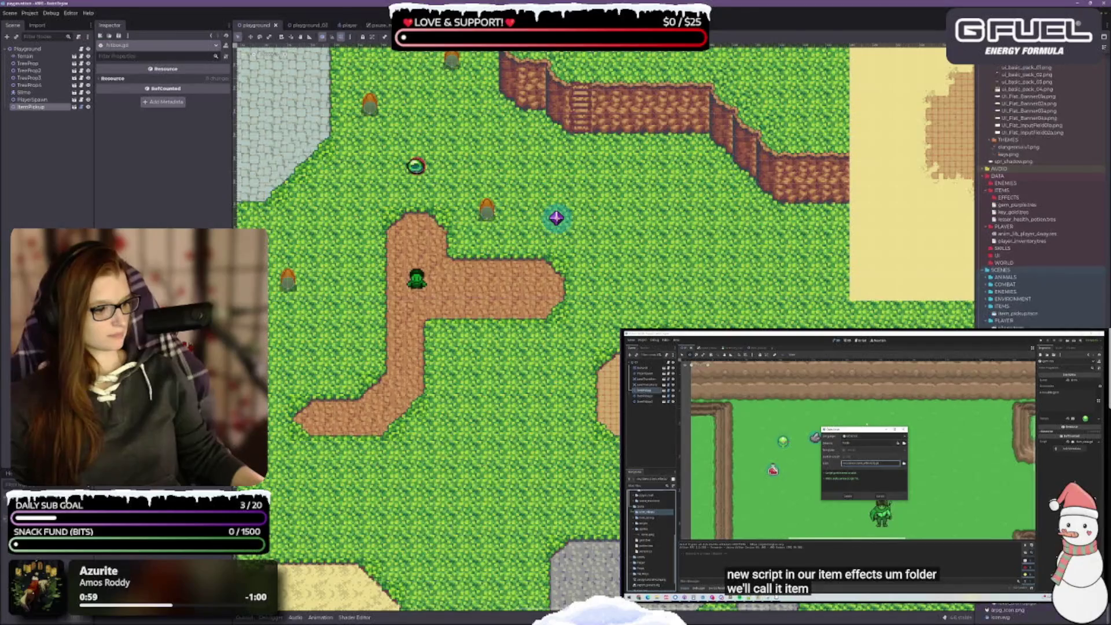
{"action": "scroll", "coordinate": [1041, 191], "scroll_direction": "up", "scroll_amount": 1}
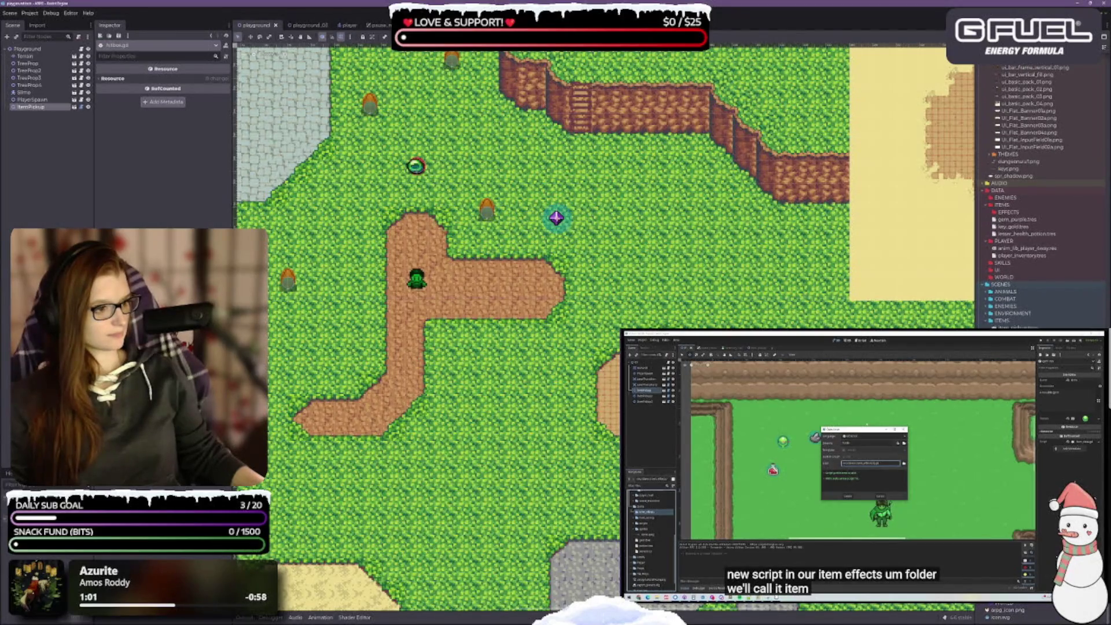
{"action": "left_click", "coordinate": [986, 299]}
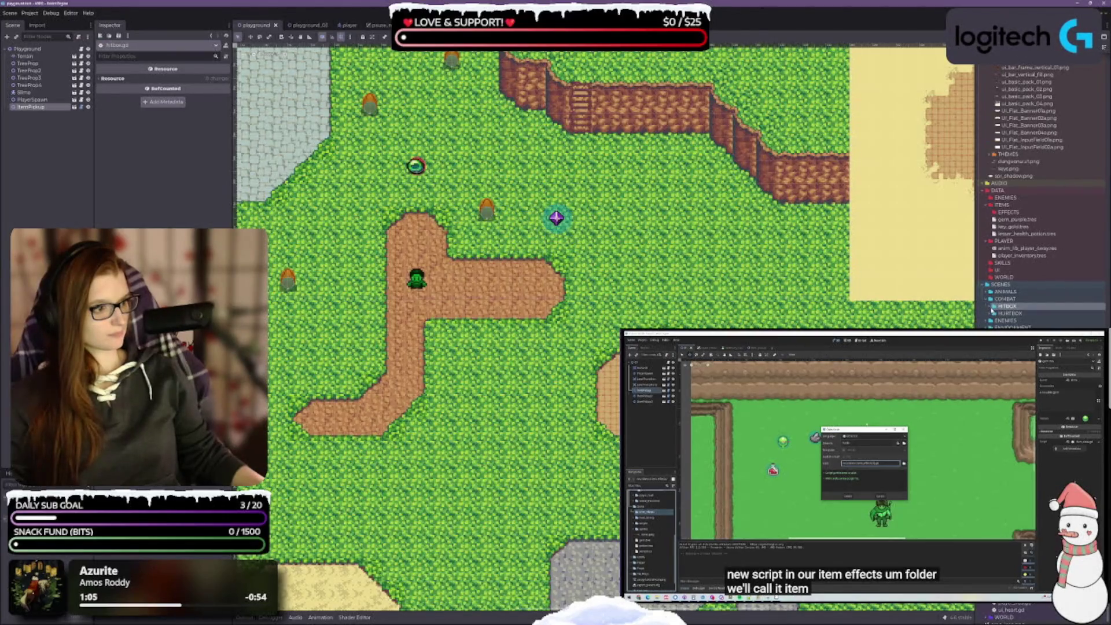
{"action": "left_click", "coordinate": [990, 307]}
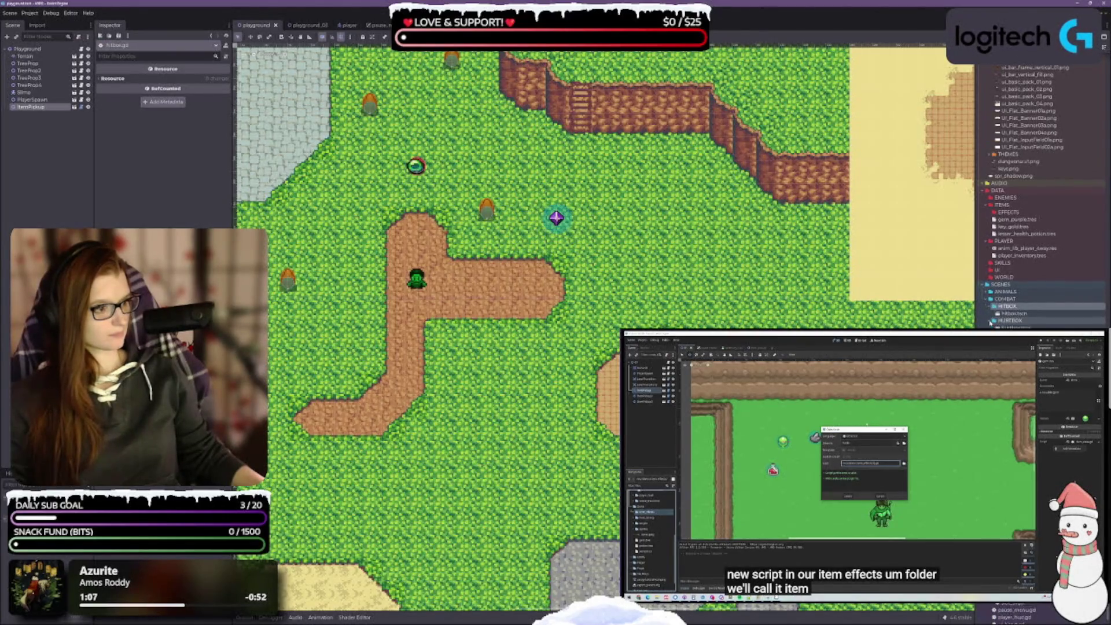
{"action": "left_click", "coordinate": [989, 320]}
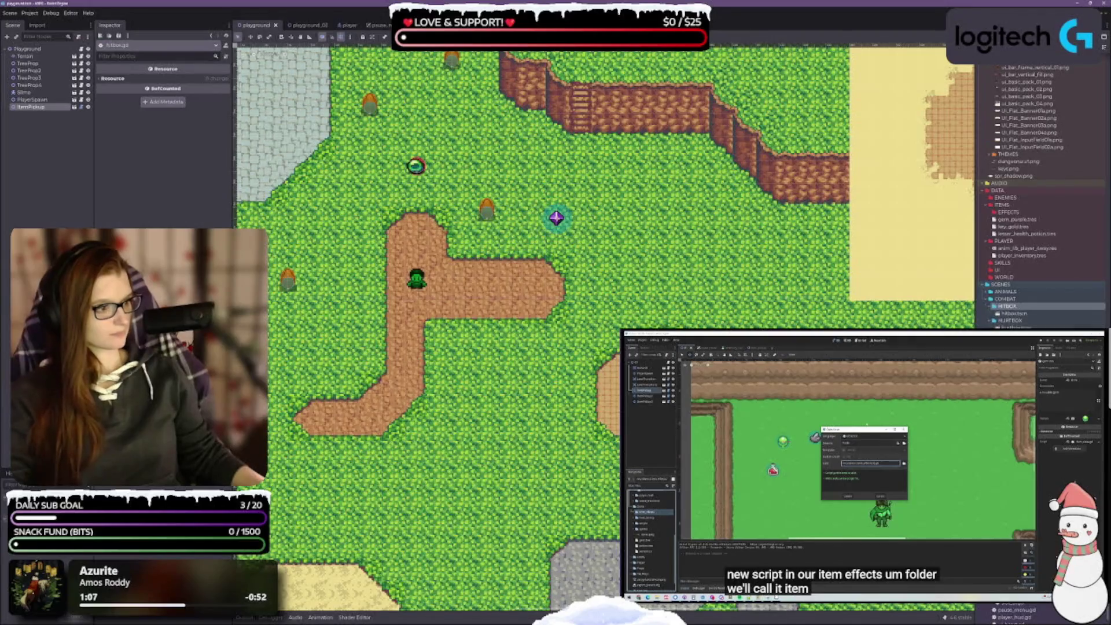
{"action": "double_click", "coordinate": [1014, 313]}
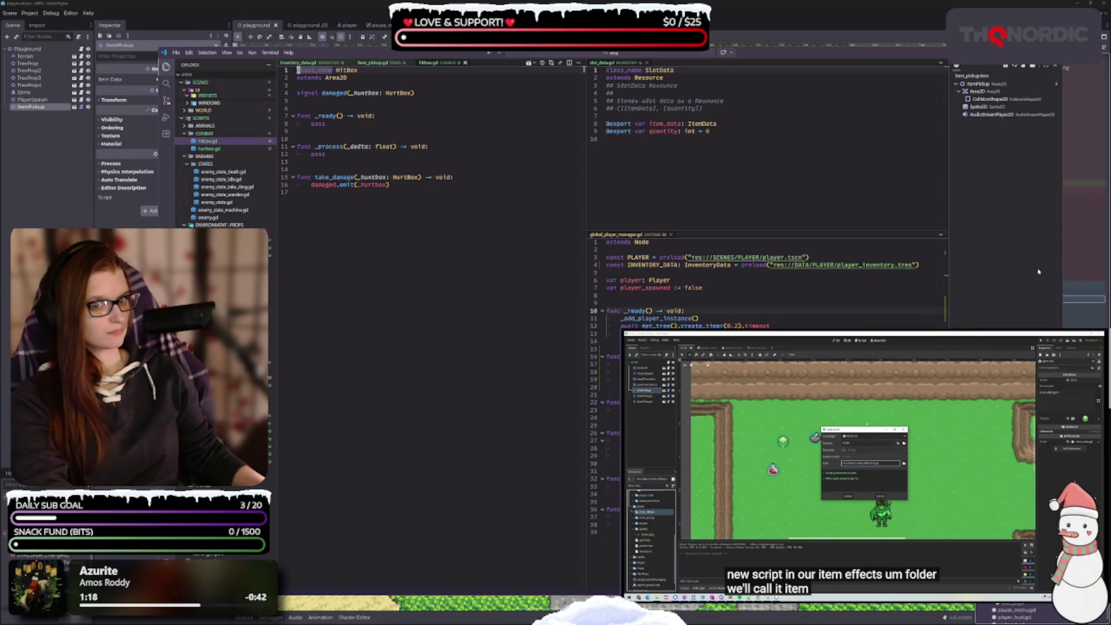
{"action": "left_click", "coordinate": [1081, 305]}
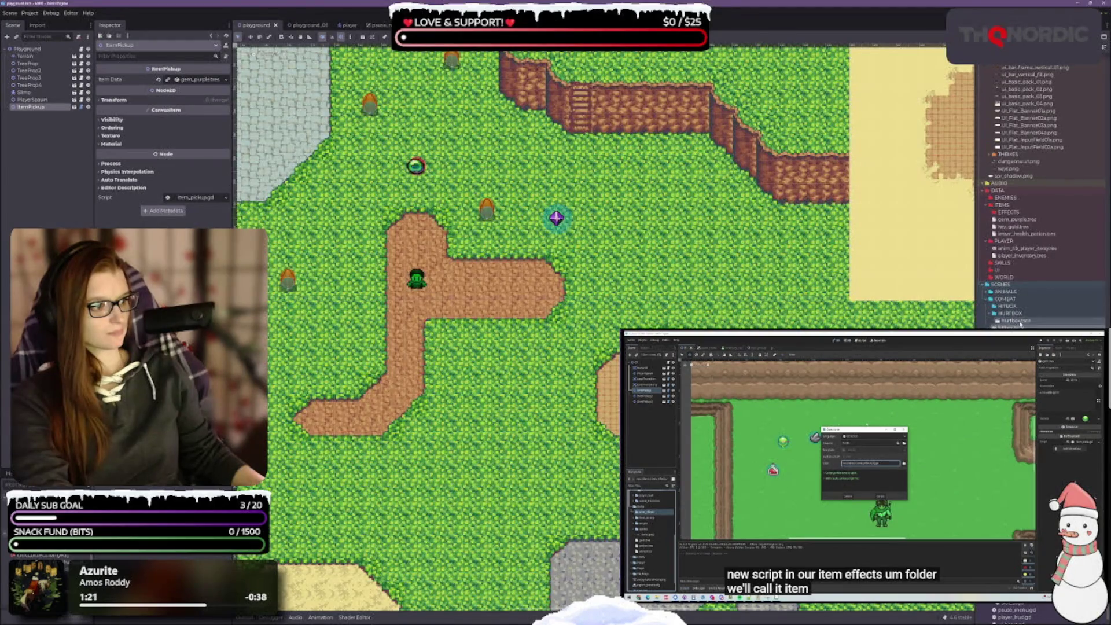
{"action": "left_click_drag", "start_coordinate": [1016, 322], "coordinate": [1016, 307]}
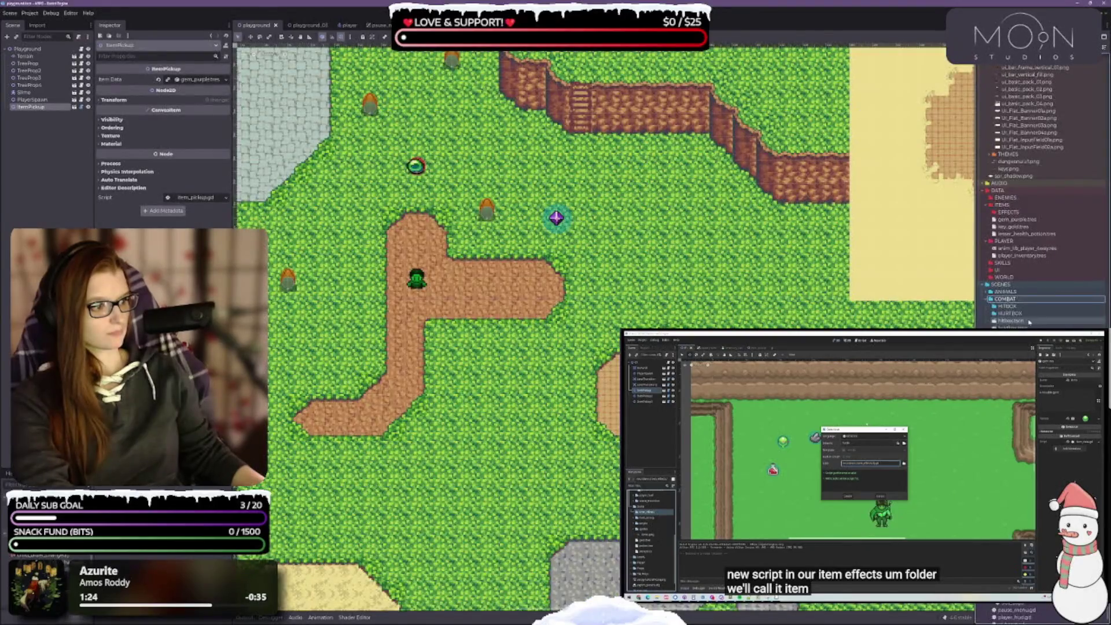
Delete the empty HITBOX folder from SCENES/COMBAT.
{"action": "left_click", "coordinate": [1010, 306]}
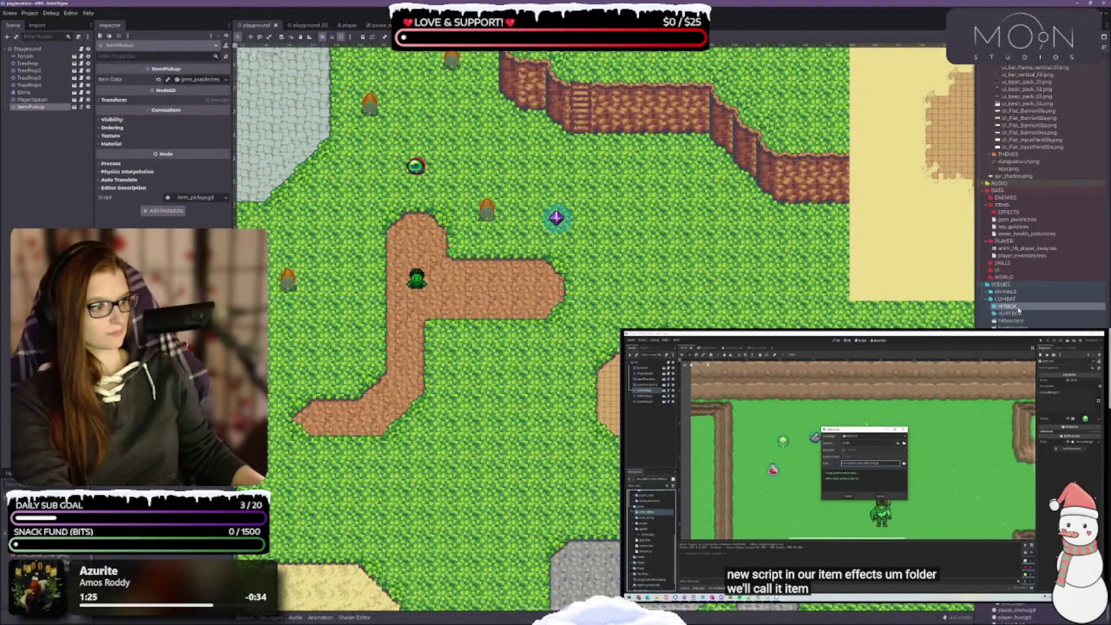
{"action": "key", "text": "Delete"}
{"action": "key", "text": "Return"}
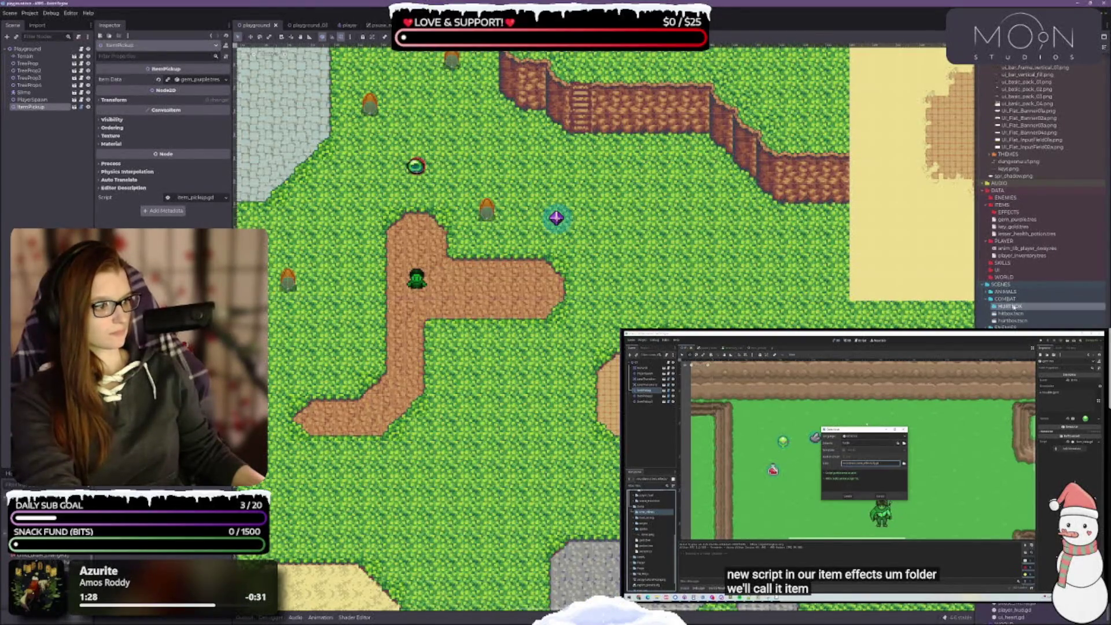
Browse the ANIMALS, ENEMIES, ENVIRONMENT and ITEMS scene folders, collapsing each afterwards.
{"action": "left_click", "coordinate": [987, 293]}
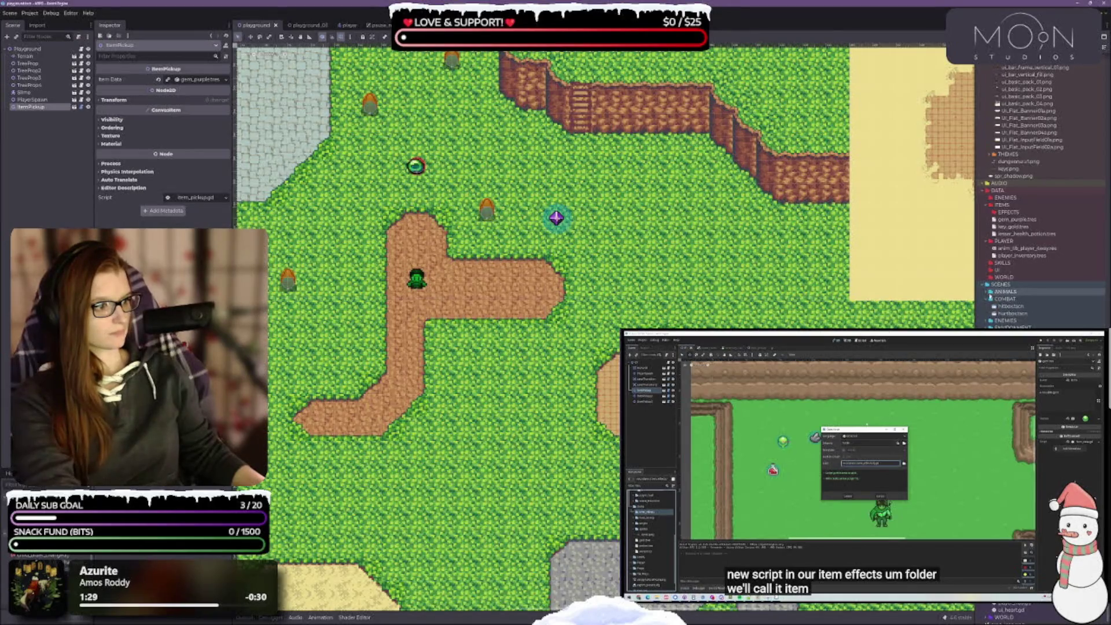
{"action": "left_click", "coordinate": [986, 293]}
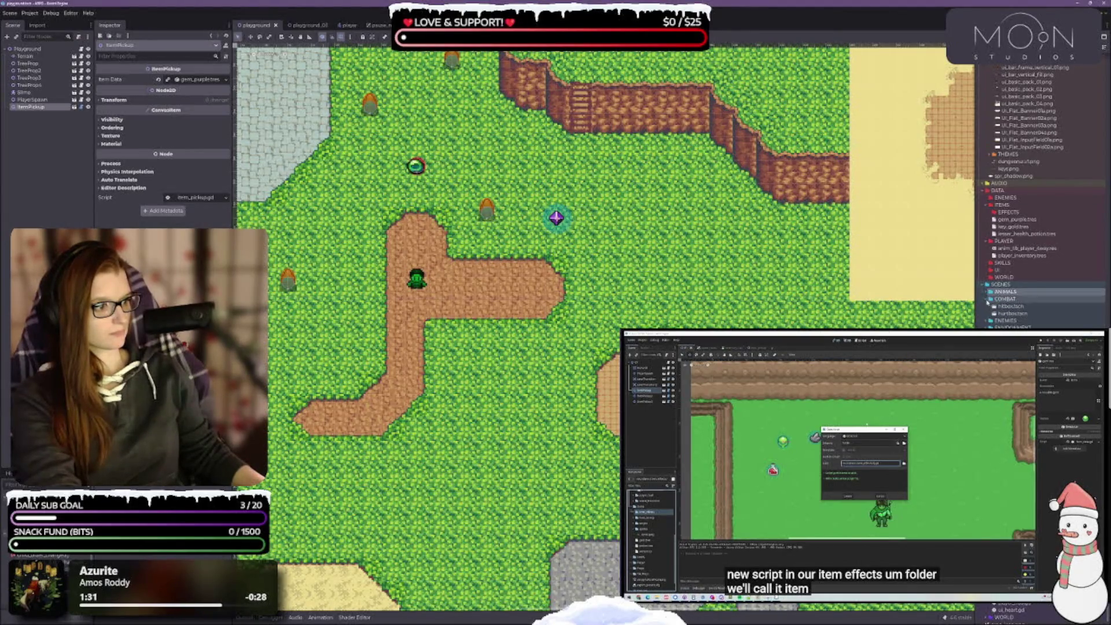
{"action": "left_click", "coordinate": [986, 299]}
{"action": "left_click", "coordinate": [987, 306]}
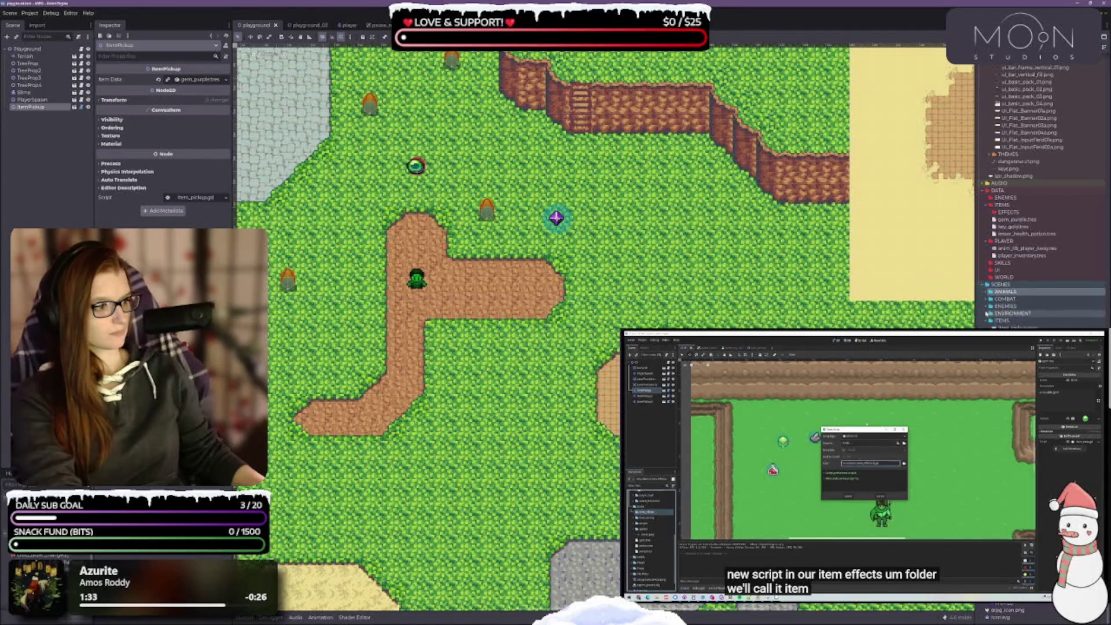
{"action": "left_click", "coordinate": [986, 313]}
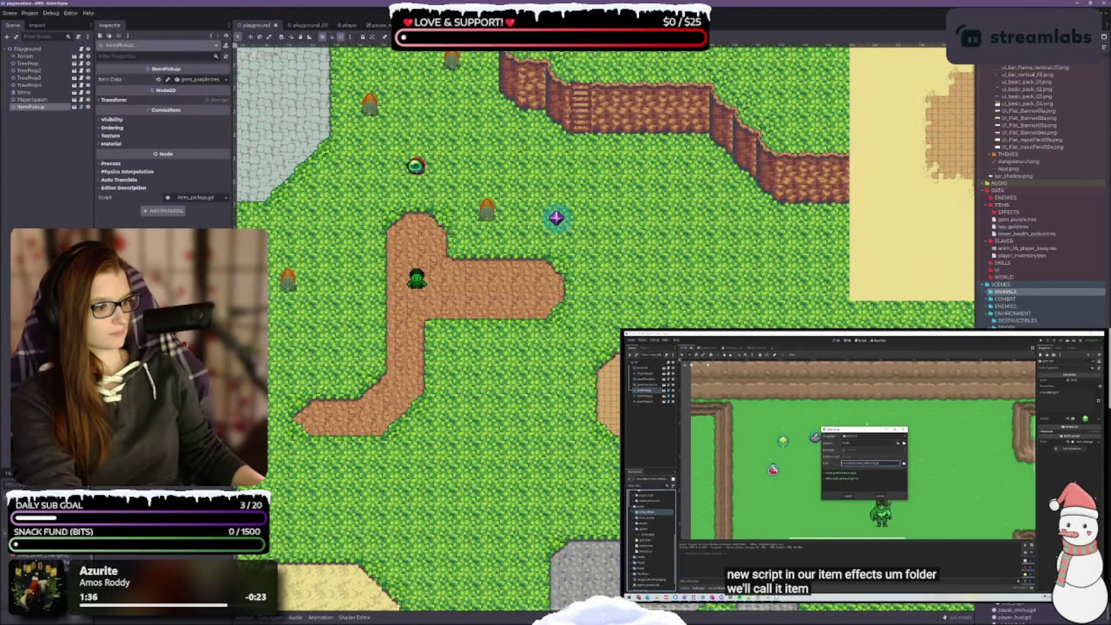
{"action": "left_click", "coordinate": [986, 313]}
{"action": "left_click", "coordinate": [987, 320]}
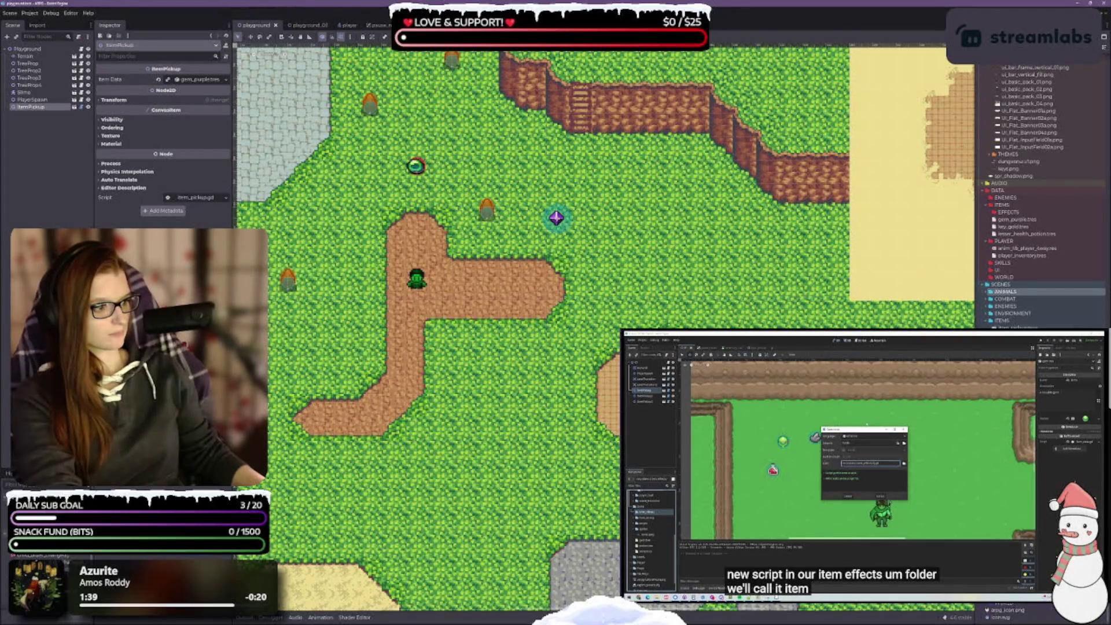
{"action": "scroll", "coordinate": [1041, 197], "scroll_direction": "up", "scroll_amount": 3}
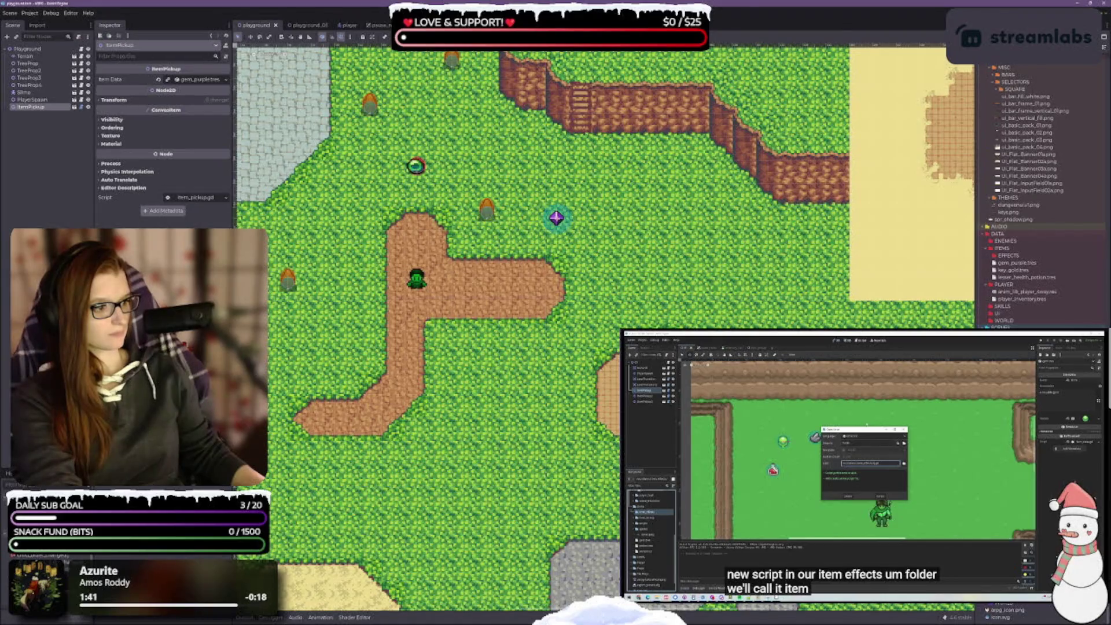
Collapse SELECTORS, FRAMES, FONTS, BUTTONS and UI, then widen the FileSystem dock over the canvas.
{"action": "scroll", "coordinate": [1042, 291], "scroll_direction": "down", "scroll_amount": 3}
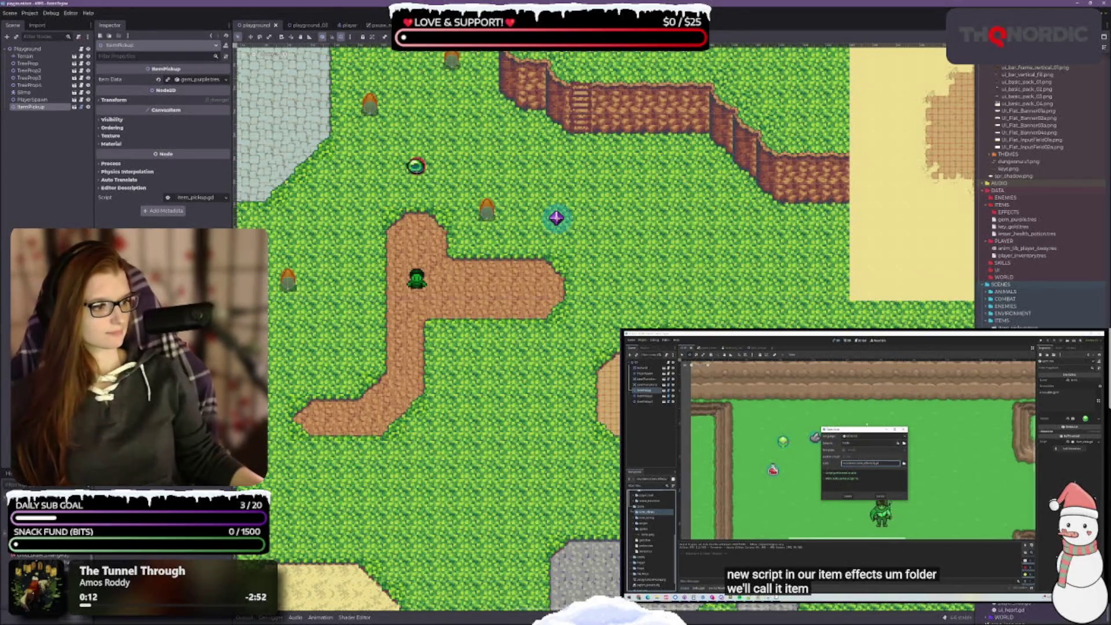
{"action": "scroll", "coordinate": [1042, 191], "scroll_direction": "up", "scroll_amount": 2}
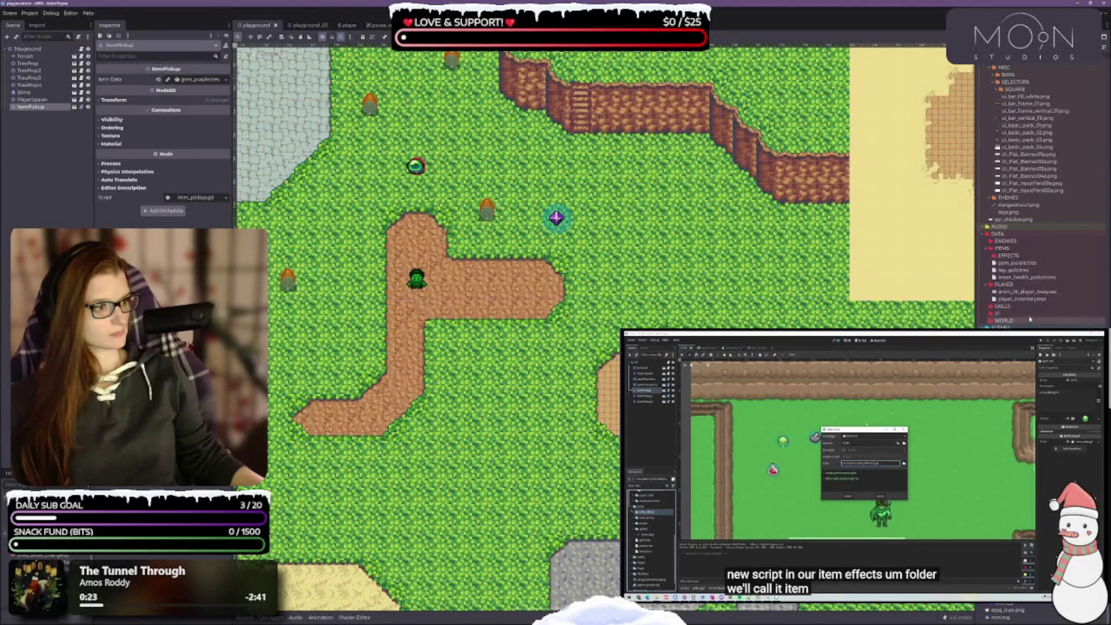
{"action": "scroll", "coordinate": [1035, 301], "scroll_direction": "up", "scroll_amount": 5}
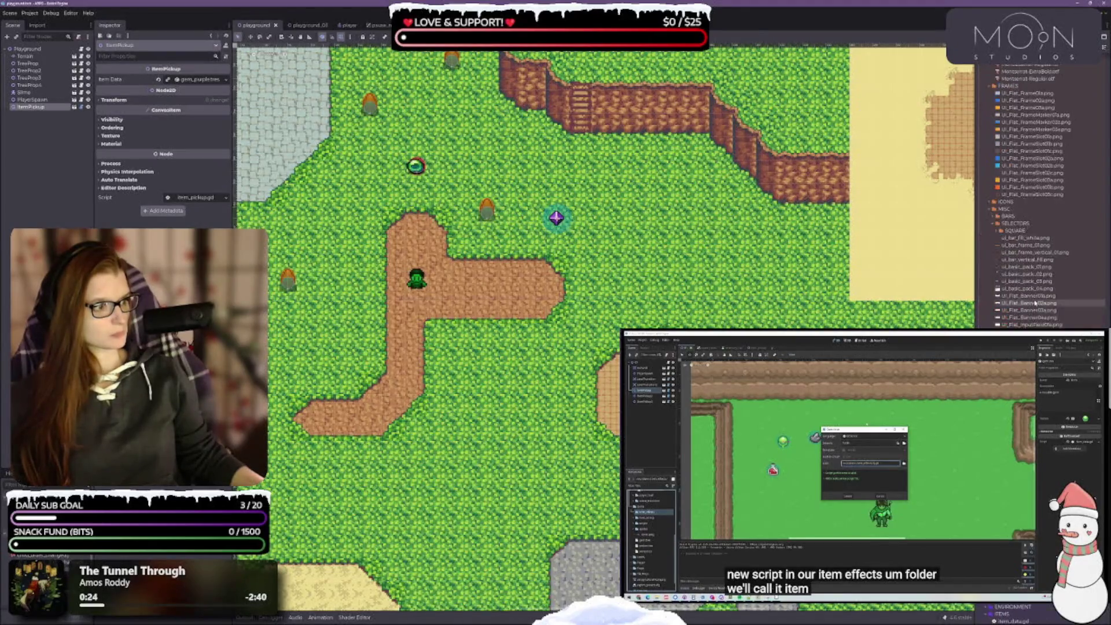
{"action": "left_click", "coordinate": [994, 223]}
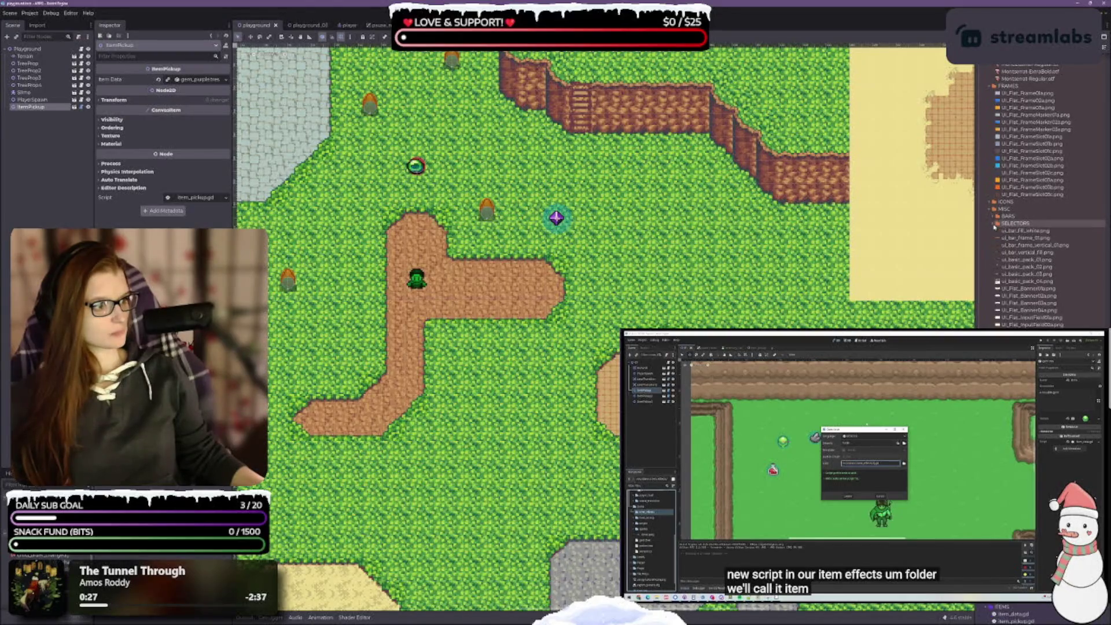
{"action": "scroll", "coordinate": [993, 255], "scroll_direction": "up", "scroll_amount": 7}
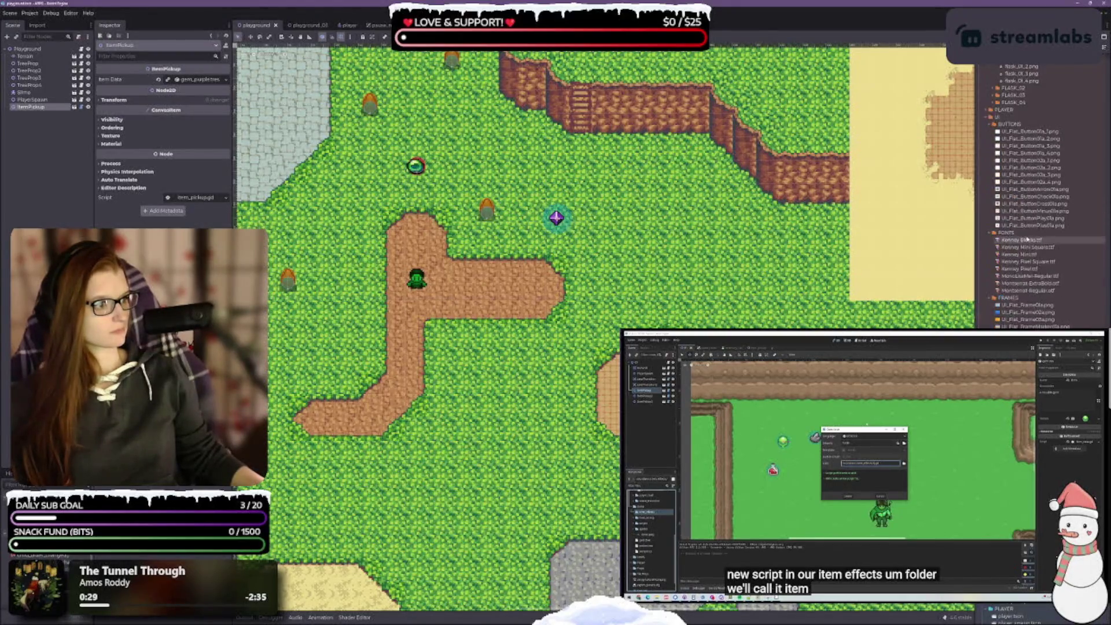
{"action": "left_click", "coordinate": [991, 299]}
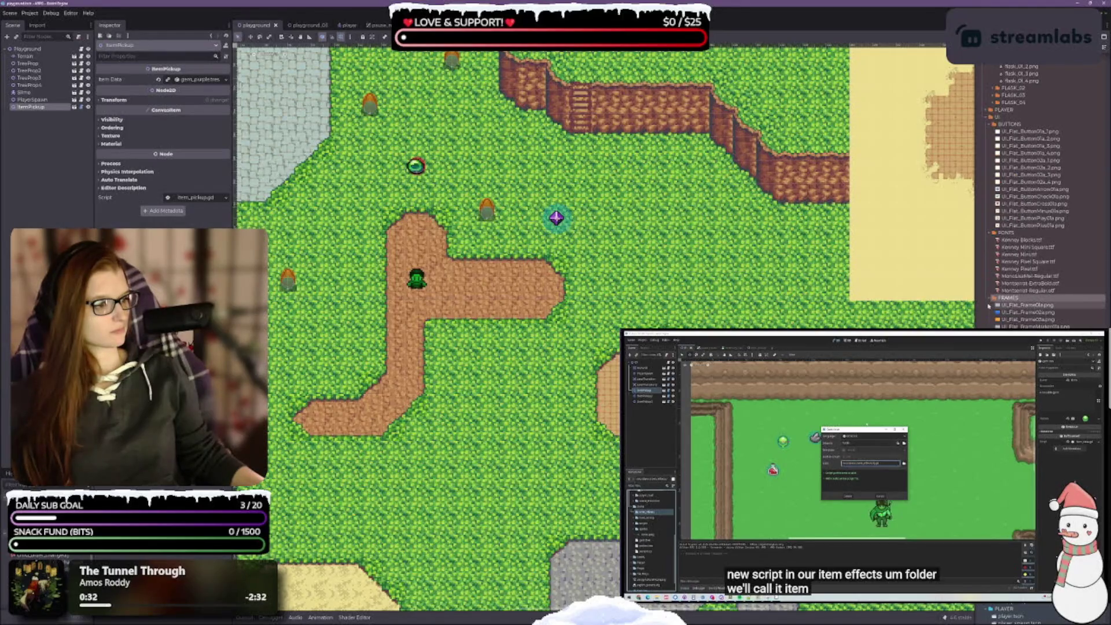
{"action": "left_click", "coordinate": [990, 232]}
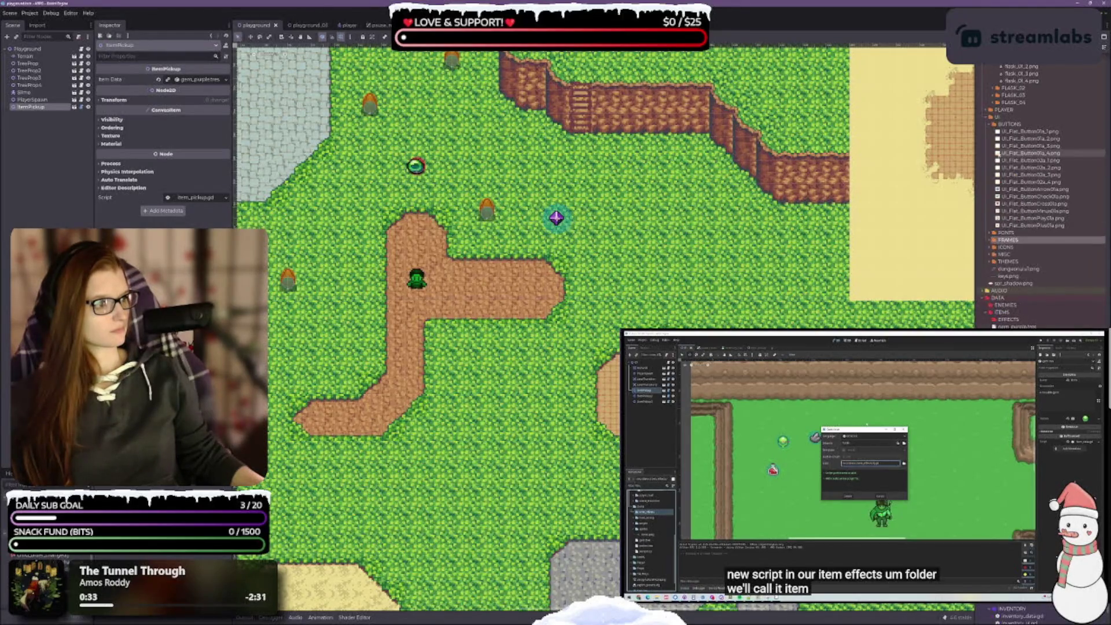
{"action": "left_click", "coordinate": [990, 124]}
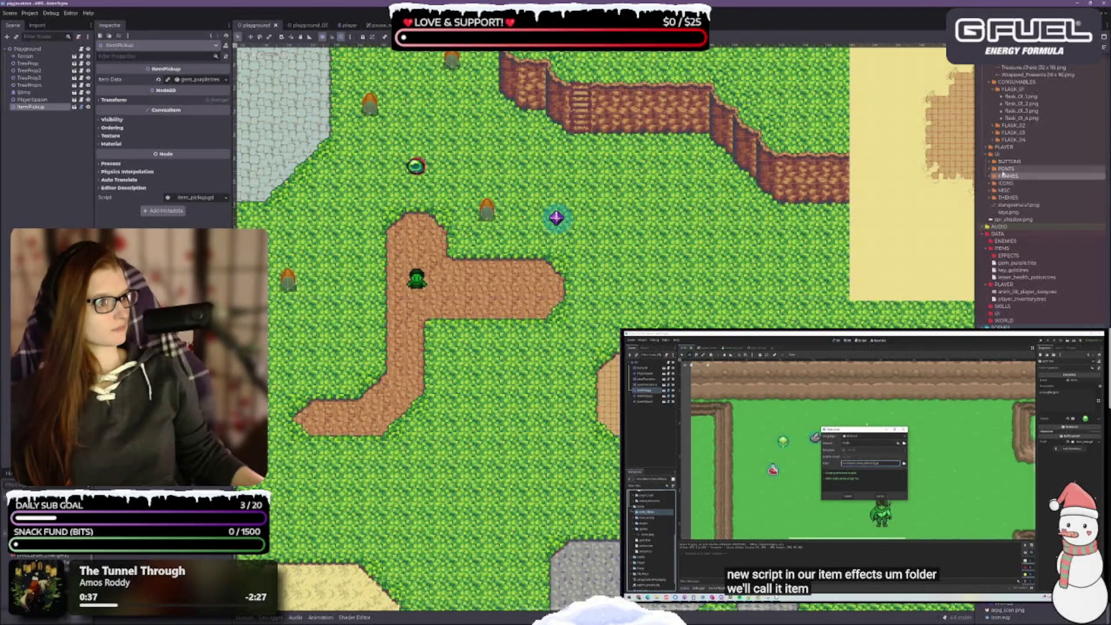
{"action": "left_click", "coordinate": [987, 156]}
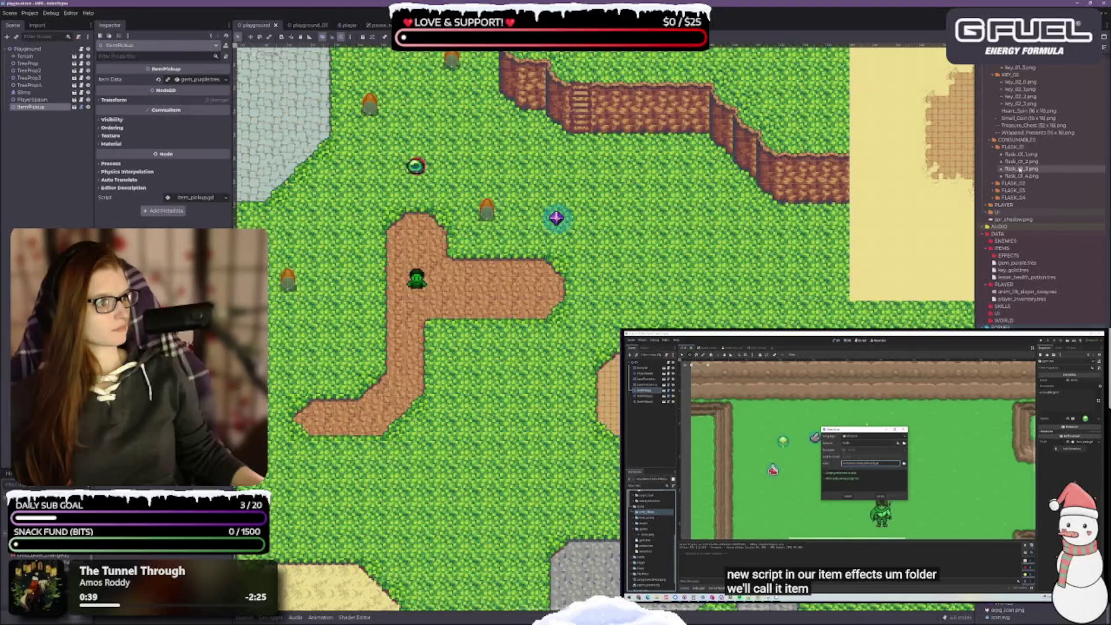
{"action": "scroll", "coordinate": [1018, 173], "scroll_direction": "up", "scroll_amount": 5}
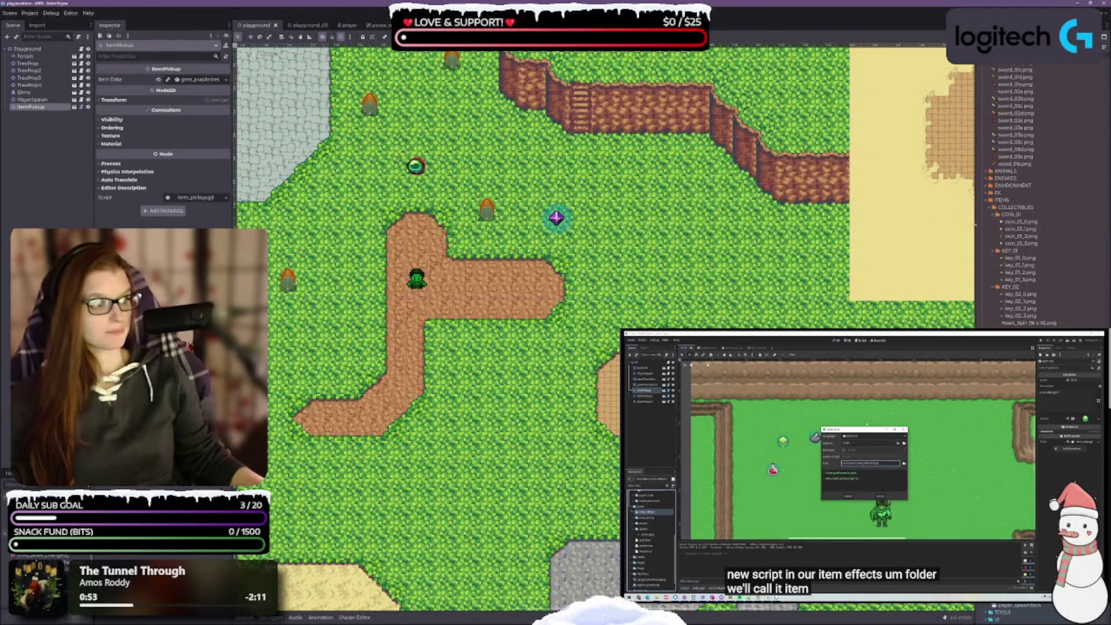
{"action": "left_click_drag", "start_coordinate": [976, 207], "coordinate": [640, 206]}
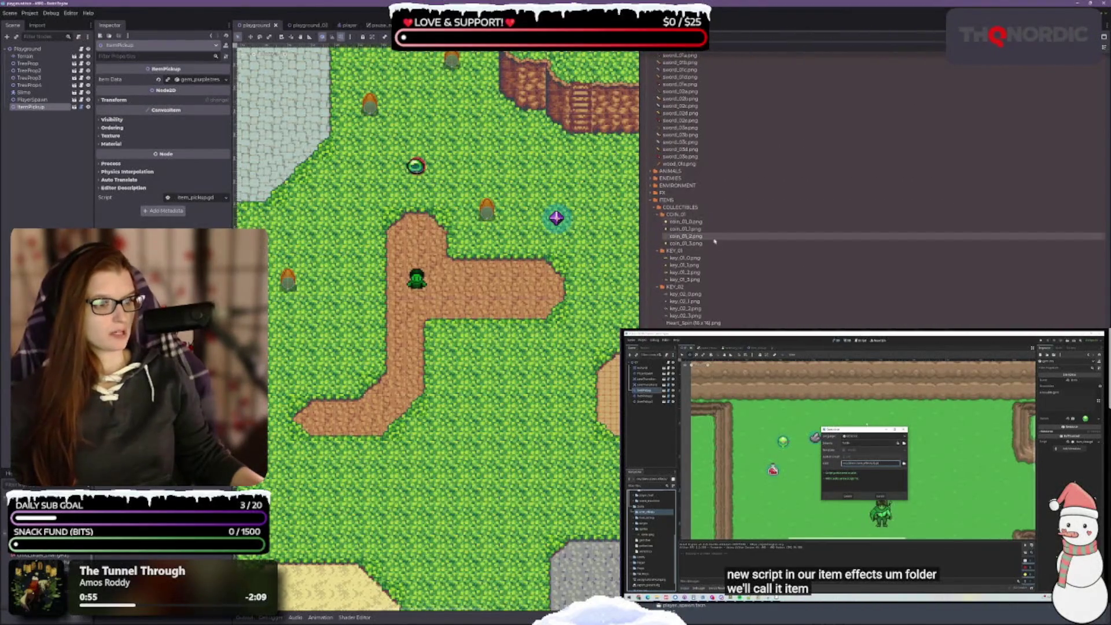
{"action": "left_click", "coordinate": [676, 214]}
{"action": "left_click", "coordinate": [674, 251], "text": "ctrl"}
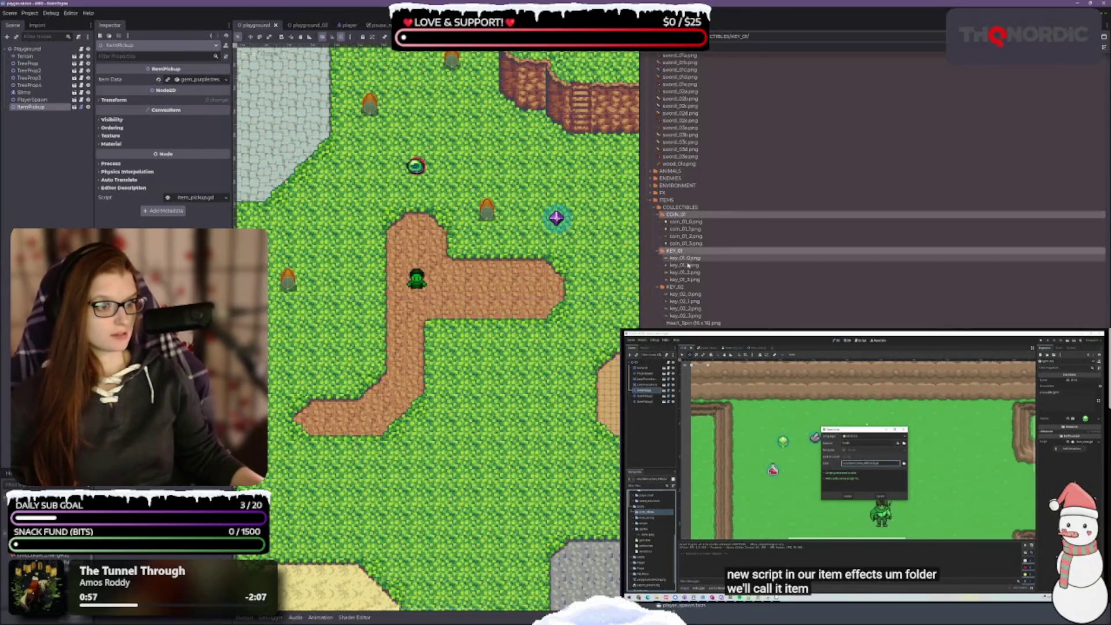
{"action": "left_click", "coordinate": [673, 286], "text": "ctrl"}
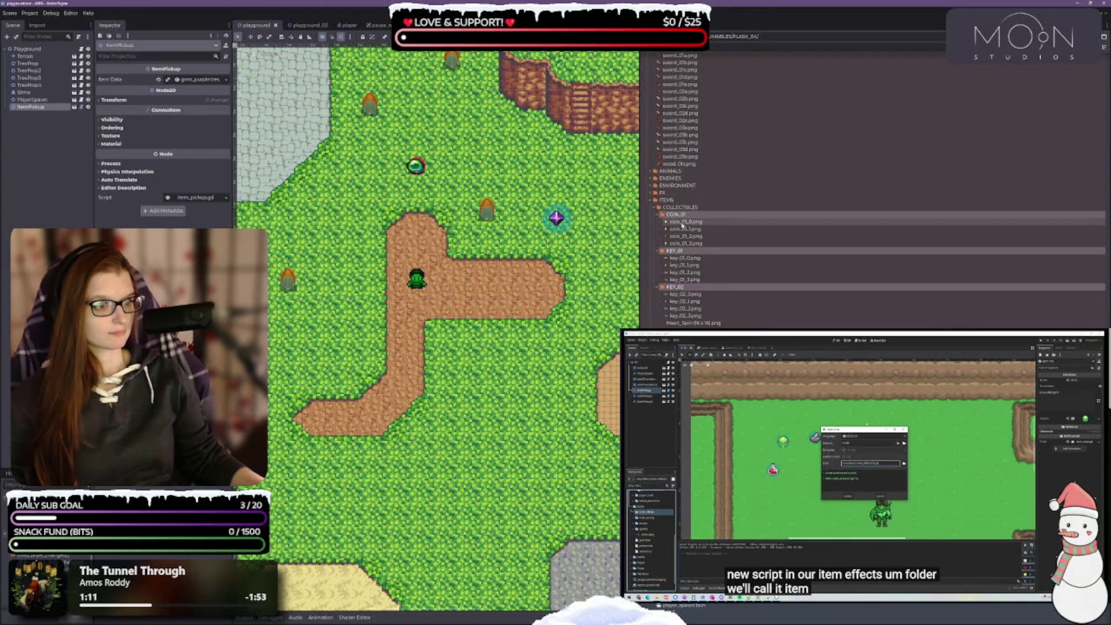
{"action": "left_click_drag", "start_coordinate": [684, 217], "coordinate": [668, 200]}
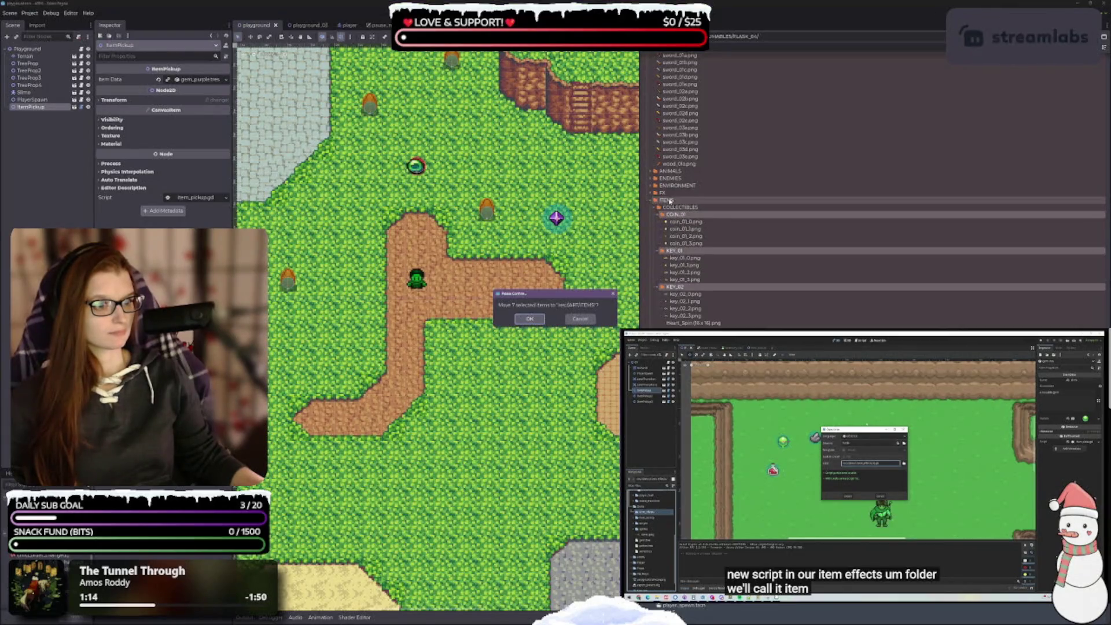
{"action": "left_click", "coordinate": [531, 318]}
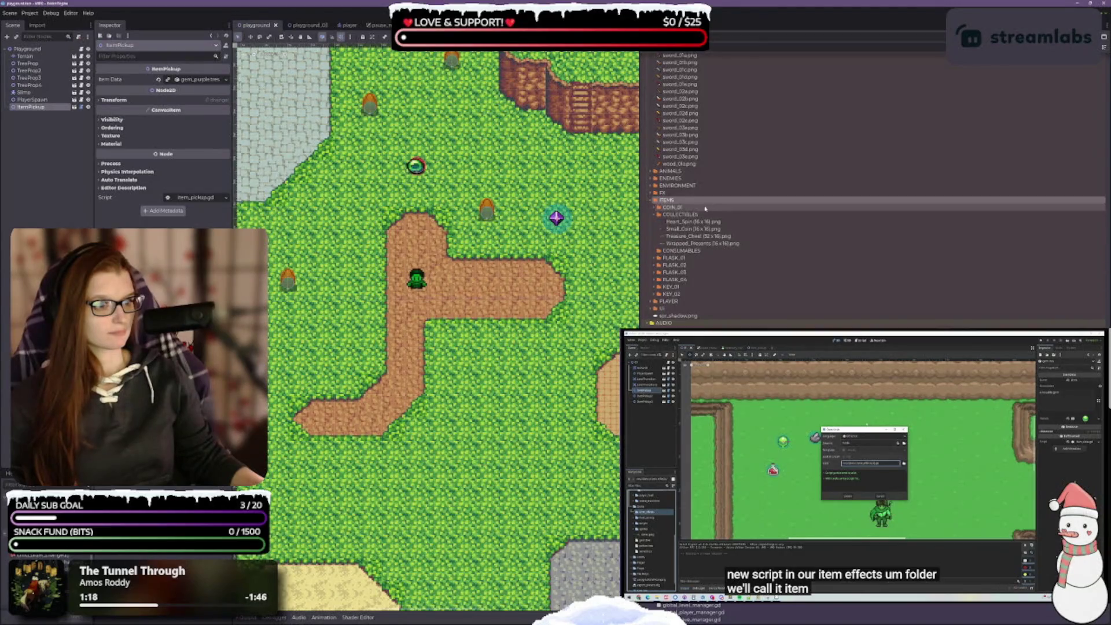
{"action": "left_click", "coordinate": [689, 215]}
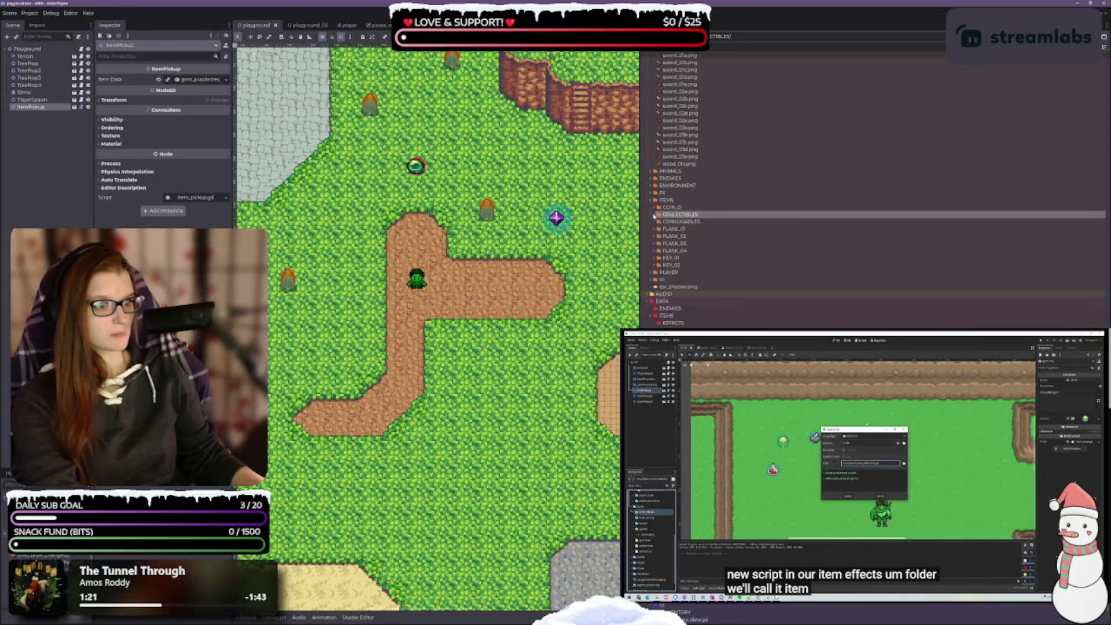
{"action": "left_click", "coordinate": [693, 222]}
{"action": "left_click", "coordinate": [705, 243], "text": "shift"}
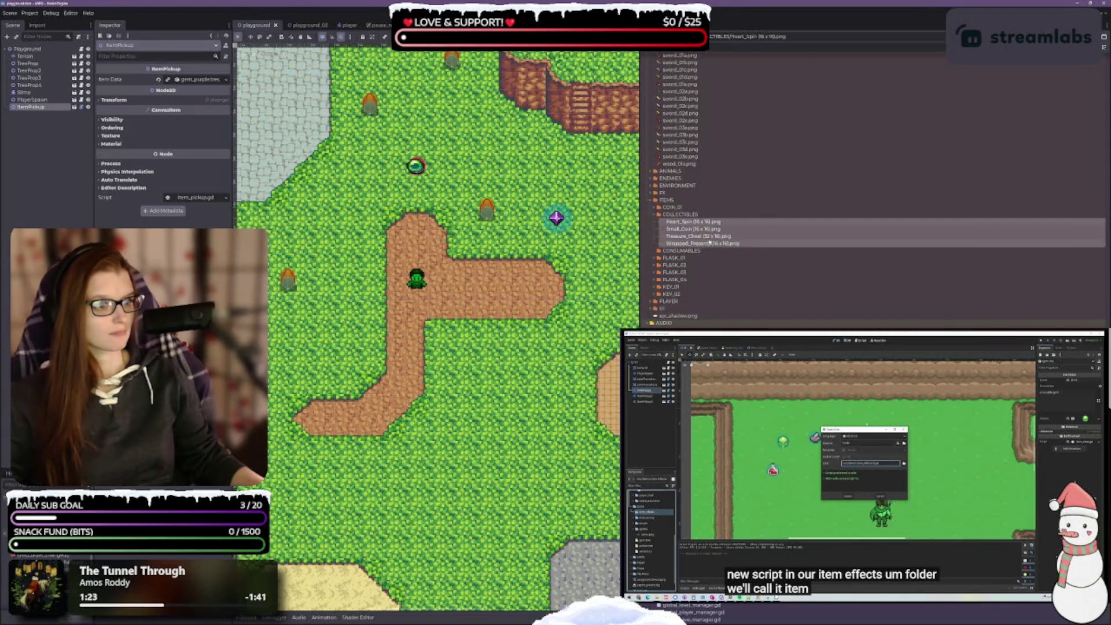
{"action": "left_click_drag", "start_coordinate": [706, 243], "coordinate": [673, 201]}
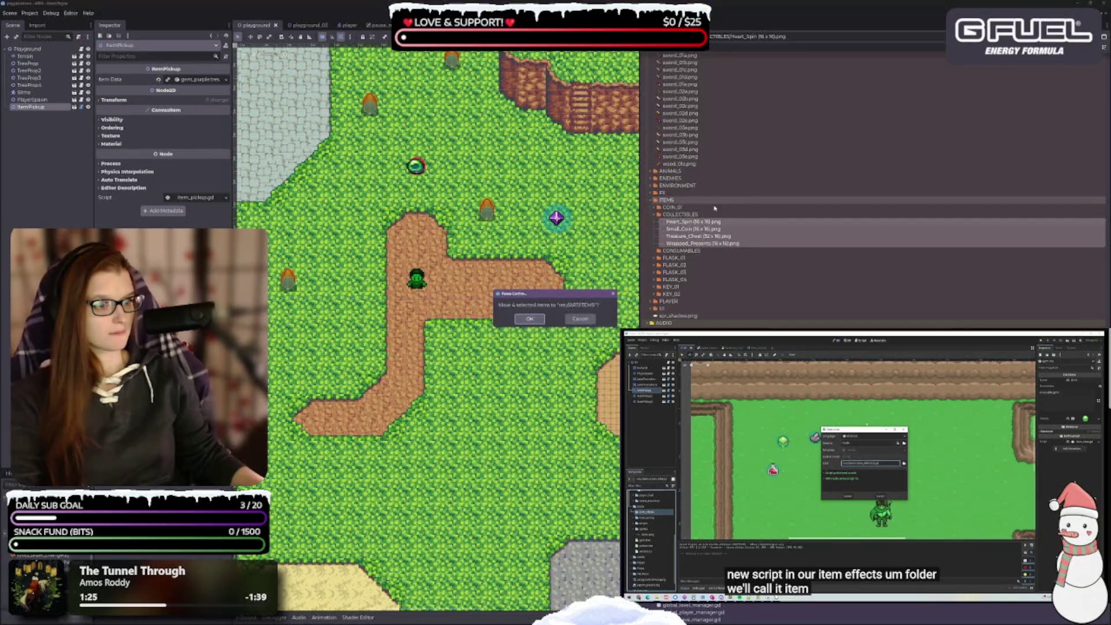
{"action": "left_click", "coordinate": [690, 215]}
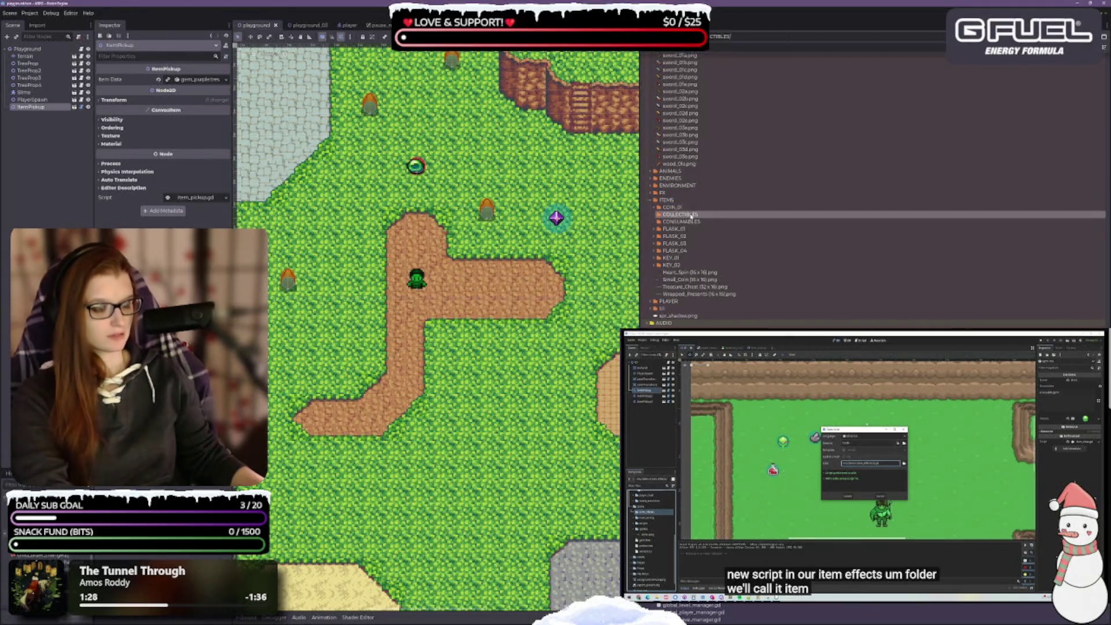
{"action": "key", "text": "Delete"}
{"action": "key", "text": "Return"}
{"action": "left_click", "coordinate": [690, 215]}
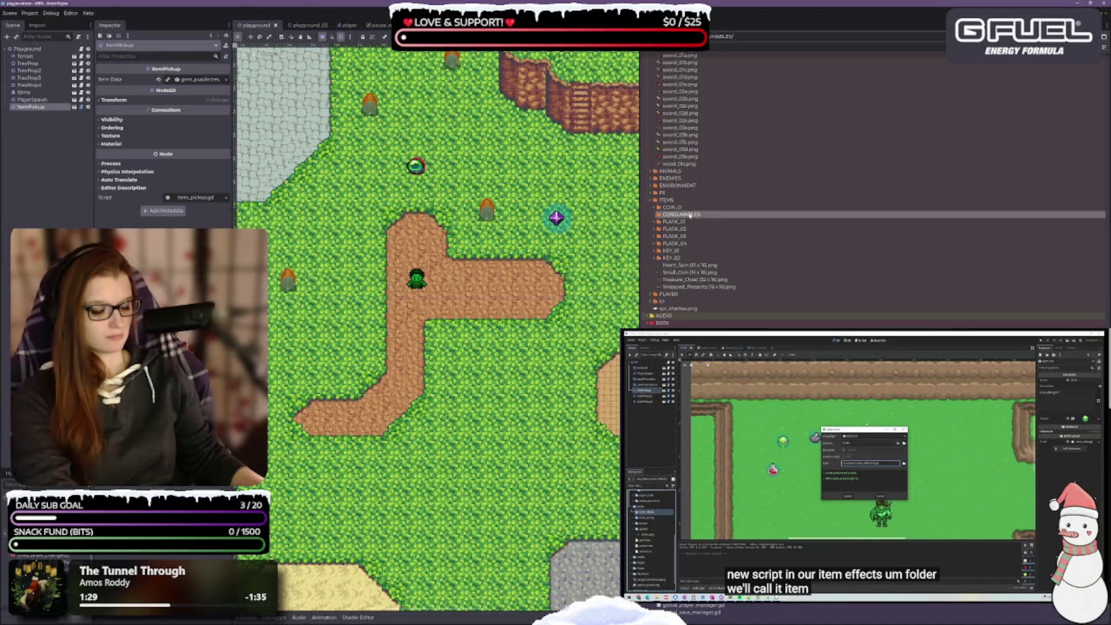
{"action": "key", "text": "Delete"}
{"action": "key", "text": "Return"}
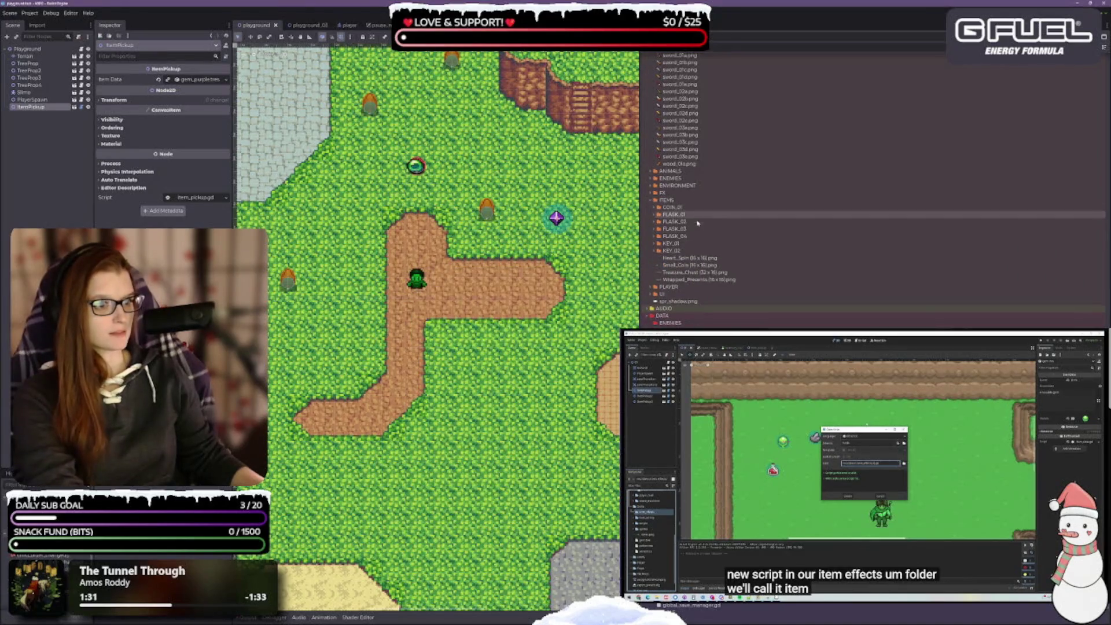
{"action": "left_click", "coordinate": [652, 200]}
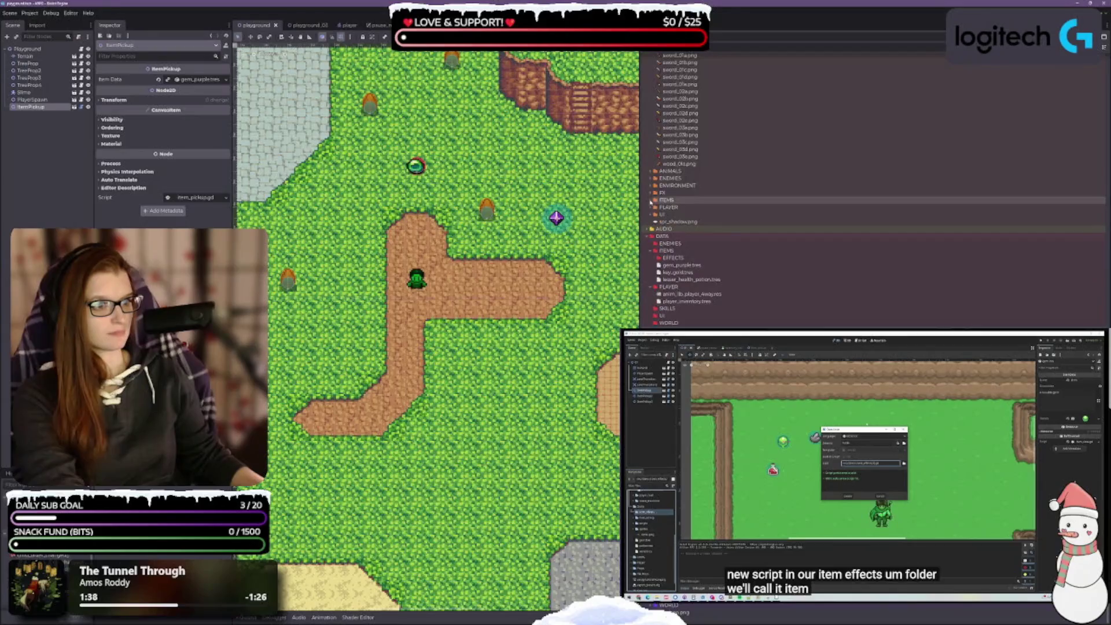
Peek into FX/PARTICLES, then expand ENVIRONMENT and collapse its SPRITES folder.
{"action": "left_click", "coordinate": [652, 194]}
{"action": "left_click", "coordinate": [654, 201]}
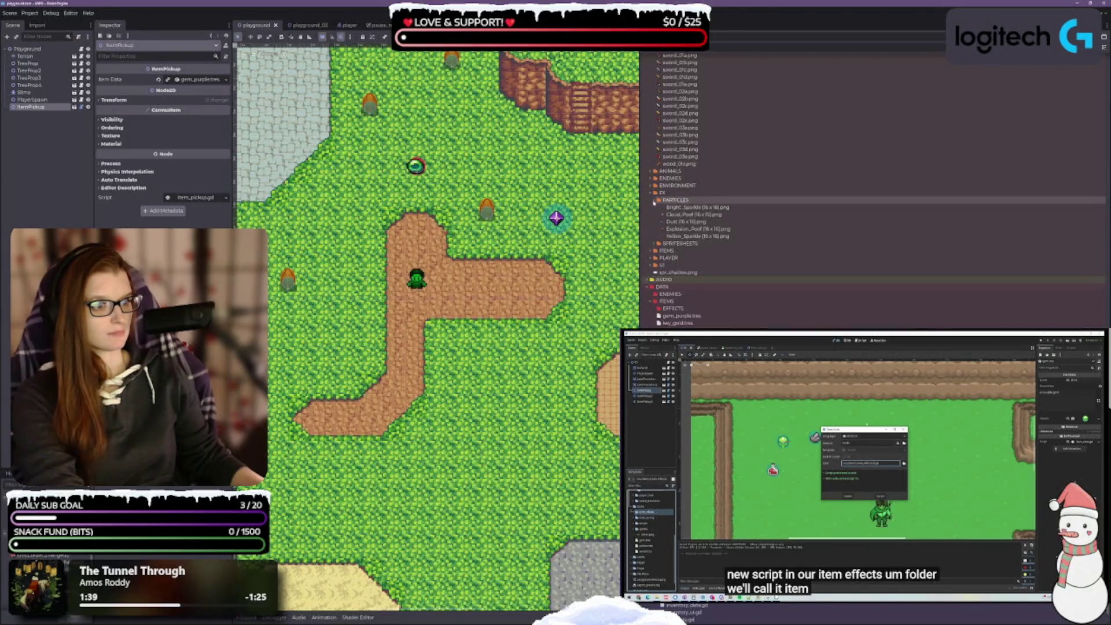
{"action": "left_click", "coordinate": [654, 201]}
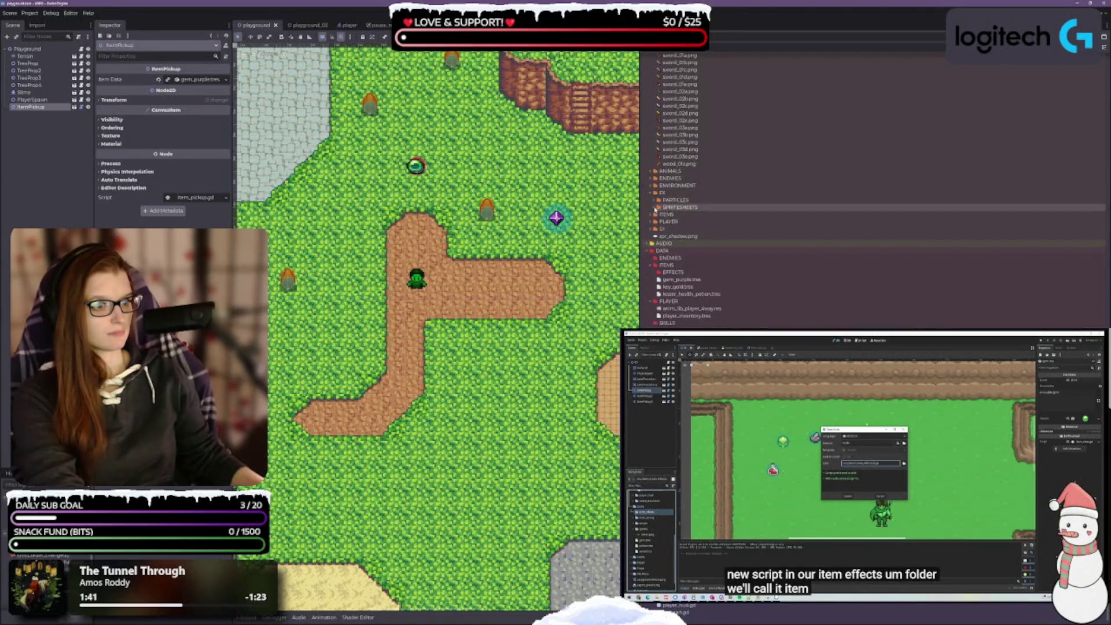
{"action": "left_click", "coordinate": [651, 193]}
{"action": "left_click", "coordinate": [651, 186]}
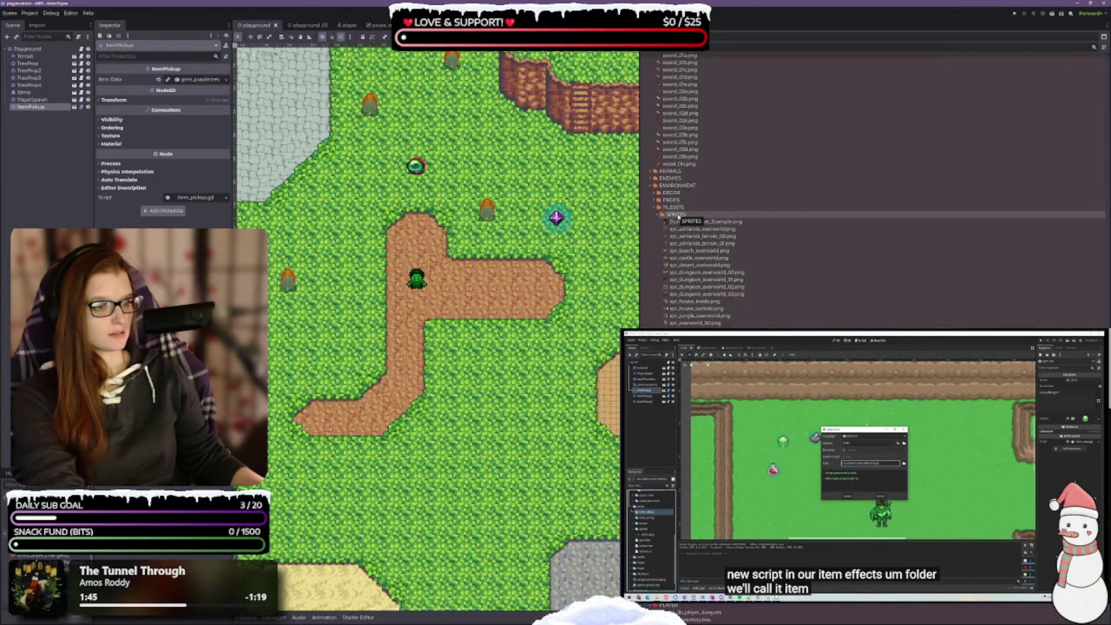
{"action": "left_click", "coordinate": [659, 215]}
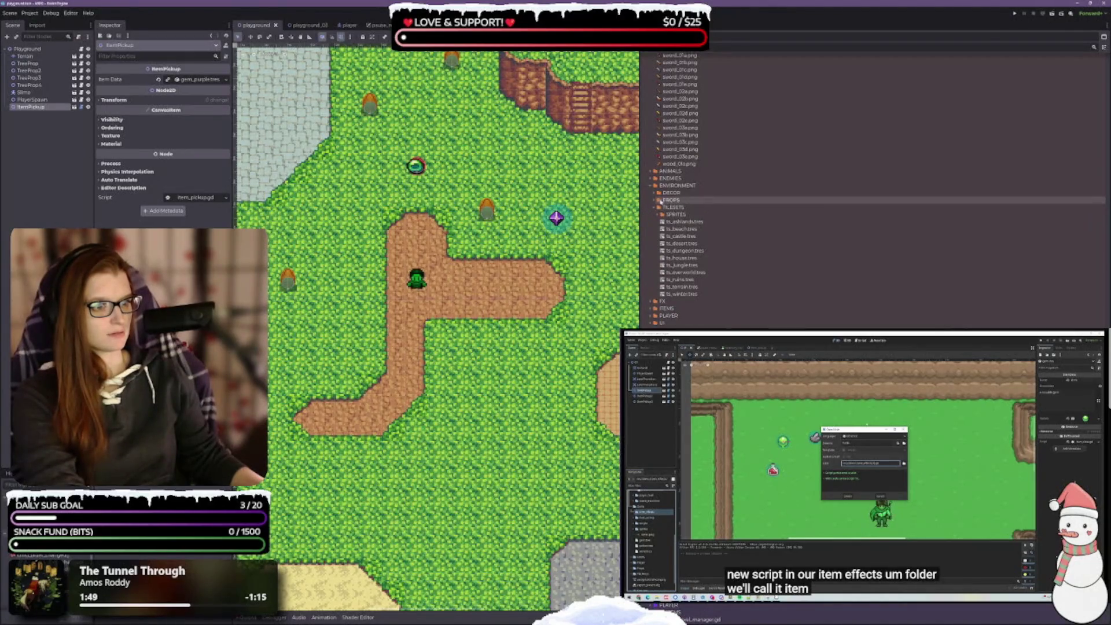
Browse the PROPS subfolders DECOR, DESTRUCTIBLES, SPRITESHEETS, STATIC and TRAPS, then collapse ENVIRONMENT.
{"action": "left_click", "coordinate": [656, 200]}
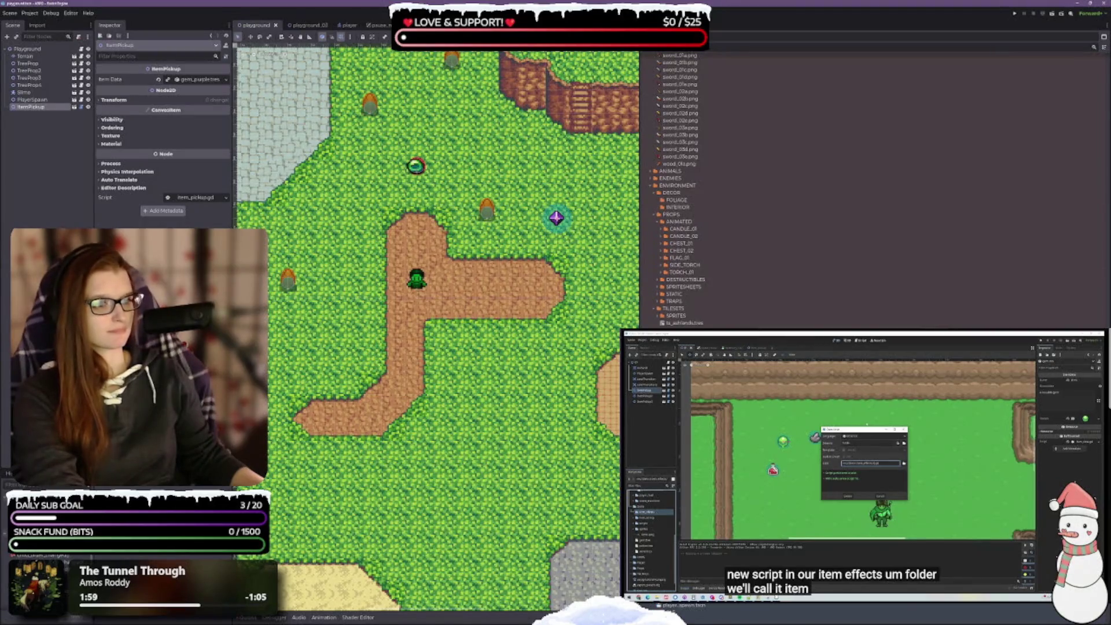
{"action": "left_click", "coordinate": [654, 194]}
{"action": "left_click", "coordinate": [654, 194]}
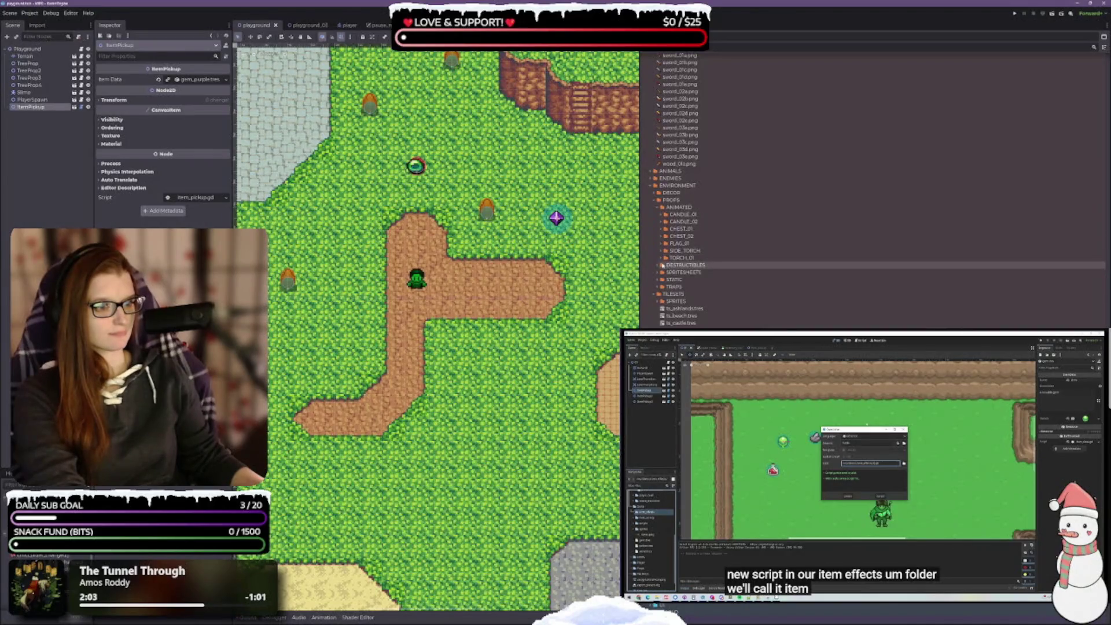
{"action": "left_click", "coordinate": [656, 265]}
{"action": "left_click", "coordinate": [656, 266]}
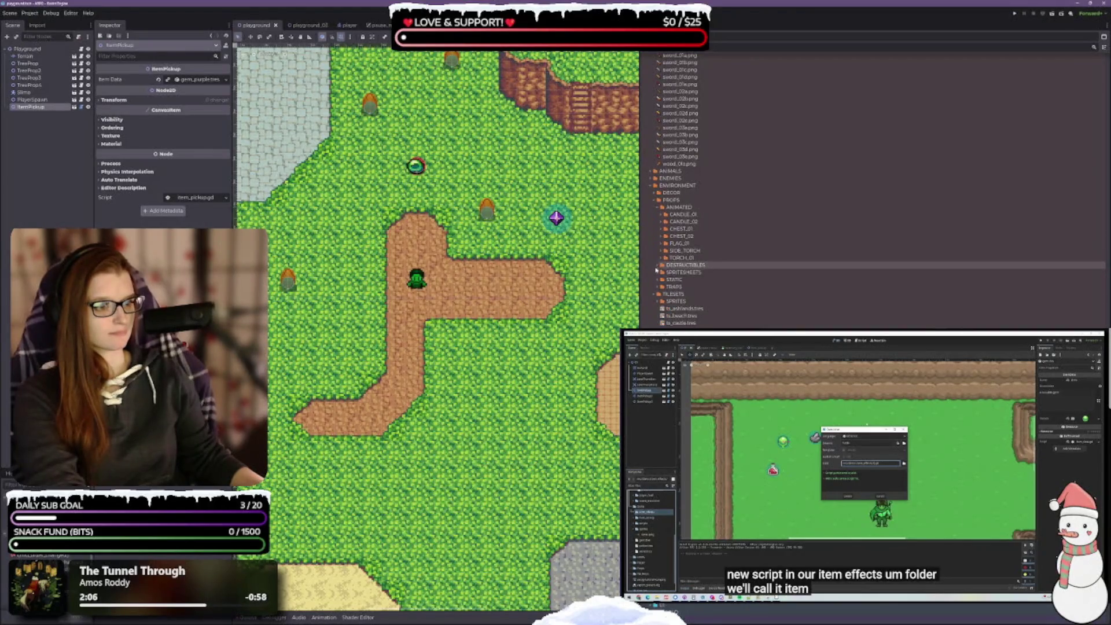
{"action": "left_click", "coordinate": [657, 273]}
{"action": "left_click", "coordinate": [657, 273]}
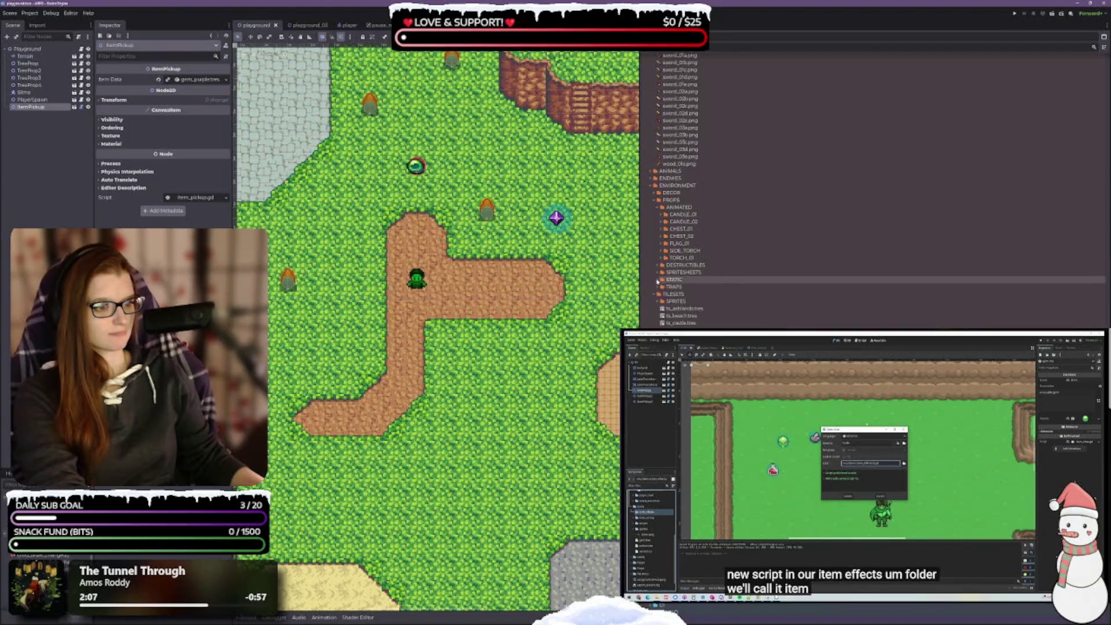
{"action": "left_click", "coordinate": [657, 280]}
{"action": "left_click", "coordinate": [657, 280]}
{"action": "left_click", "coordinate": [657, 287]}
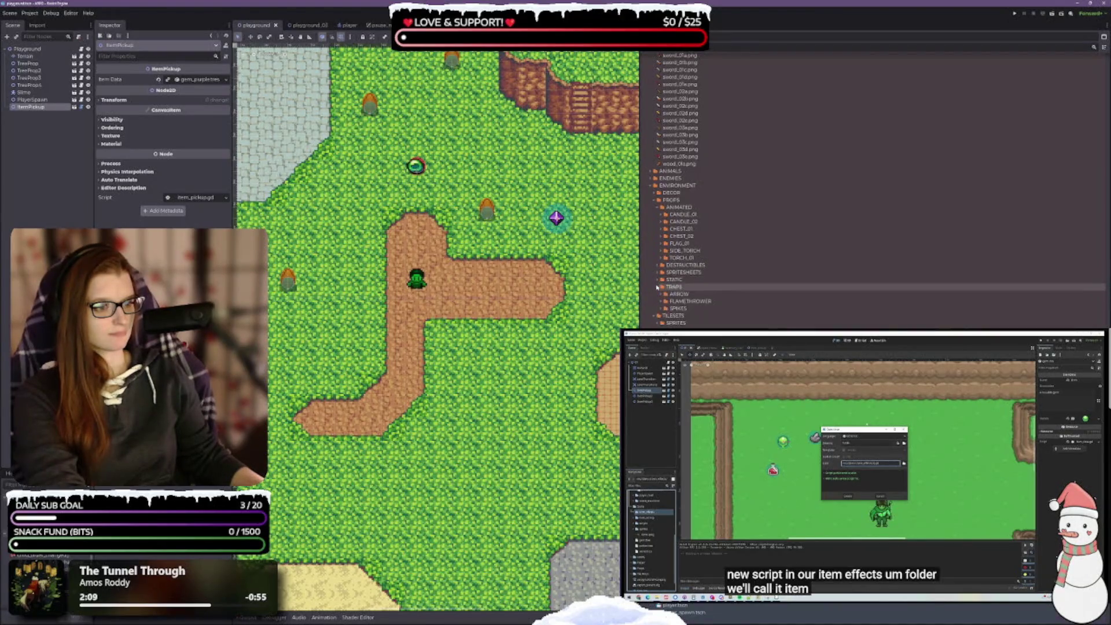
{"action": "left_click", "coordinate": [657, 286]}
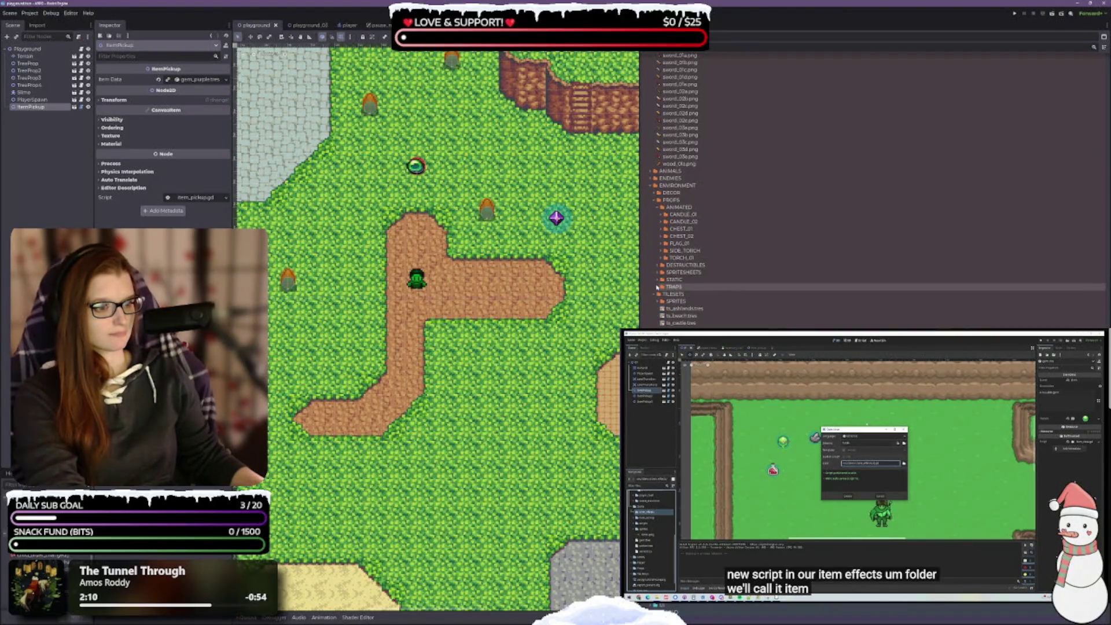
{"action": "left_click", "coordinate": [651, 185]}
Glance at ANIMALS, expand ITEMS, and preview the book_01a through book_01e sprites.
{"action": "left_click", "coordinate": [652, 171]}
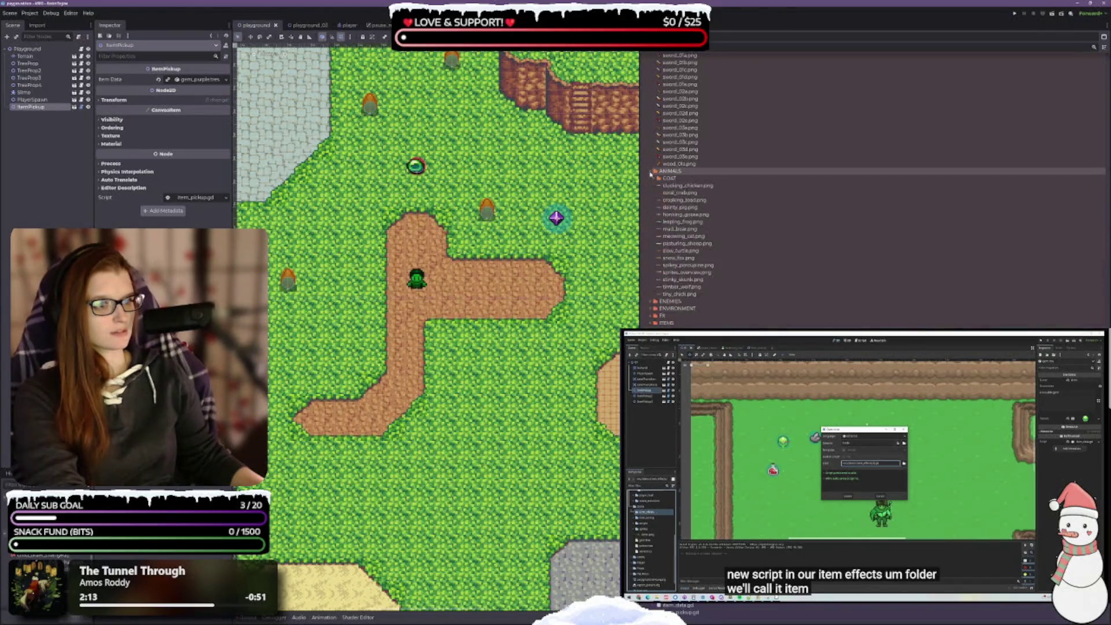
{"action": "left_click", "coordinate": [652, 172]}
{"action": "left_click", "coordinate": [658, 199]}
{"action": "scroll", "coordinate": [657, 200], "scroll_direction": "down", "scroll_amount": 10}
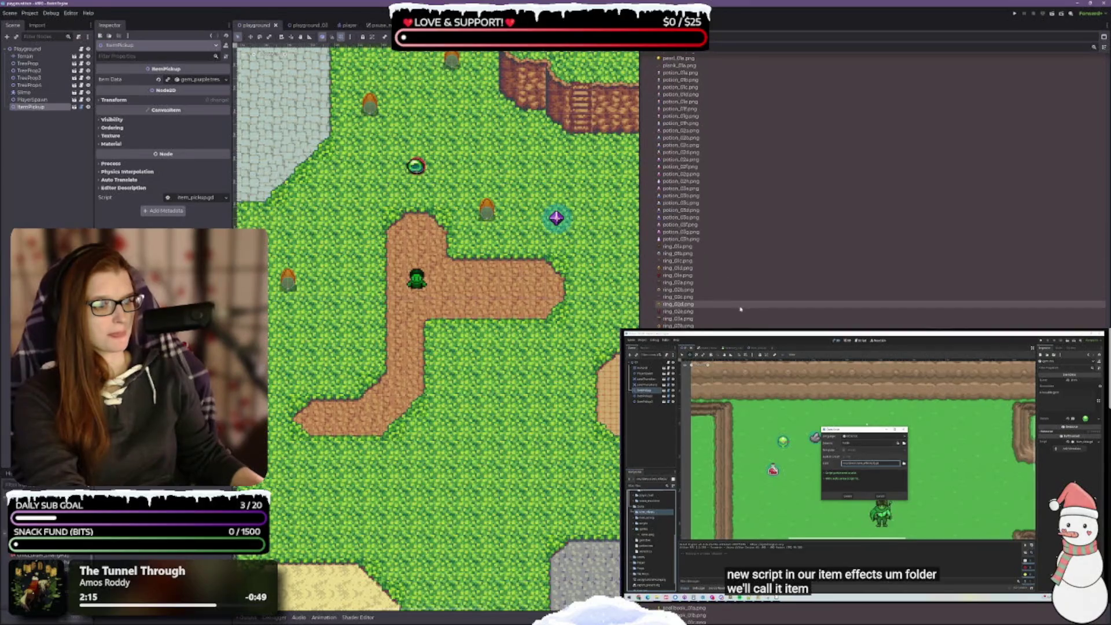
{"action": "scroll", "coordinate": [671, 191], "scroll_direction": "up", "scroll_amount": 15}
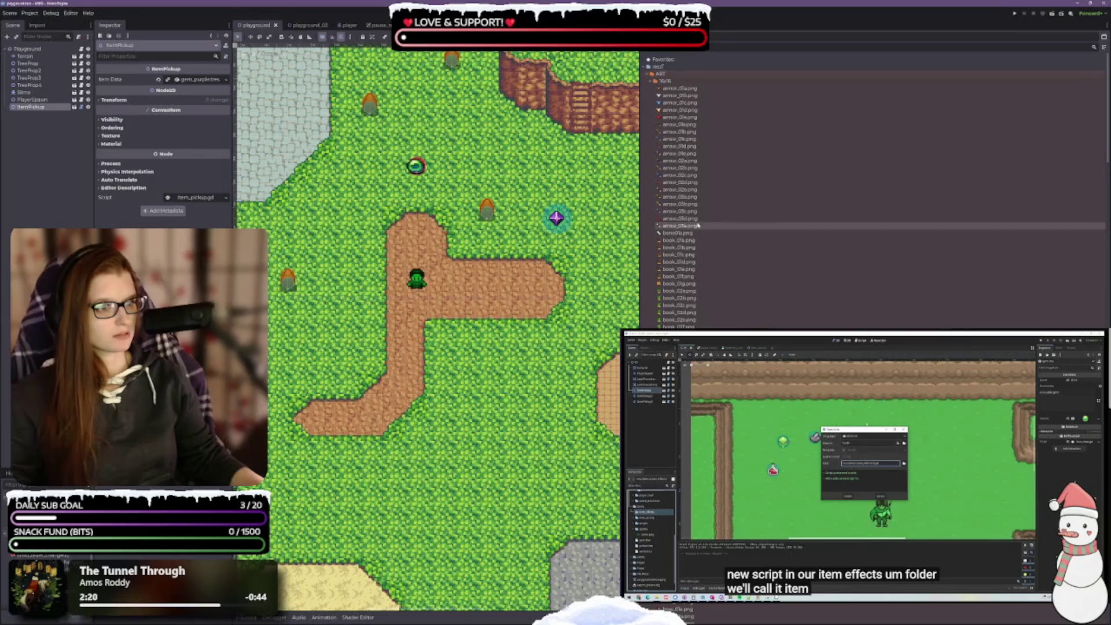
{"action": "left_click", "coordinate": [679, 241]}
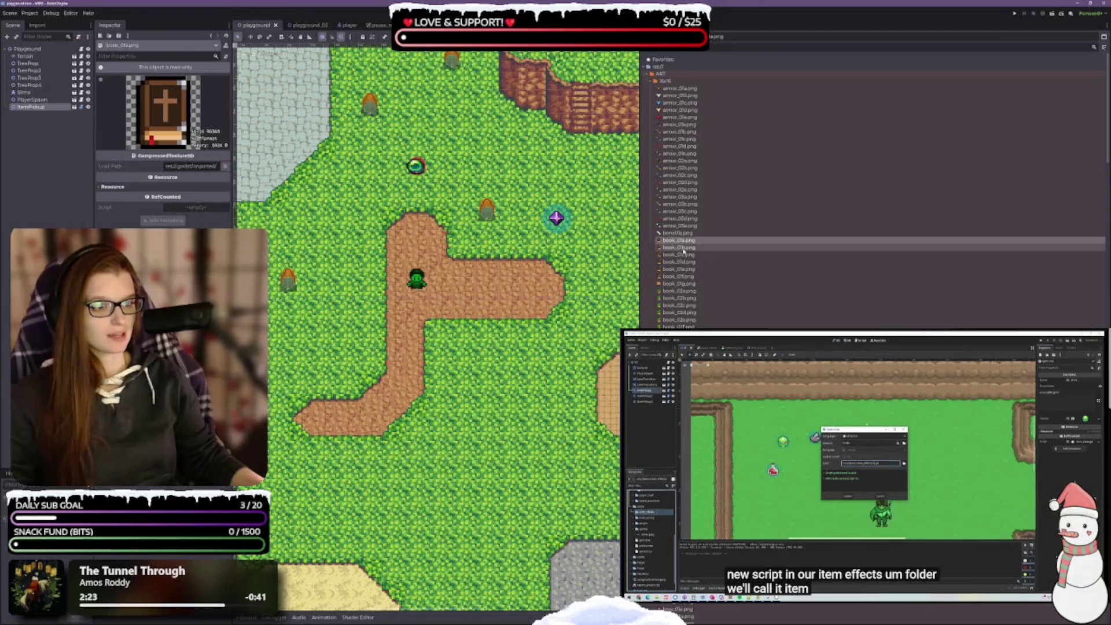
{"action": "left_click", "coordinate": [681, 248]}
{"action": "left_click", "coordinate": [684, 255]}
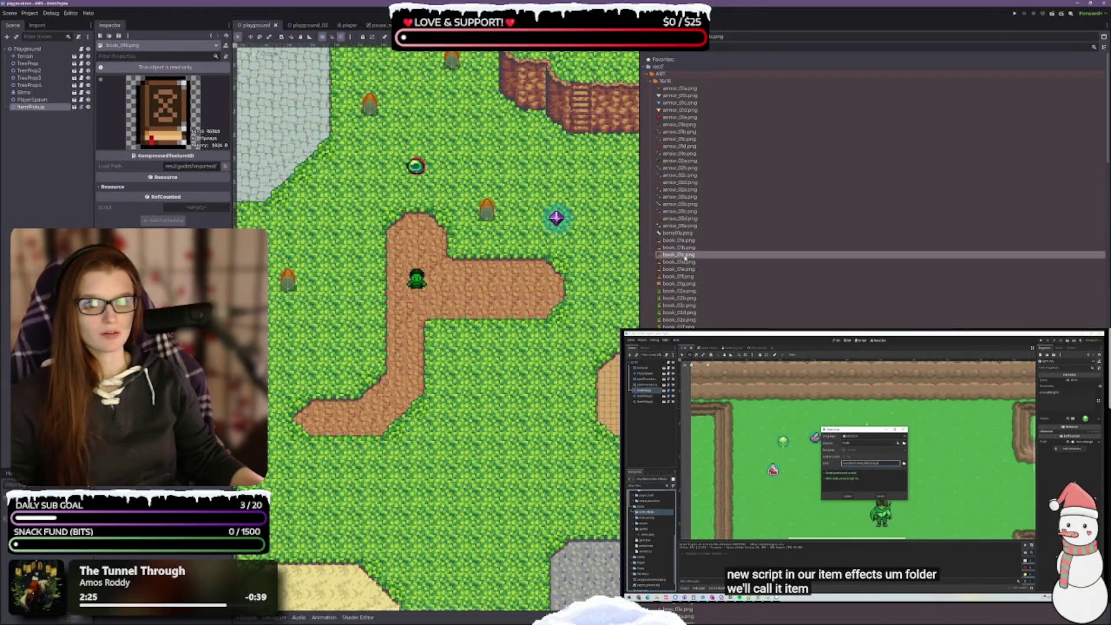
{"action": "left_click", "coordinate": [685, 262]}
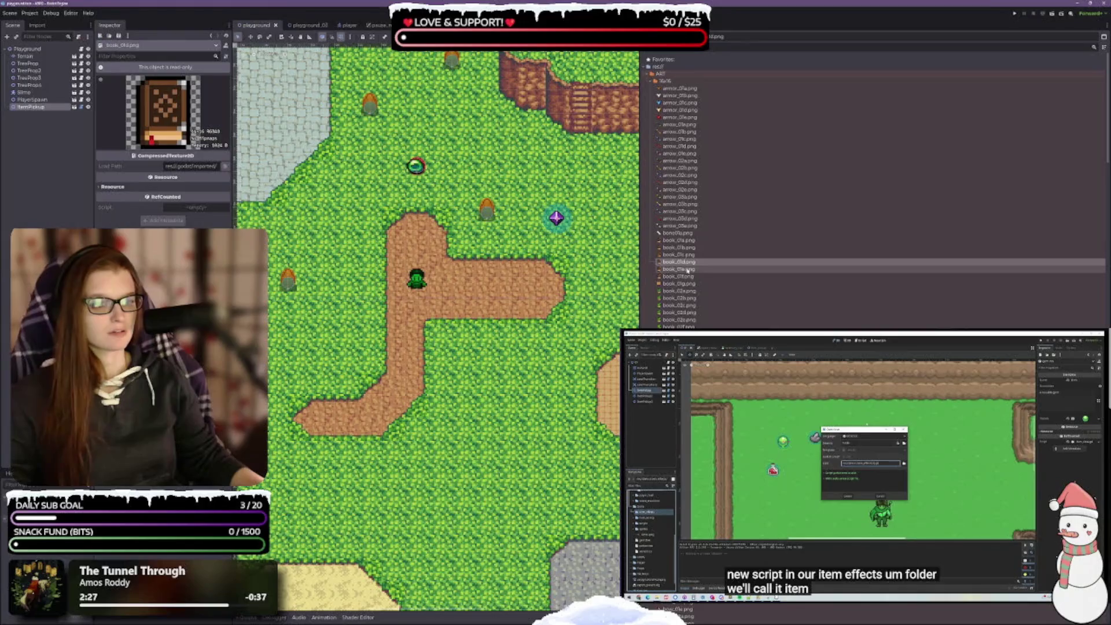
{"action": "left_click", "coordinate": [686, 269]}
Re-expand the ART/ITEMS folder and scroll through its contents.
{"action": "scroll", "coordinate": [686, 214], "scroll_direction": "down", "scroll_amount": 5}
{"action": "scroll", "coordinate": [686, 212], "scroll_direction": "down", "scroll_amount": 10}
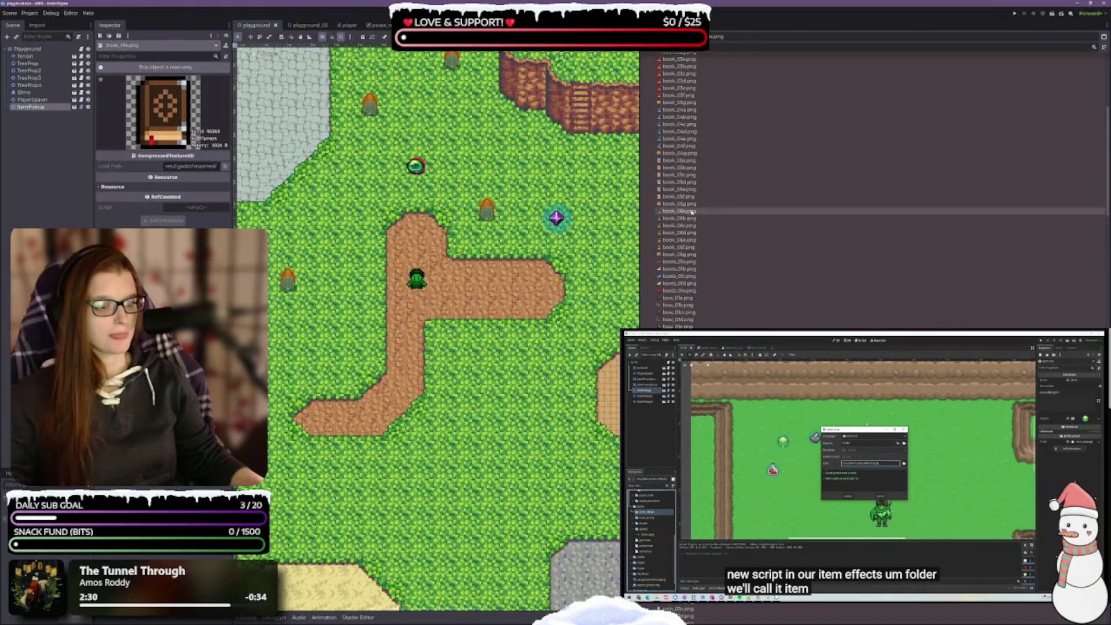
{"action": "scroll", "coordinate": [718, 261], "scroll_direction": "up", "scroll_amount": 15}
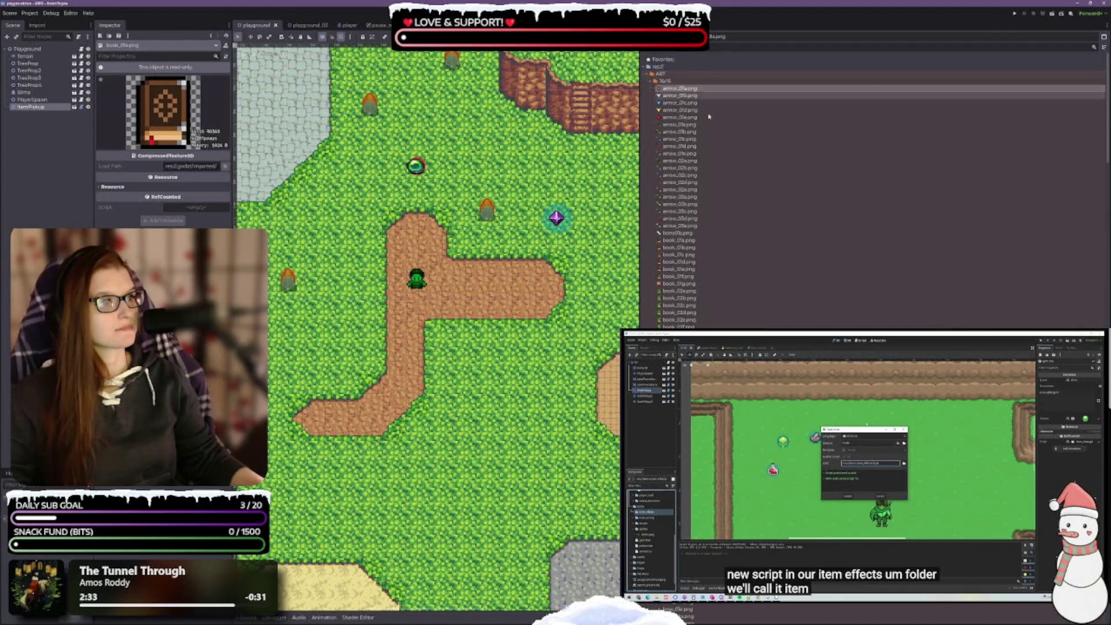
{"action": "scroll", "coordinate": [723, 203], "scroll_direction": "down", "scroll_amount": 20}
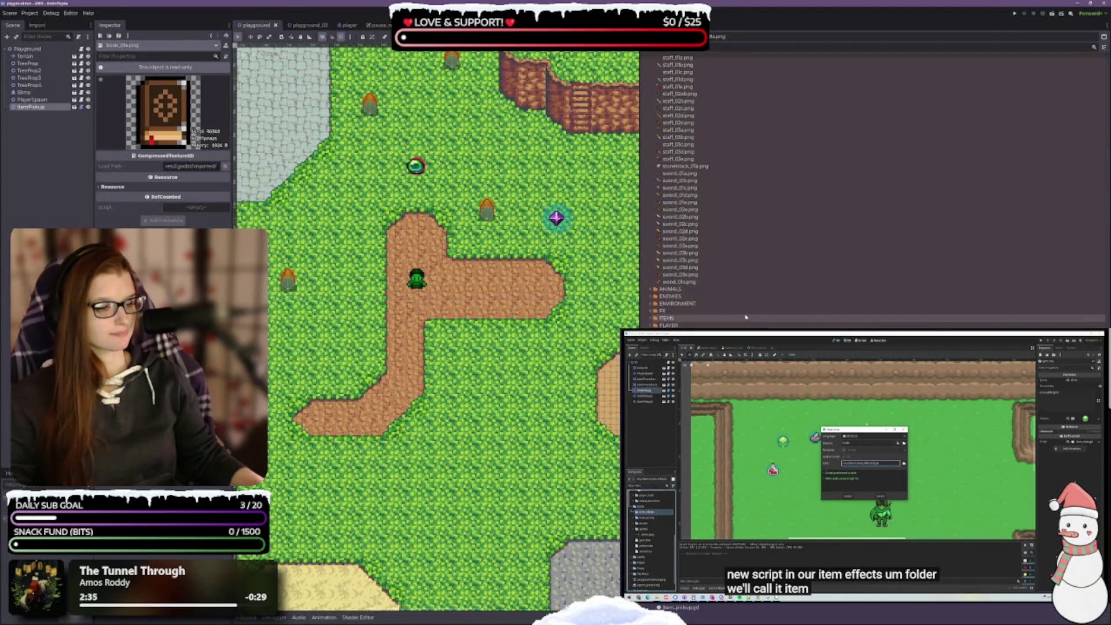
{"action": "left_click", "coordinate": [651, 319]}
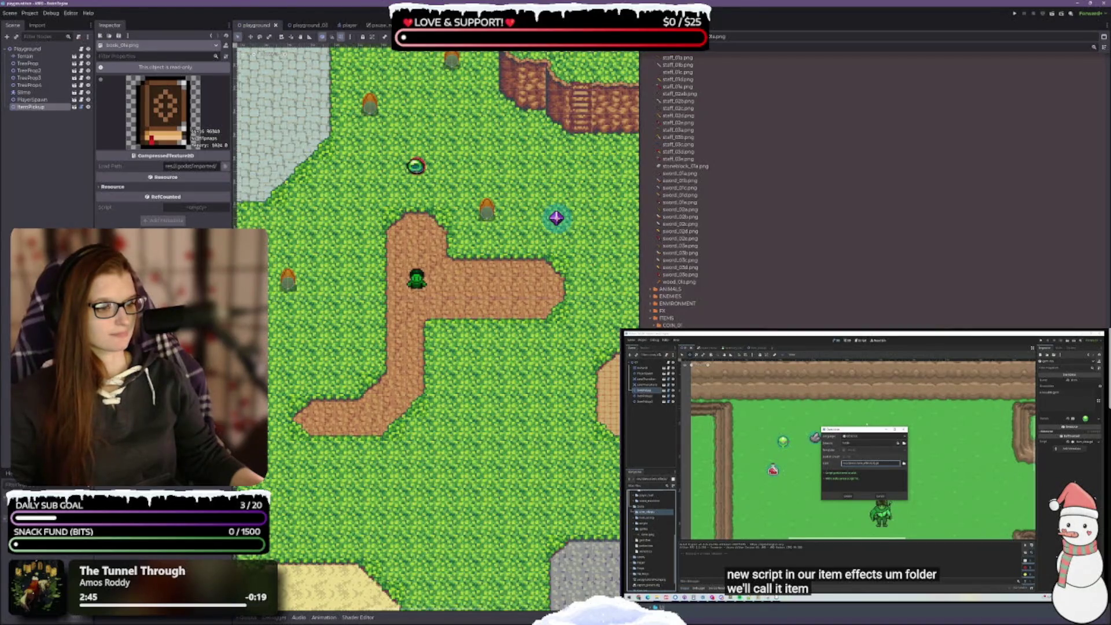
{"action": "scroll", "coordinate": [680, 191], "scroll_direction": "up", "scroll_amount": 5}
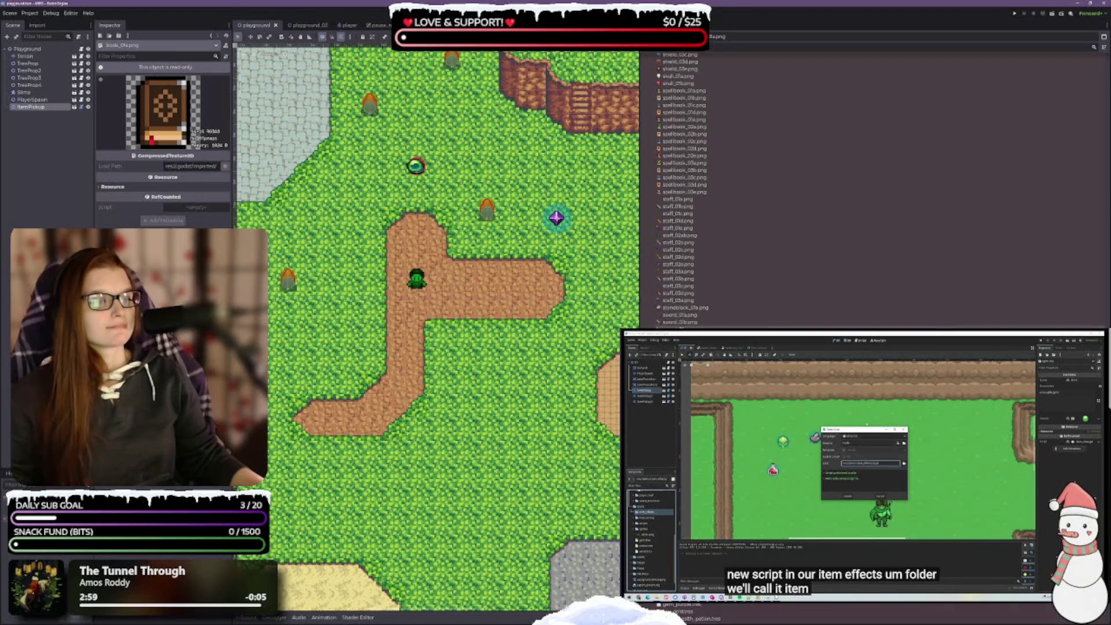
{"action": "scroll", "coordinate": [868, 191], "scroll_direction": "up", "scroll_amount": 20}
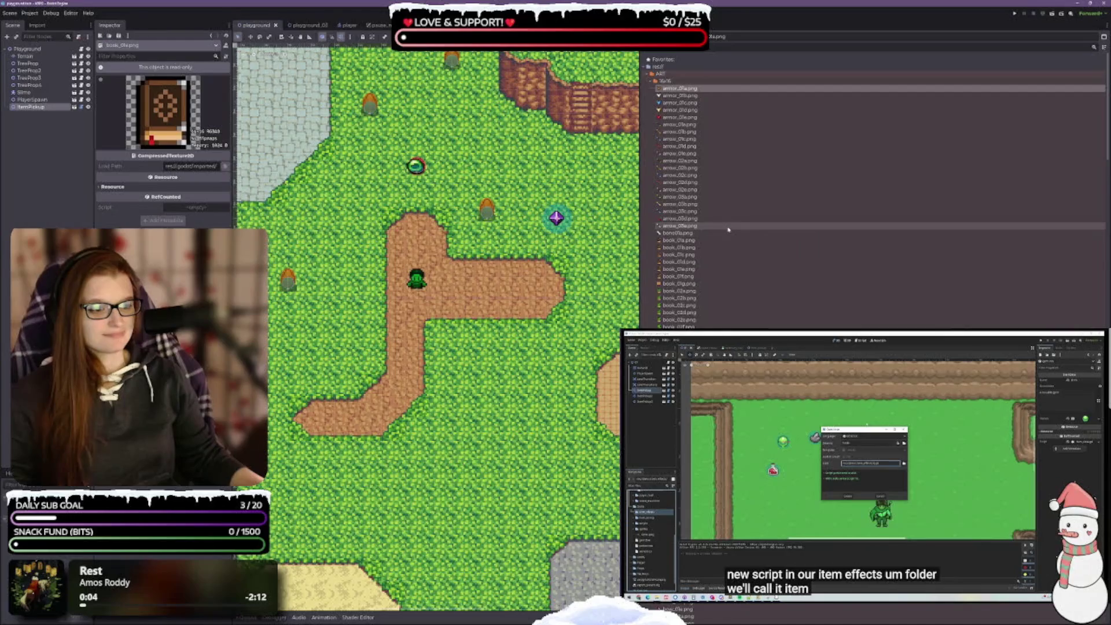
{"action": "scroll", "coordinate": [728, 231], "scroll_direction": "down", "scroll_amount": 5}
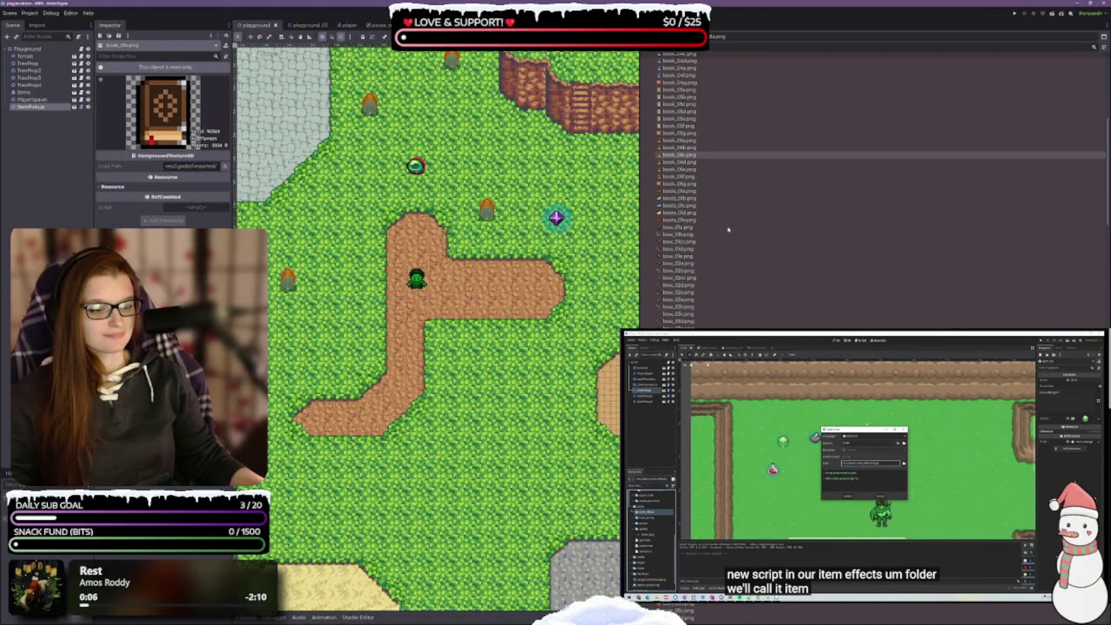
{"action": "scroll", "coordinate": [728, 230], "scroll_direction": "down", "scroll_amount": 5}
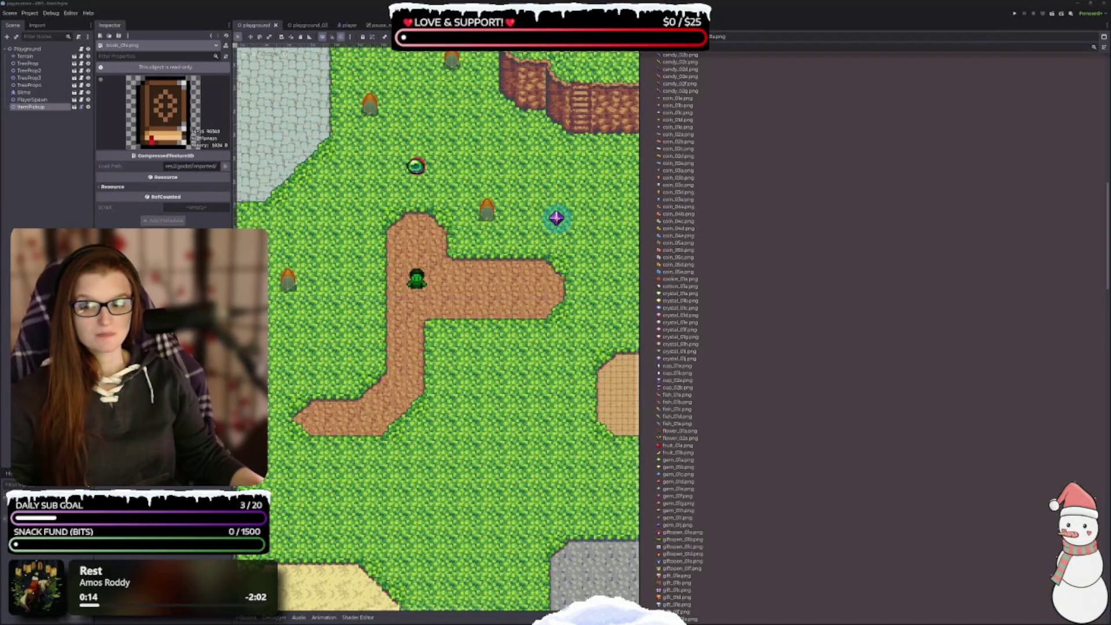
Scroll down to ART/ITEMS and expand FLASK_01 to list its four flask sprites.
{"action": "scroll", "coordinate": [774, 315], "scroll_direction": "down", "scroll_amount": 5}
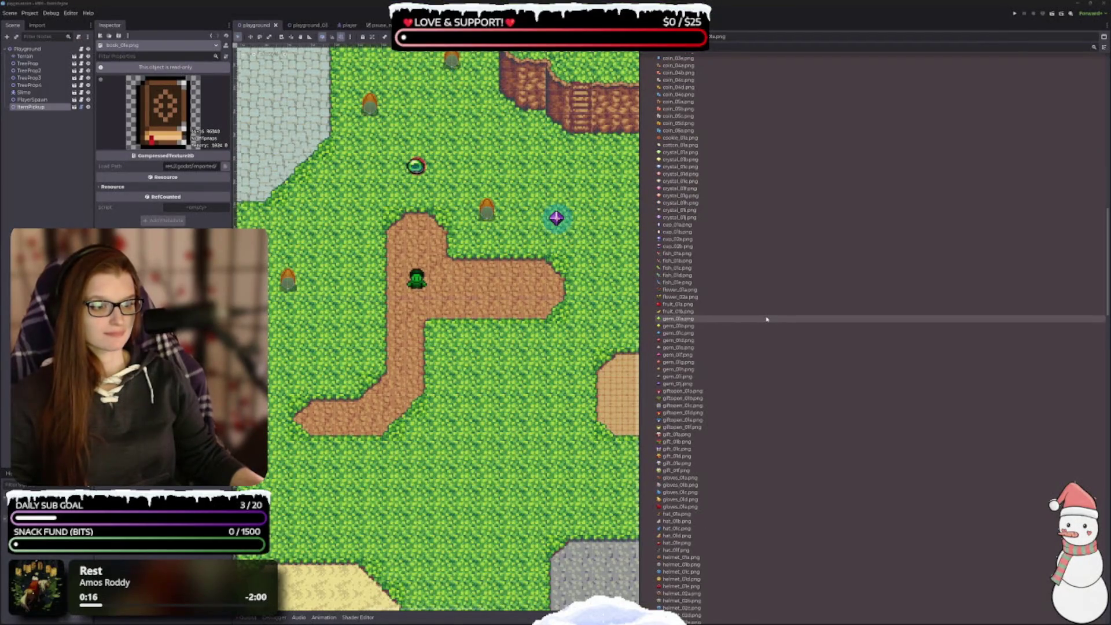
{"action": "scroll", "coordinate": [757, 301], "scroll_direction": "down", "scroll_amount": 15}
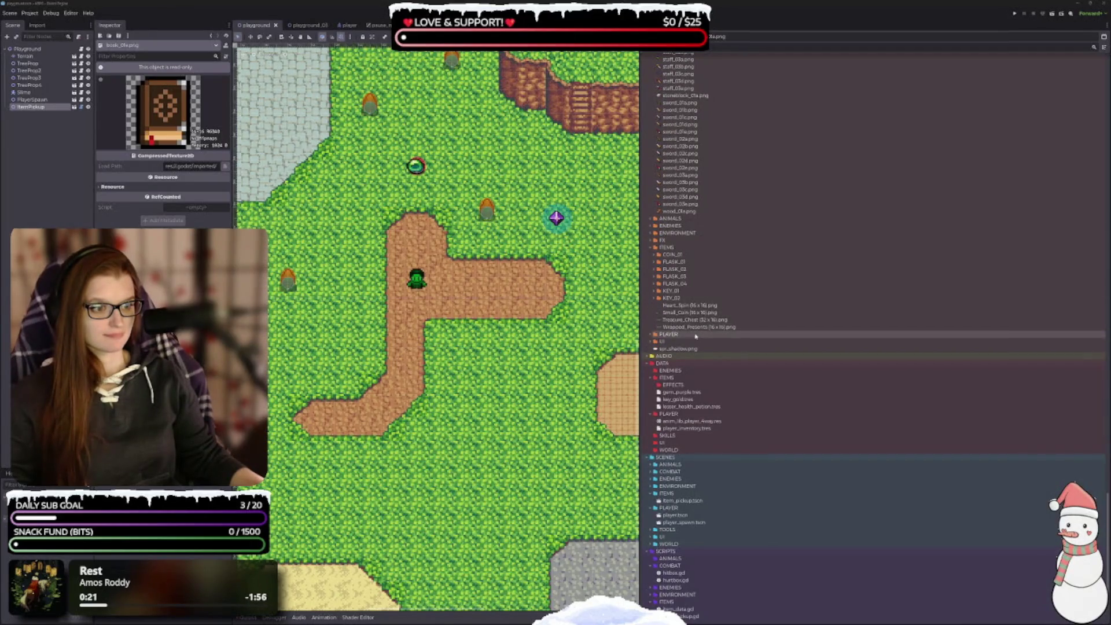
{"action": "left_click", "coordinate": [654, 262]}
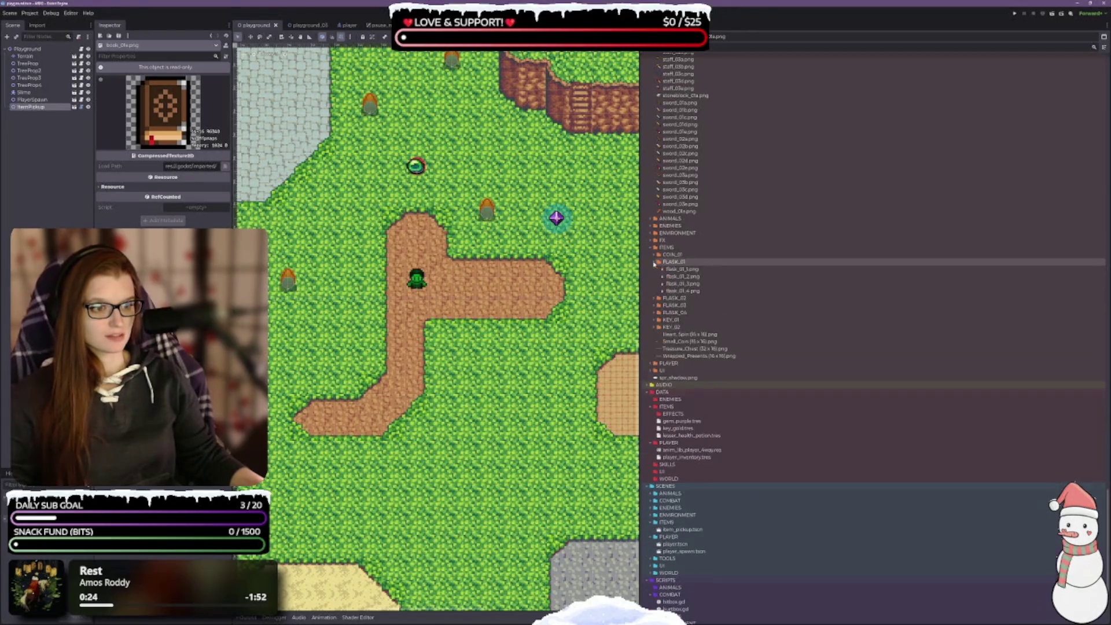
{"action": "left_click", "coordinate": [654, 263]}
{"action": "left_click", "coordinate": [654, 269]}
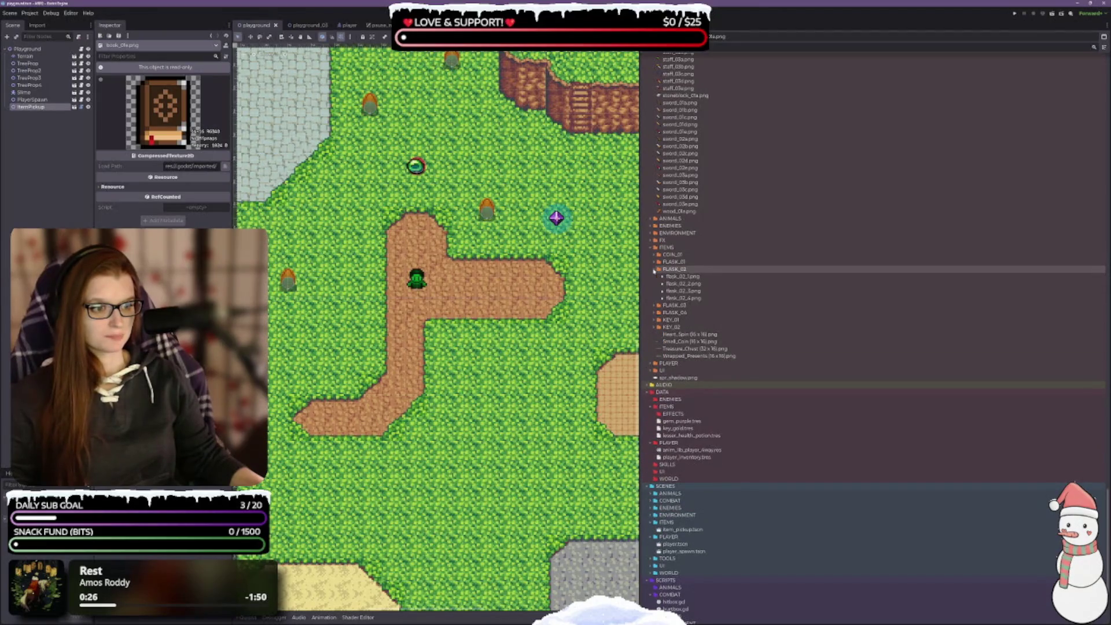
{"action": "left_click", "coordinate": [654, 269]}
{"action": "left_click", "coordinate": [654, 277]}
{"action": "left_click", "coordinate": [655, 277]}
{"action": "left_click", "coordinate": [655, 284]}
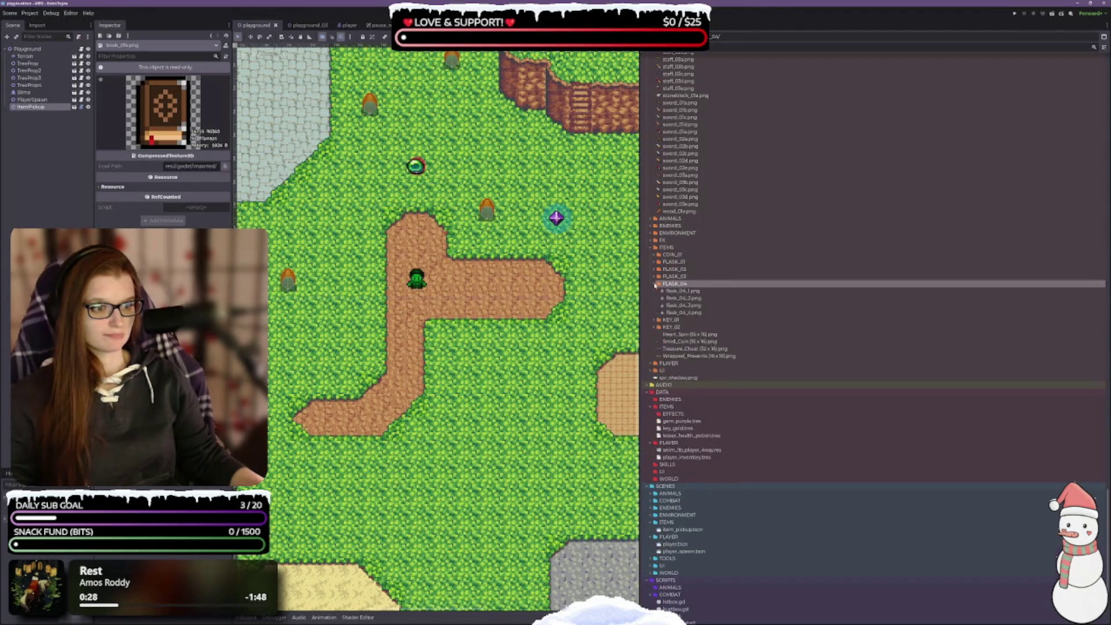
{"action": "left_click", "coordinate": [655, 284]}
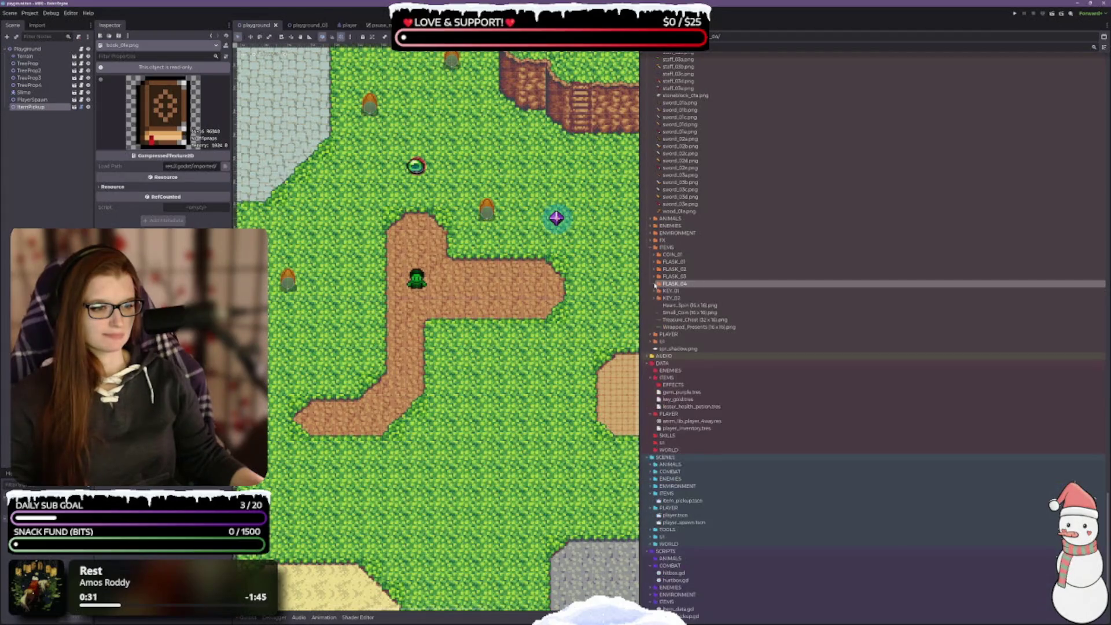
{"action": "left_click", "coordinate": [654, 291]}
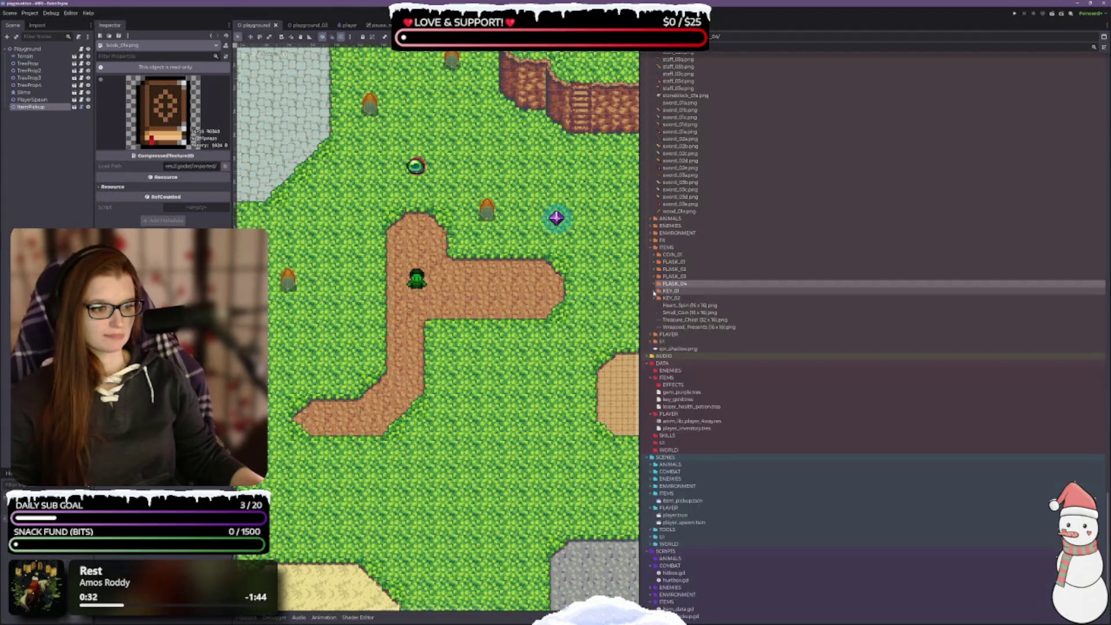
{"action": "left_click", "coordinate": [654, 291]}
{"action": "left_click", "coordinate": [655, 298]}
{"action": "left_click", "coordinate": [655, 298]}
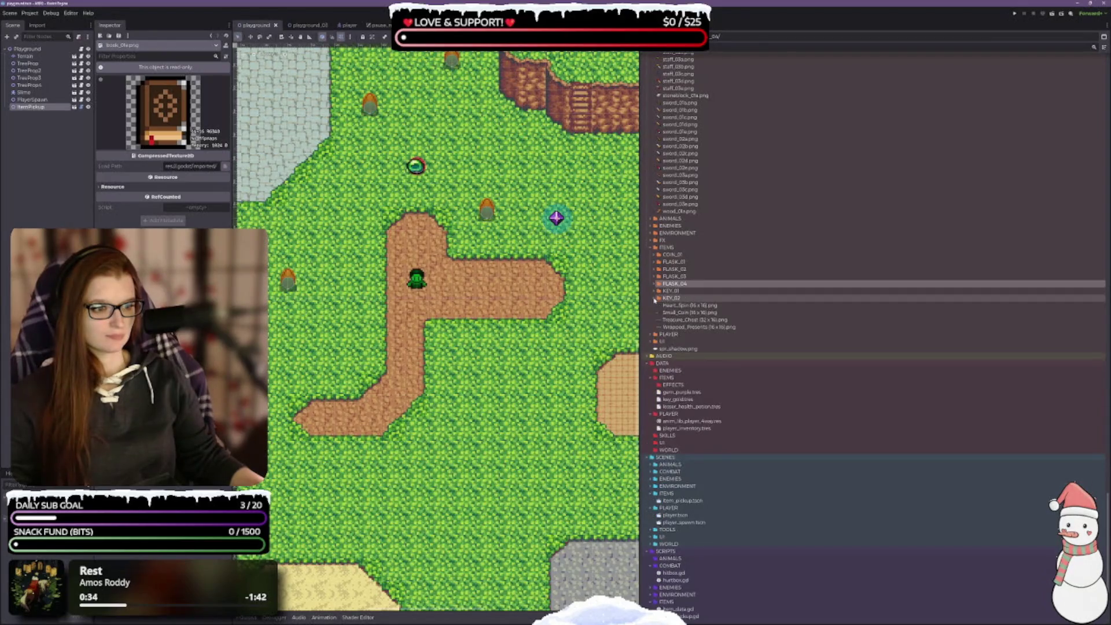
{"action": "mouse_move", "coordinate": [680, 308]}
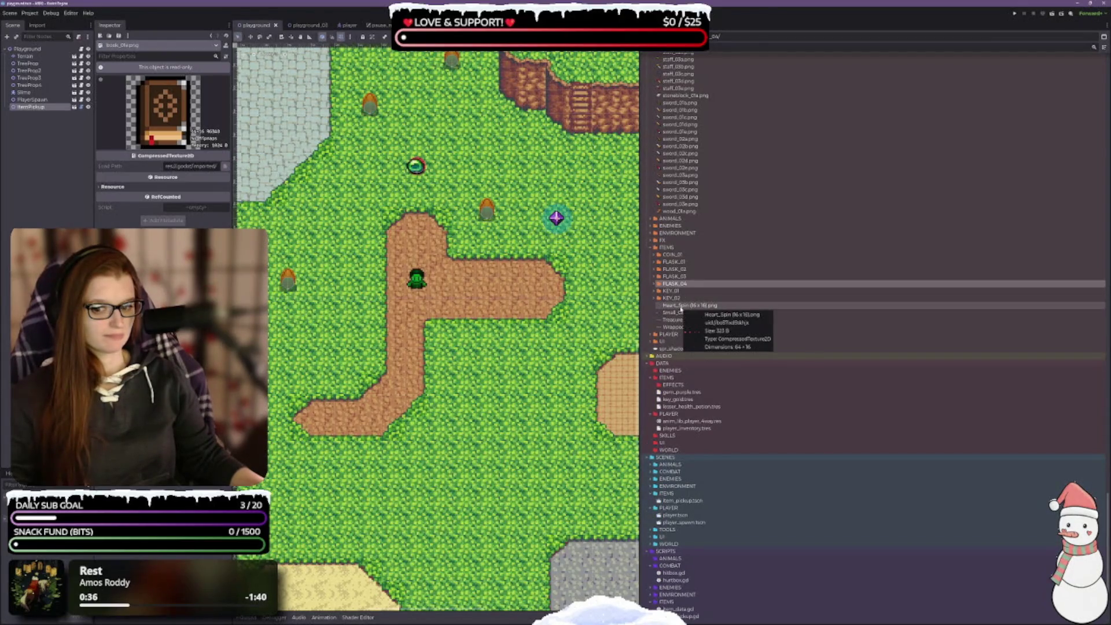
{"action": "scroll", "coordinate": [712, 307], "scroll_direction": "up", "scroll_amount": 10}
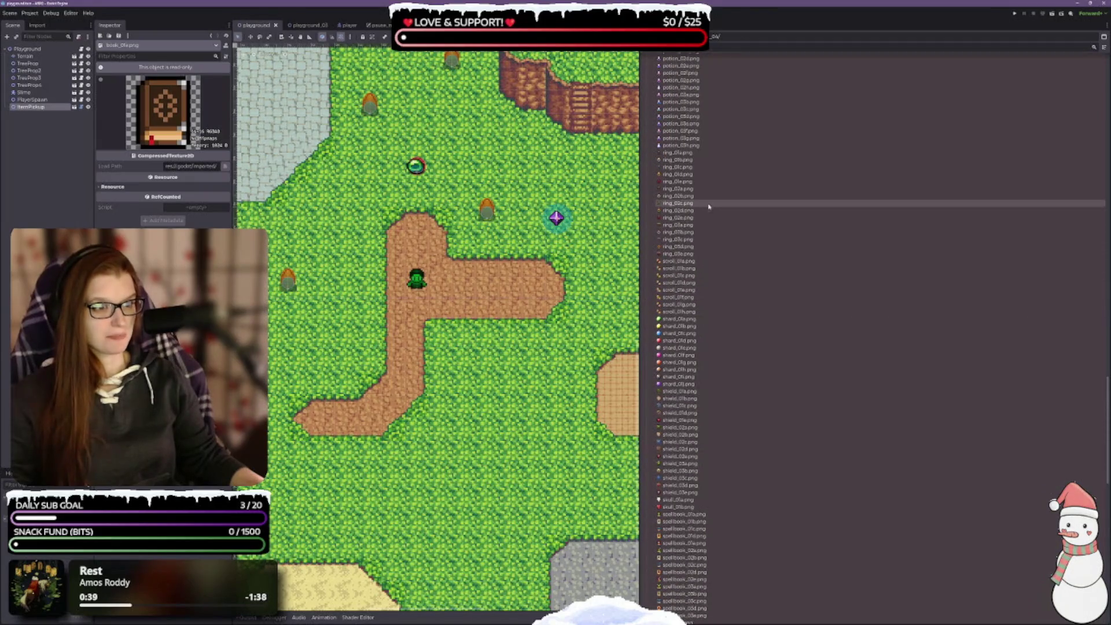
Scroll up through the loose item PNGs, preview cookie_01a.png, then scroll back down to the folders.
{"action": "scroll", "coordinate": [719, 227], "scroll_direction": "up", "scroll_amount": 10}
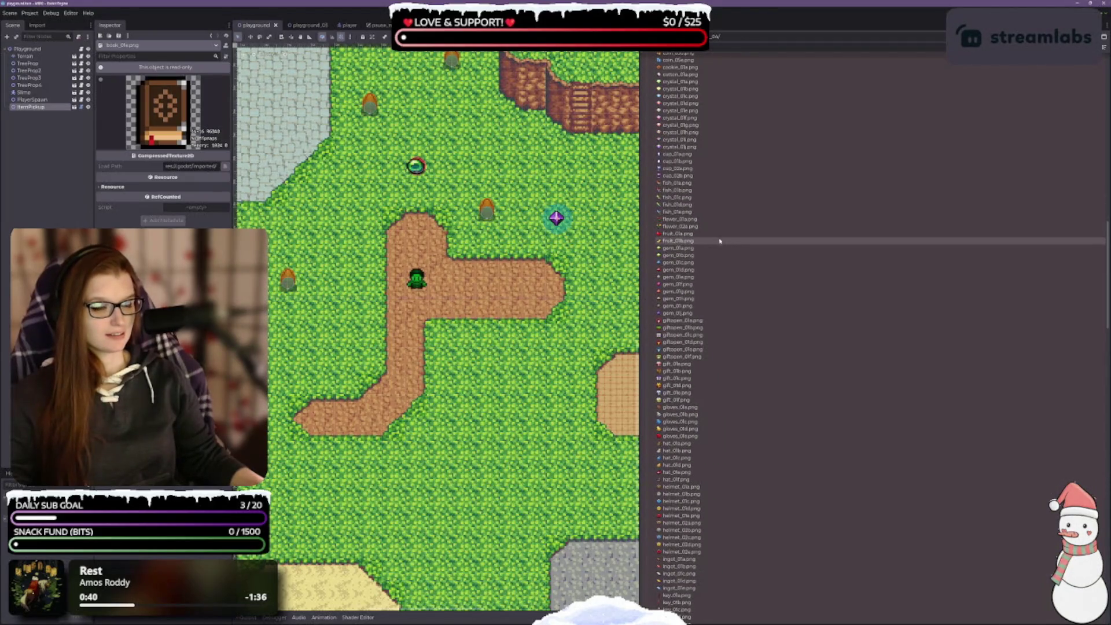
{"action": "scroll", "coordinate": [717, 230], "scroll_direction": "up", "scroll_amount": 5}
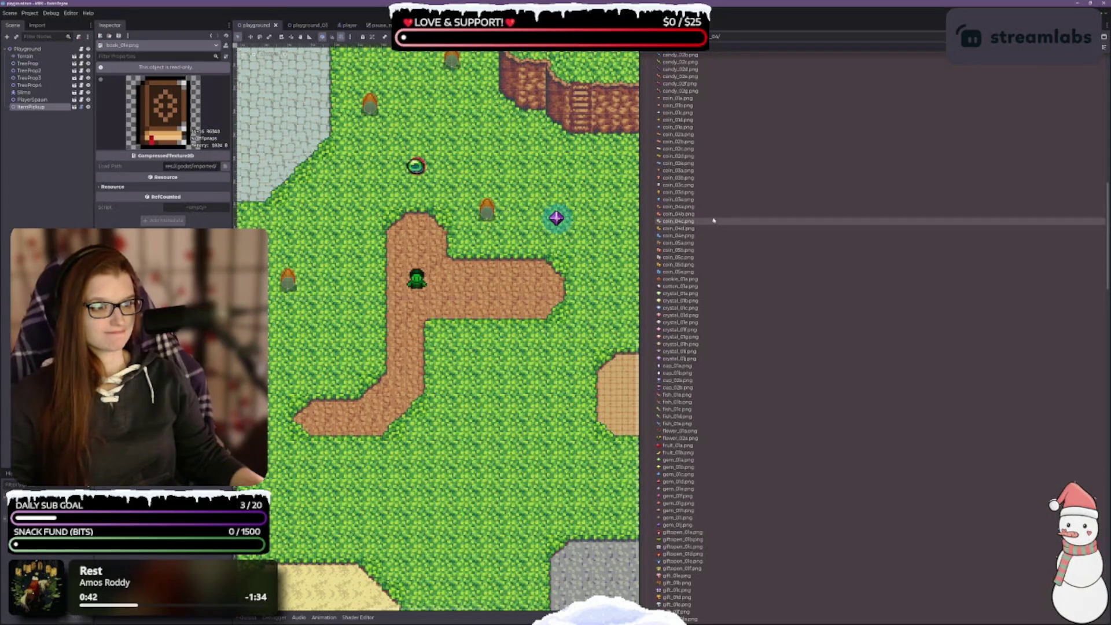
{"action": "left_click", "coordinate": [682, 279]}
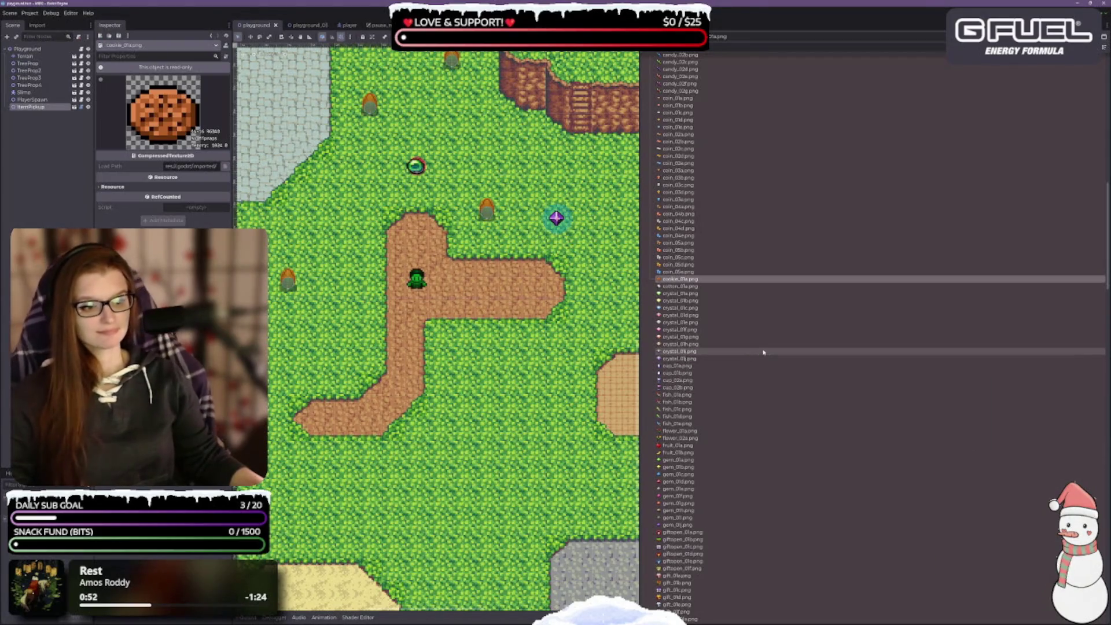
{"action": "scroll", "coordinate": [733, 369], "scroll_direction": "down", "scroll_amount": 5}
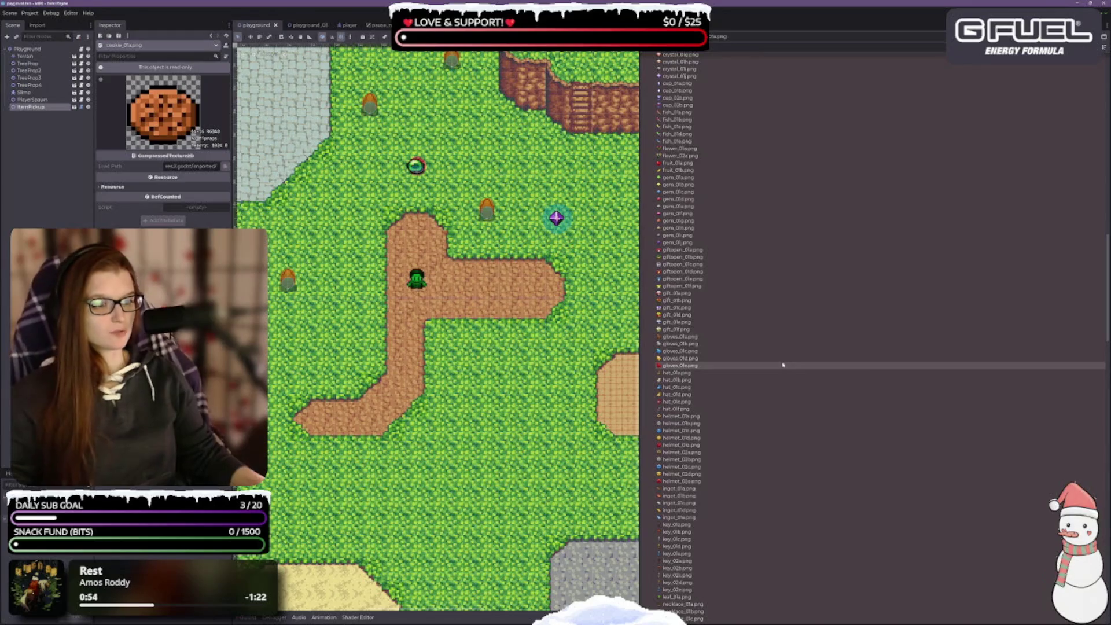
{"action": "scroll", "coordinate": [782, 365], "scroll_direction": "down", "scroll_amount": 10}
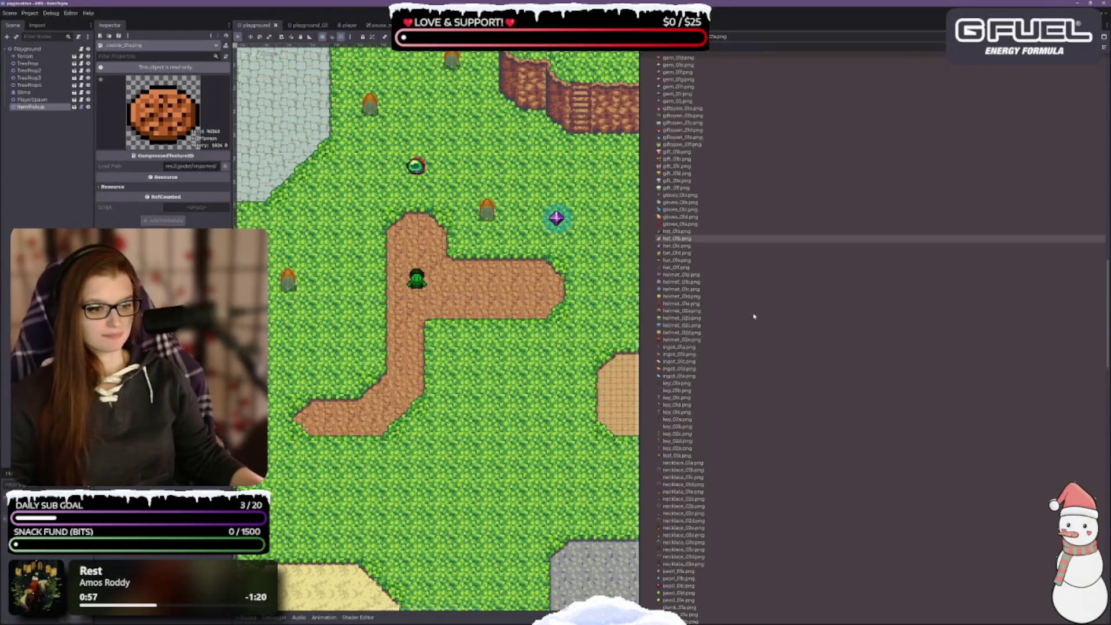
{"action": "scroll", "coordinate": [733, 420], "scroll_direction": "down", "scroll_amount": 10}
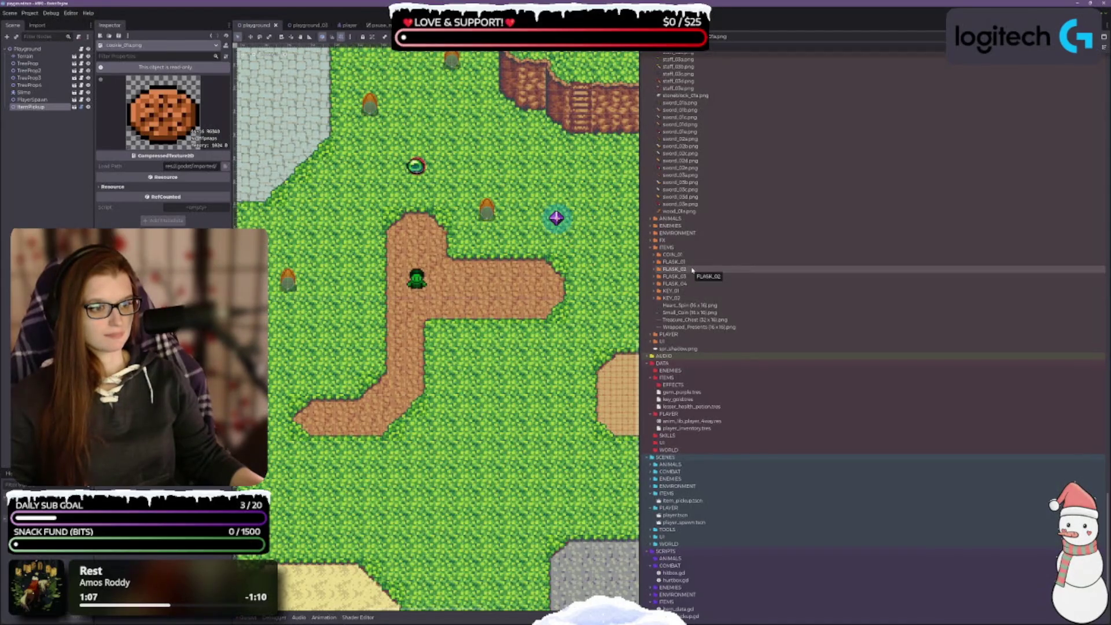
Expand KEY_02, preview frames key_02_0 through key_02_3.png, then collapse it.
{"action": "left_click", "coordinate": [653, 299]}
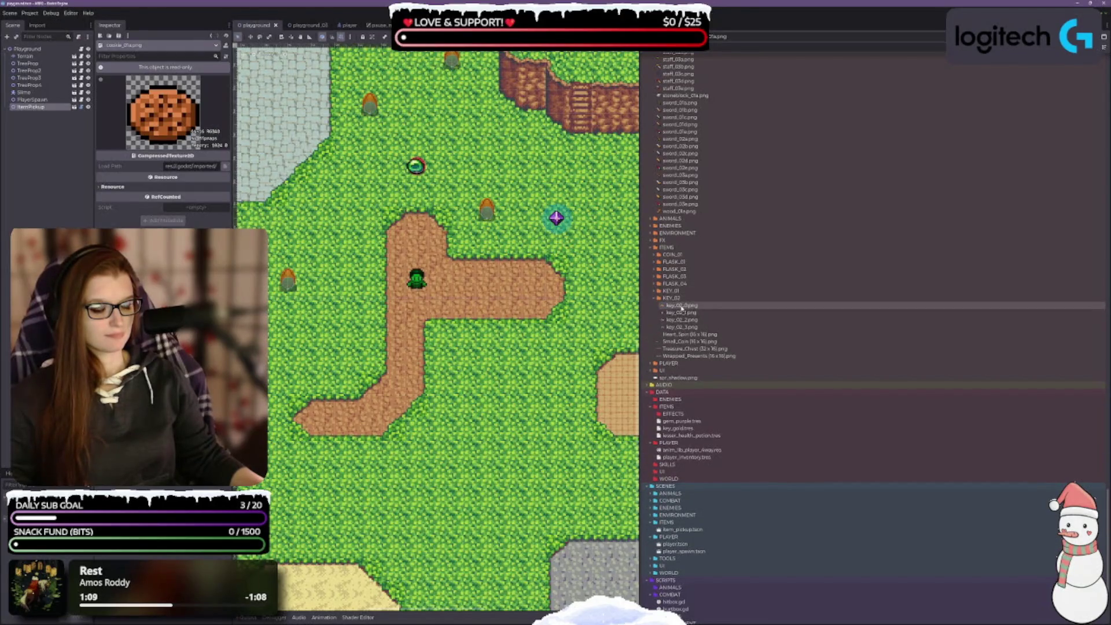
{"action": "left_click", "coordinate": [682, 305]}
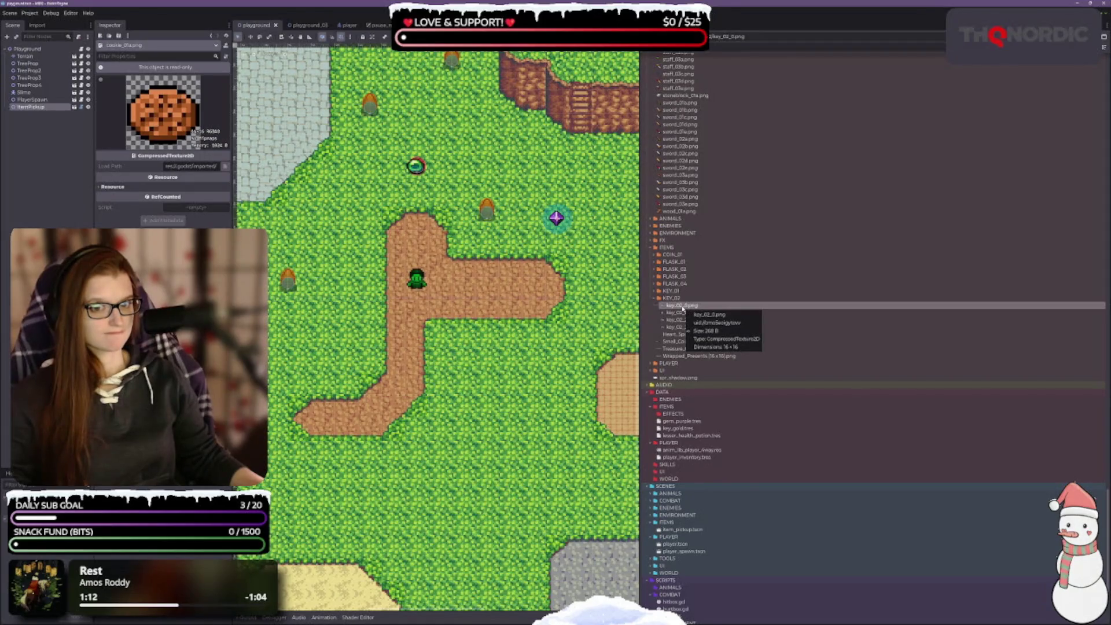
{"action": "double_click", "coordinate": [683, 307]}
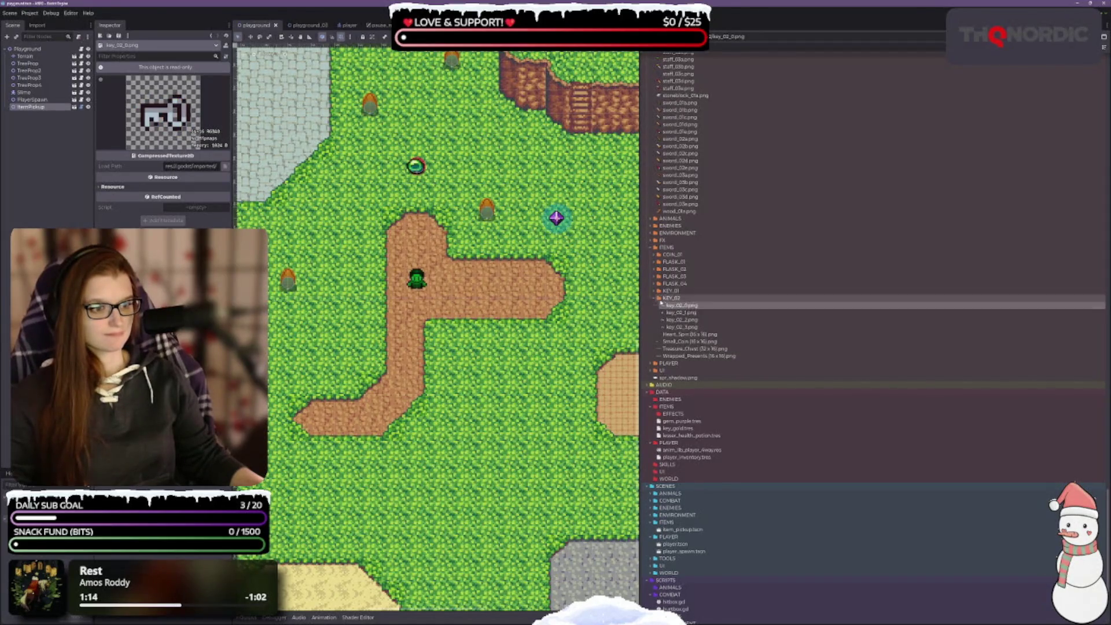
{"action": "double_click", "coordinate": [680, 312]}
{"action": "double_click", "coordinate": [681, 319]}
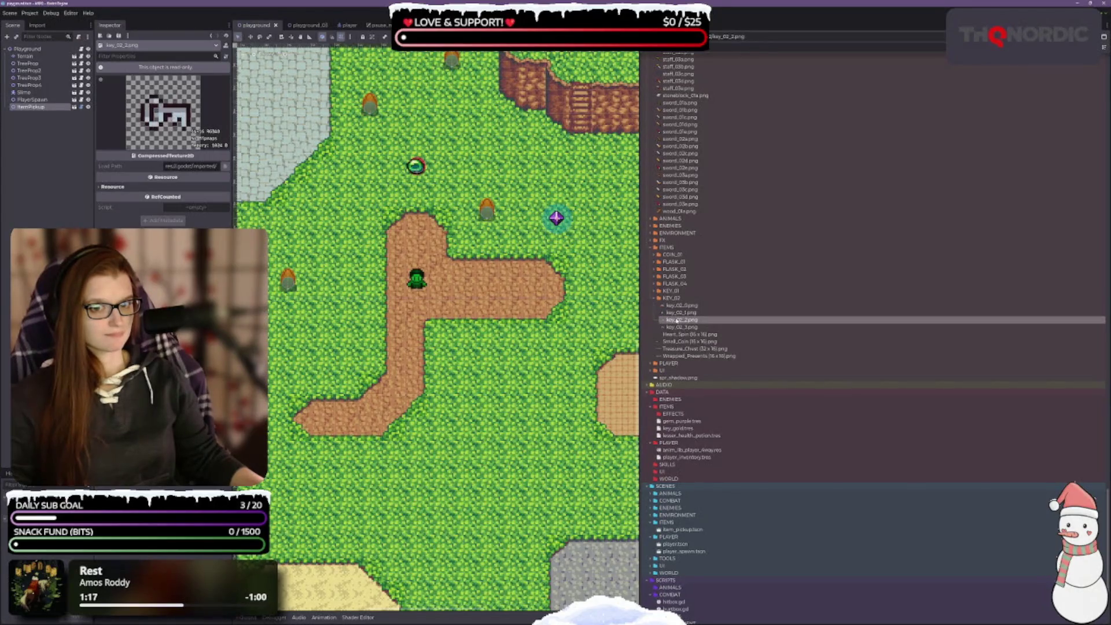
{"action": "double_click", "coordinate": [676, 327]}
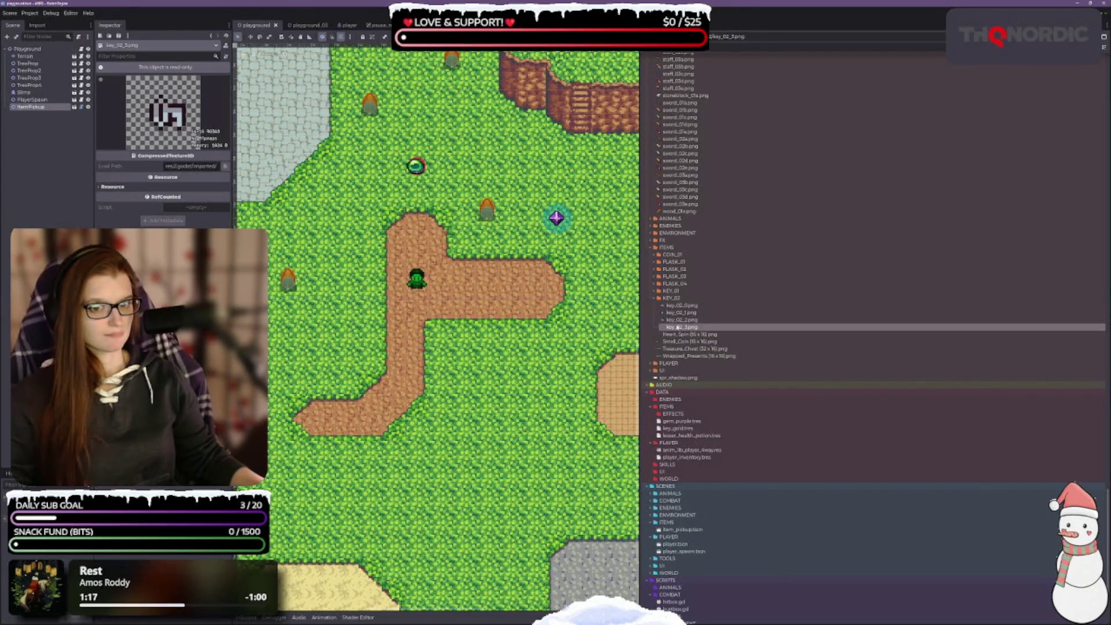
{"action": "left_click", "coordinate": [656, 298]}
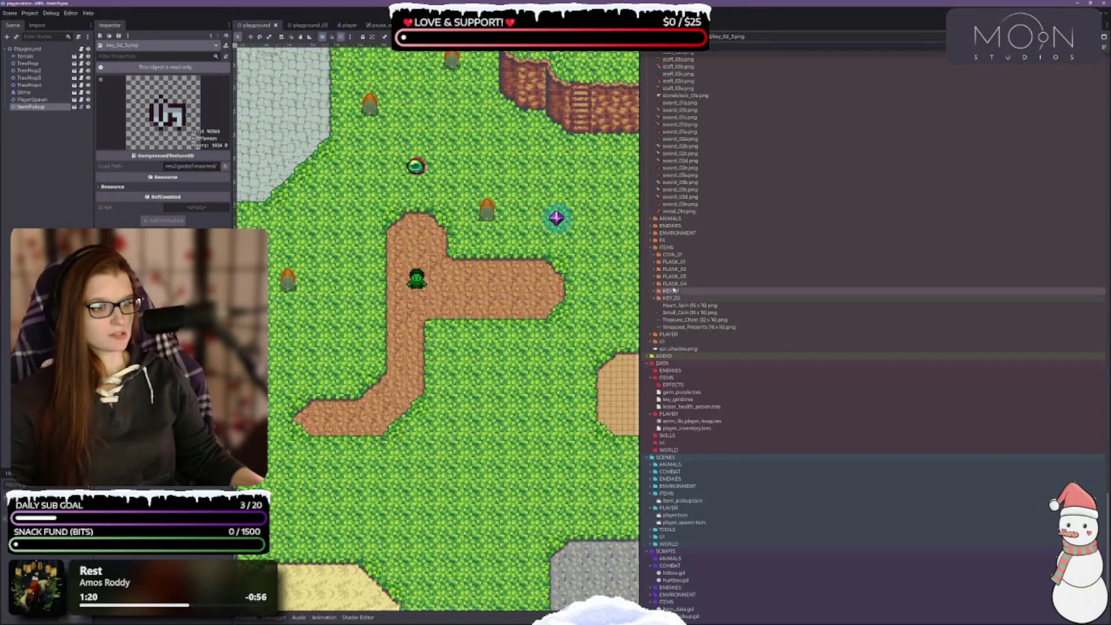
Expand FLASK_01, preview flask_01_1 through flask_01_3.png, then collapse it.
{"action": "left_click", "coordinate": [656, 261]}
{"action": "double_click", "coordinate": [681, 269]}
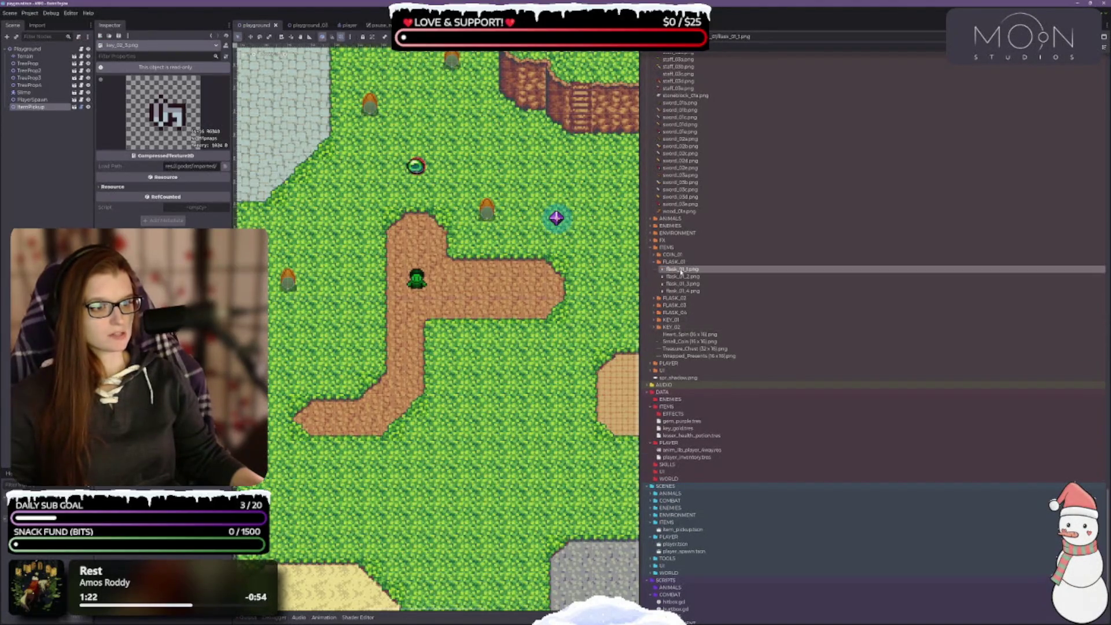
{"action": "left_click", "coordinate": [681, 277]}
{"action": "left_click", "coordinate": [681, 283]}
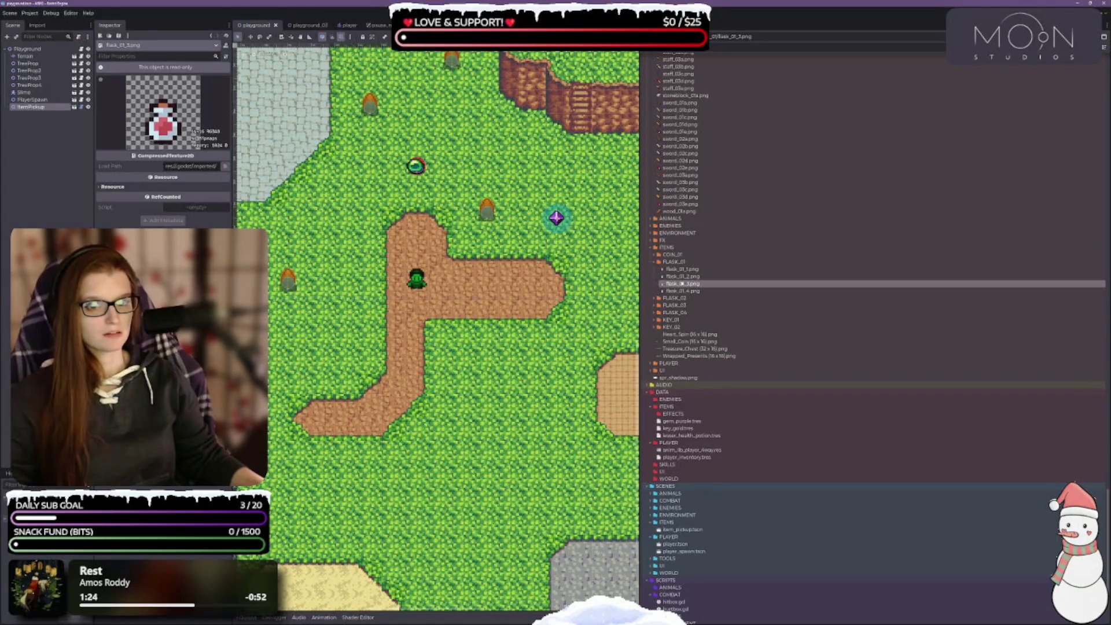
{"action": "left_click", "coordinate": [656, 261]}
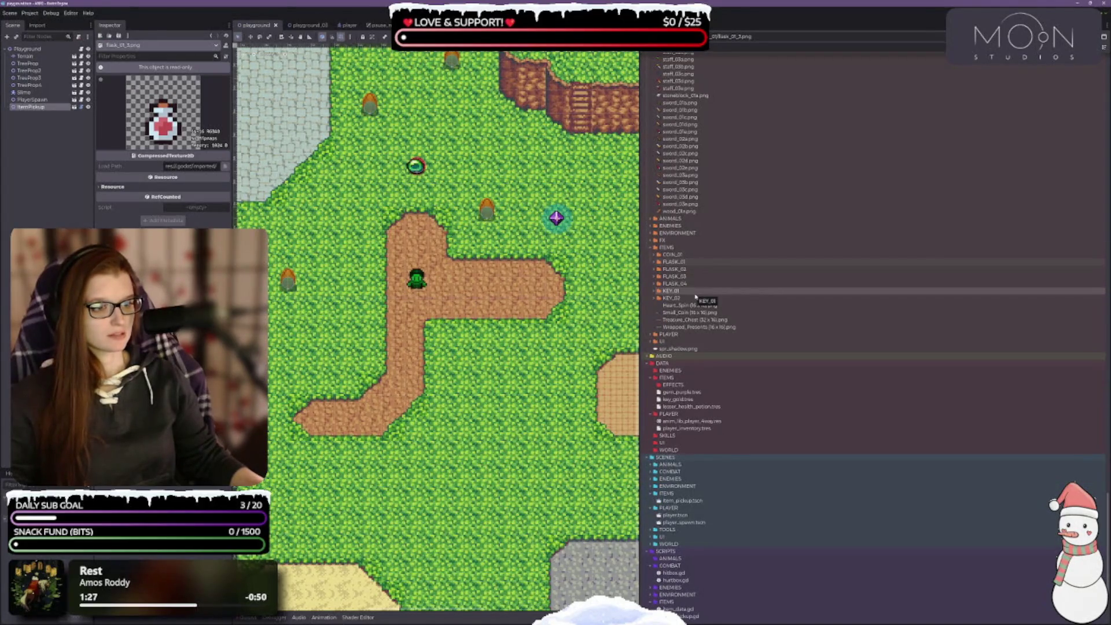
Create an ANIMATED subfolder in ITEMS and select COIN_01 through Wrapped_Presents.
{"action": "right_click", "coordinate": [671, 248]}
{"action": "mouse_move", "coordinate": [693, 255]}
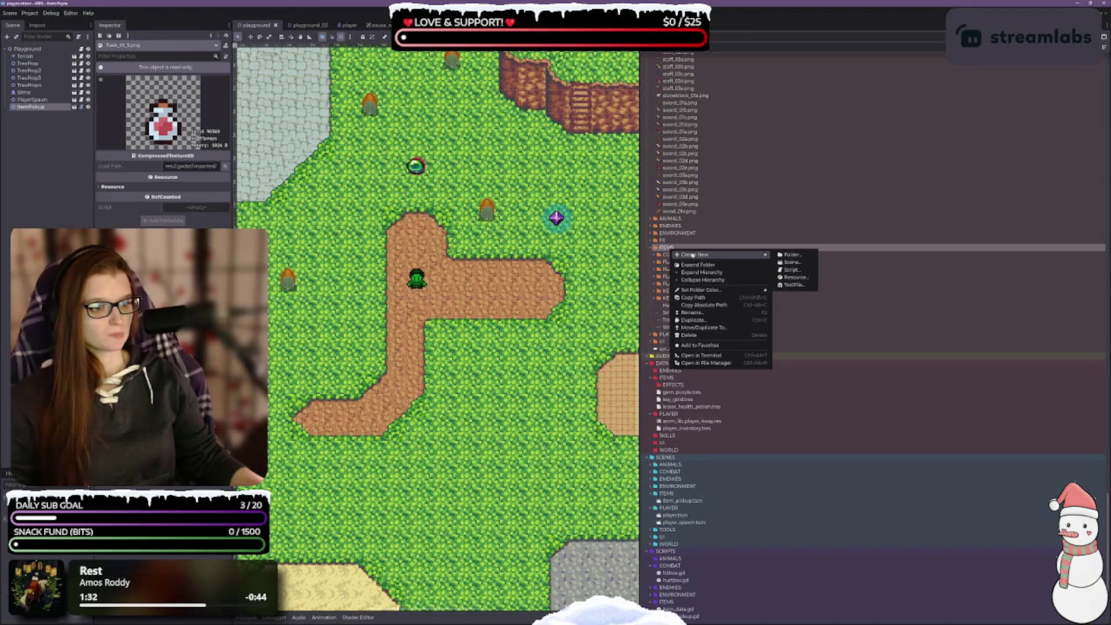
{"action": "left_click", "coordinate": [792, 255]}
{"action": "type", "text": "ANI"}
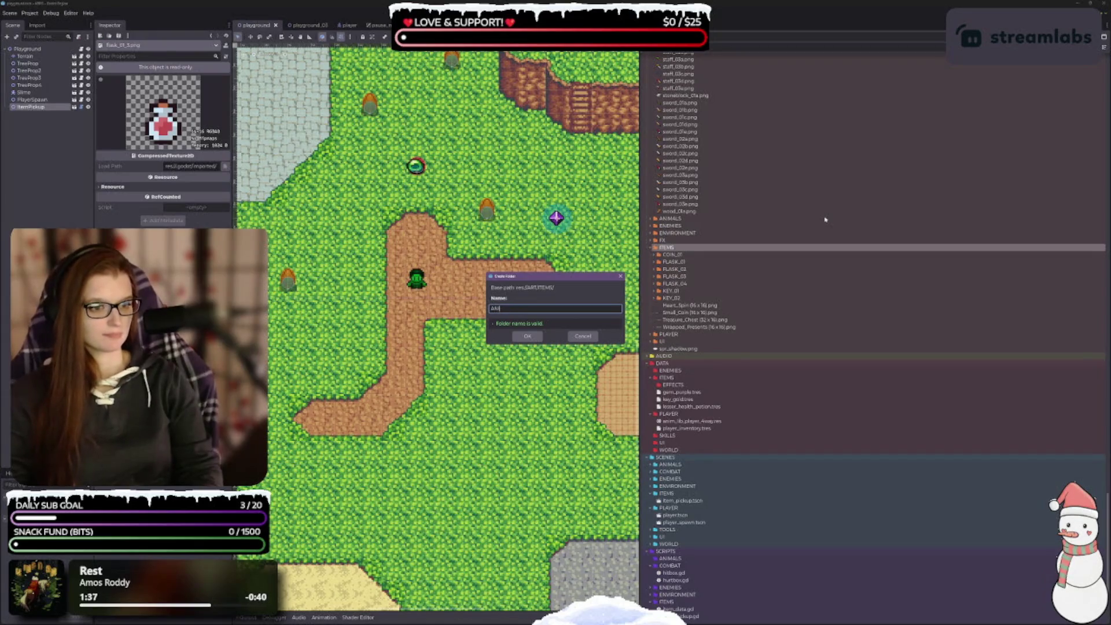
{"action": "type", "text": "MTED"}
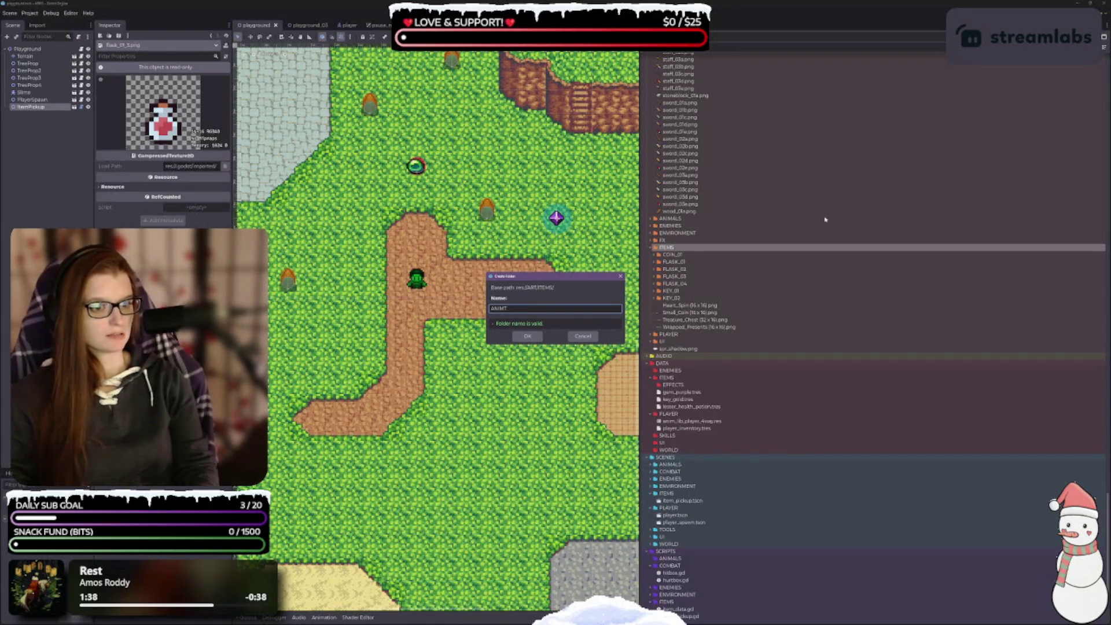
{"action": "type", "text": "TED"}
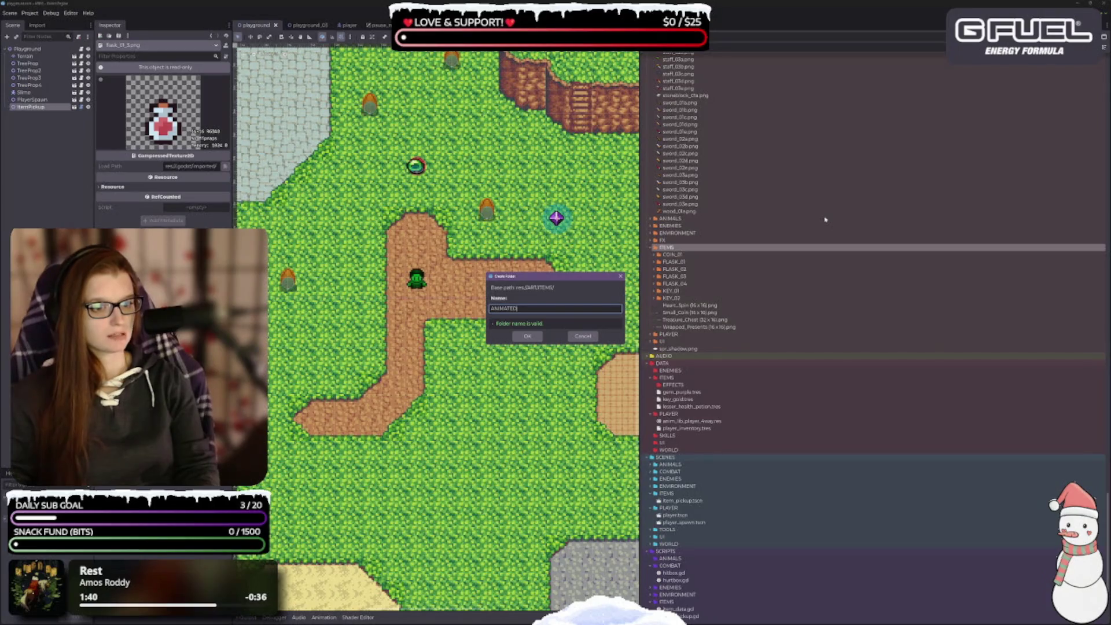
{"action": "key", "text": "Return"}
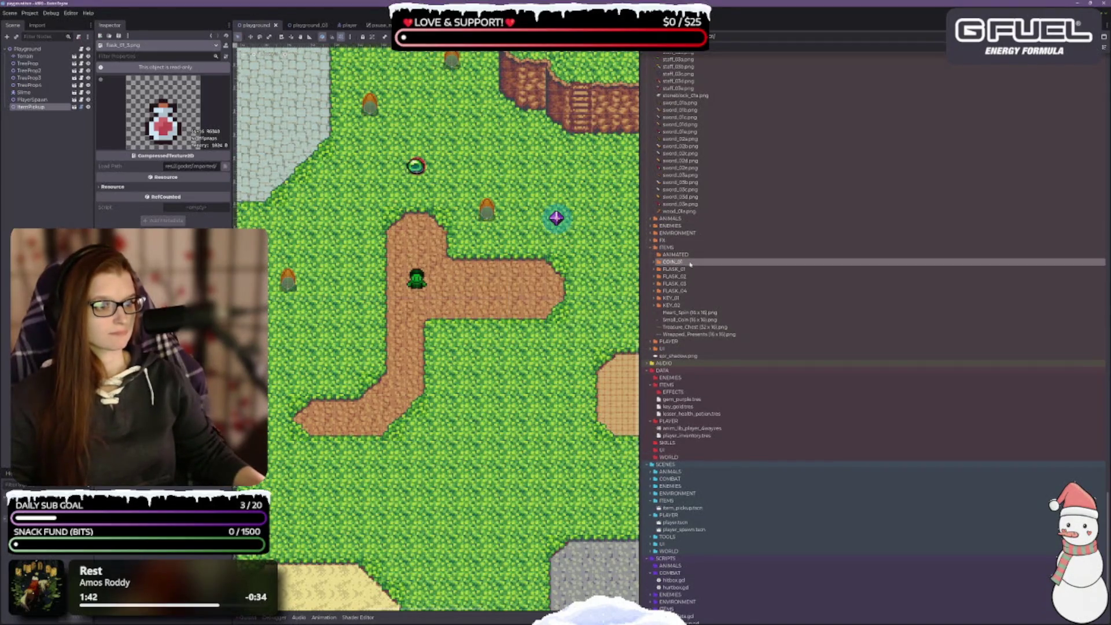
{"action": "left_click", "coordinate": [810, 334], "text": "shift"}
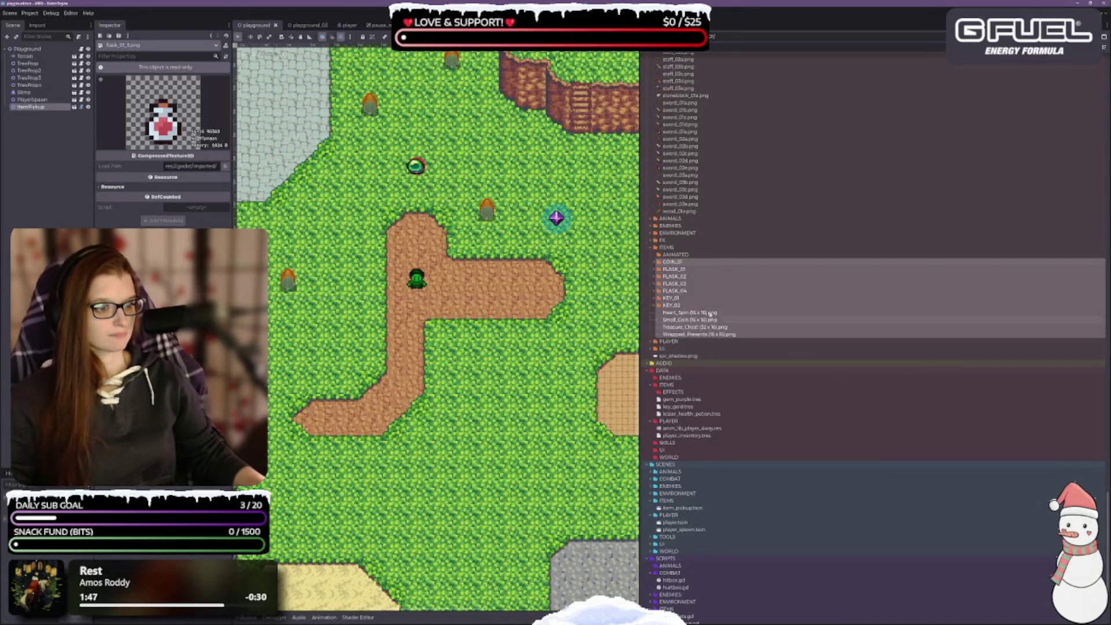
Move the eight items from COIN_01 through the Heart_Spin sheet into ANIMATED.
{"action": "left_click", "coordinate": [698, 313]}
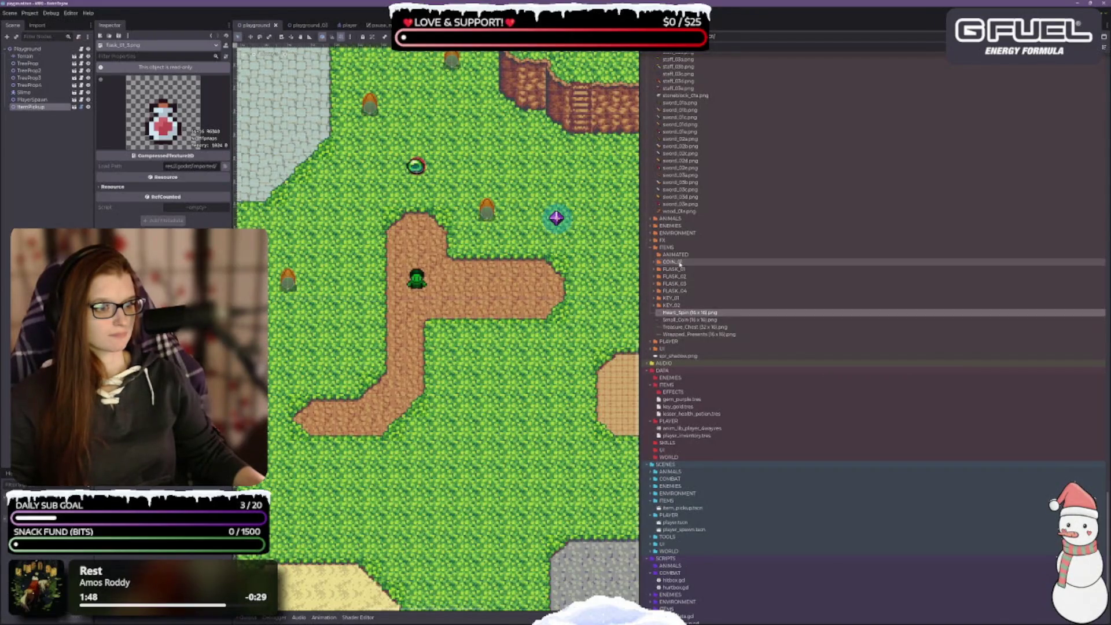
{"action": "left_click", "coordinate": [685, 312], "text": "shift"}
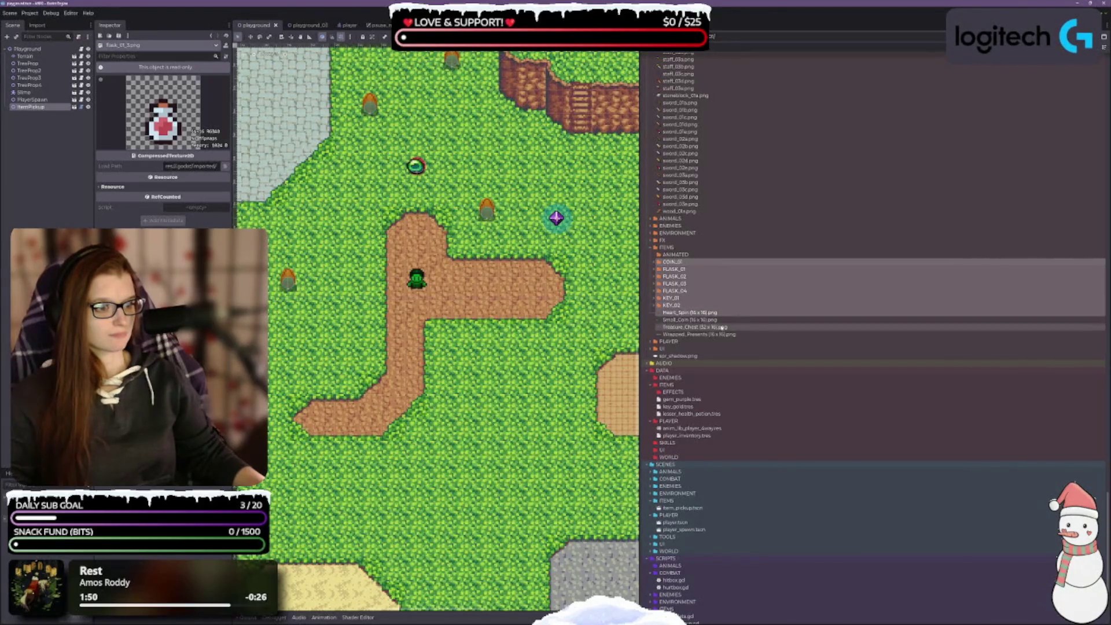
{"action": "left_click_drag", "start_coordinate": [690, 290], "coordinate": [675, 254]}
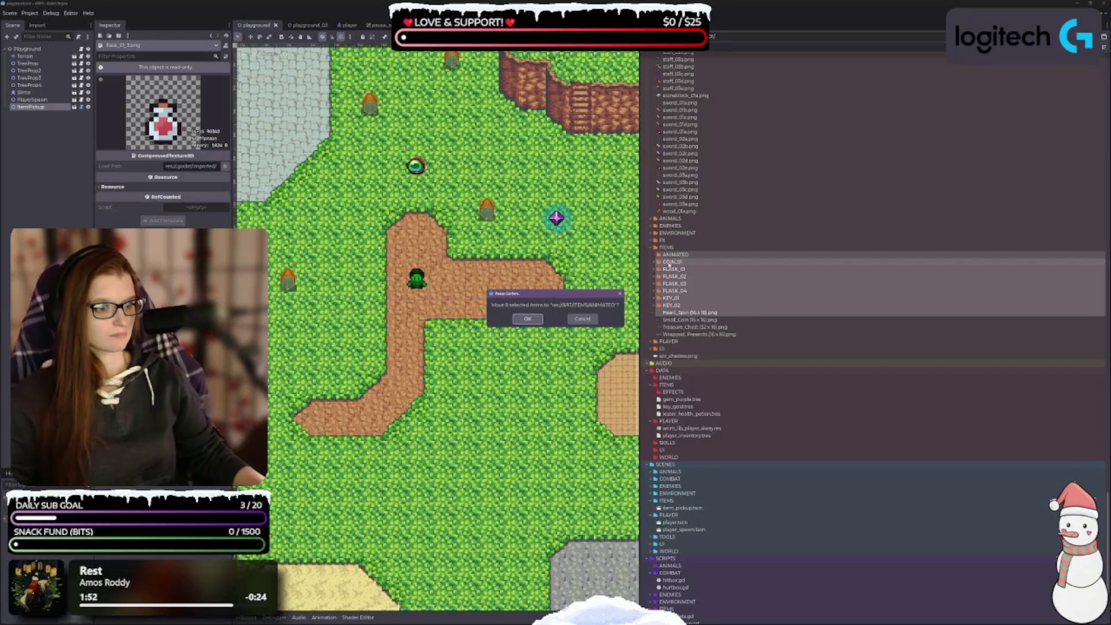
{"action": "left_click", "coordinate": [527, 319]}
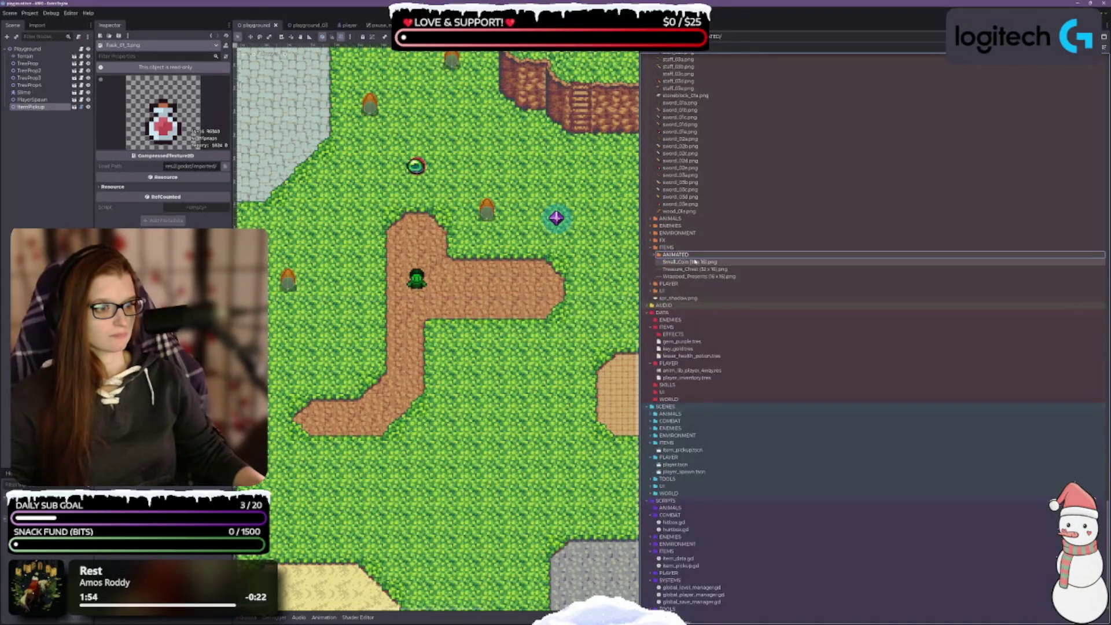
Move the Small_Coin and Treasure_Chest sprite sheets into ANIMATED.
{"action": "left_click", "coordinate": [691, 262]}
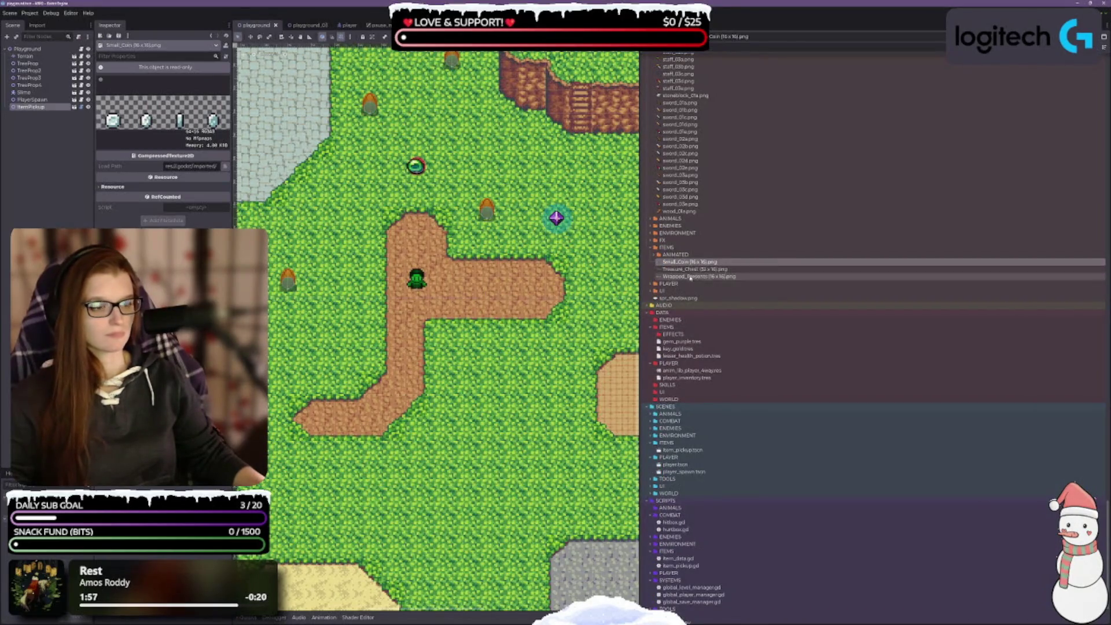
{"action": "left_click_drag", "start_coordinate": [690, 263], "coordinate": [677, 258]}
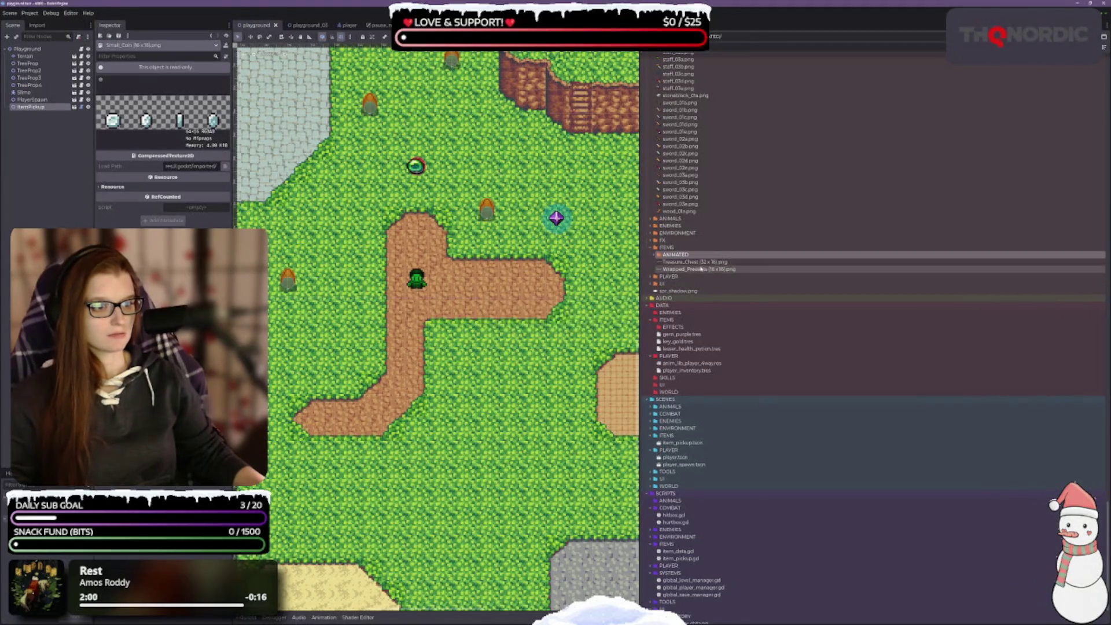
{"action": "left_click", "coordinate": [699, 263]}
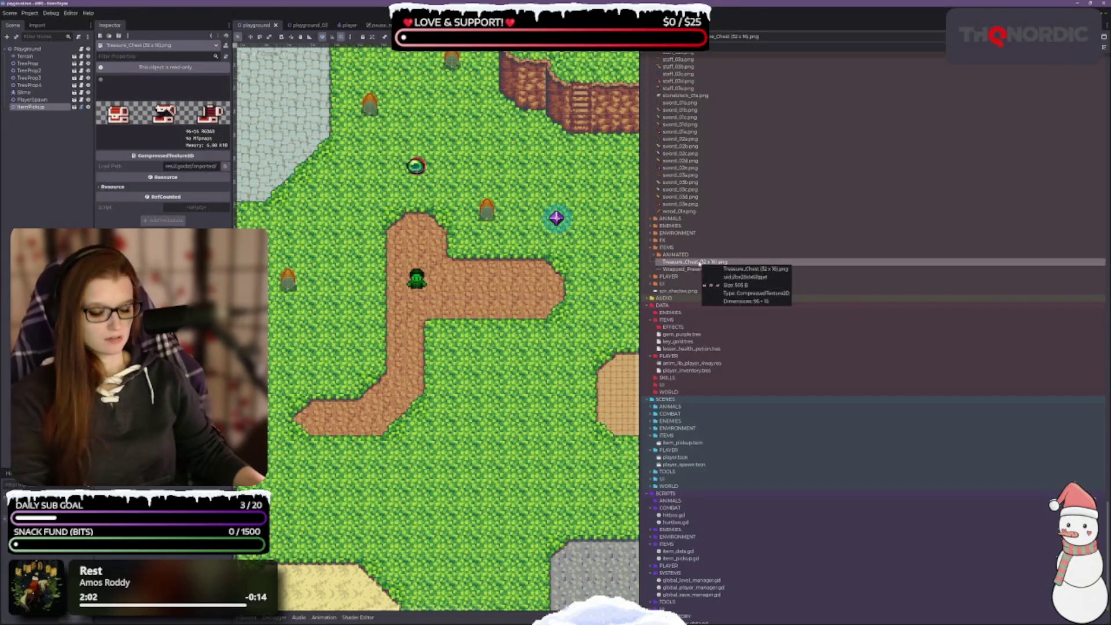
{"action": "left_click_drag", "start_coordinate": [700, 265], "coordinate": [682, 256]}
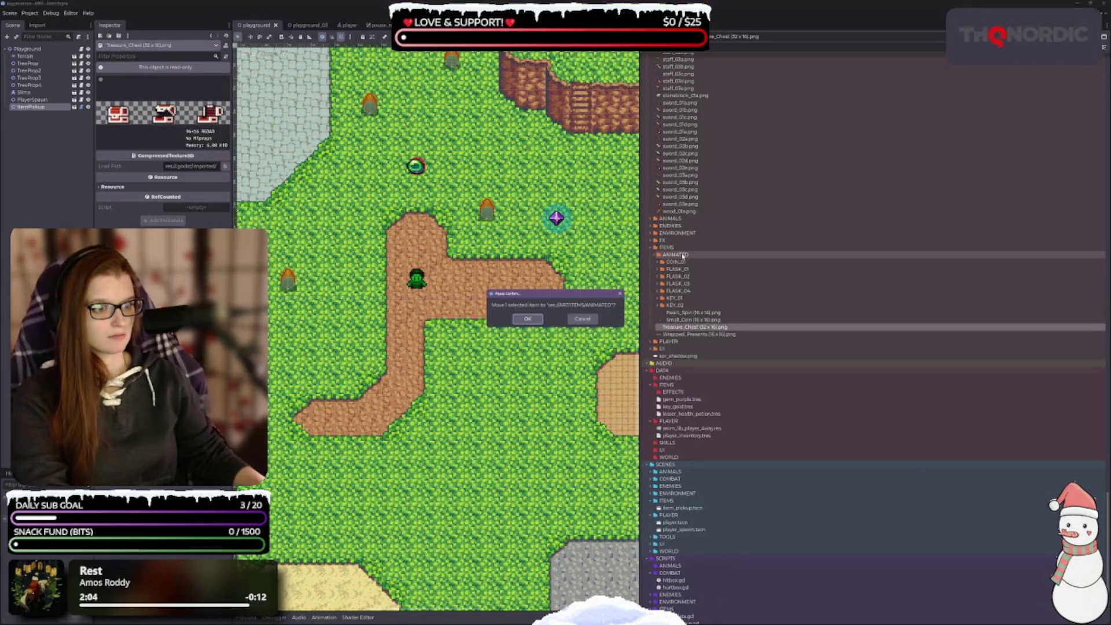
{"action": "key", "text": "Return"}
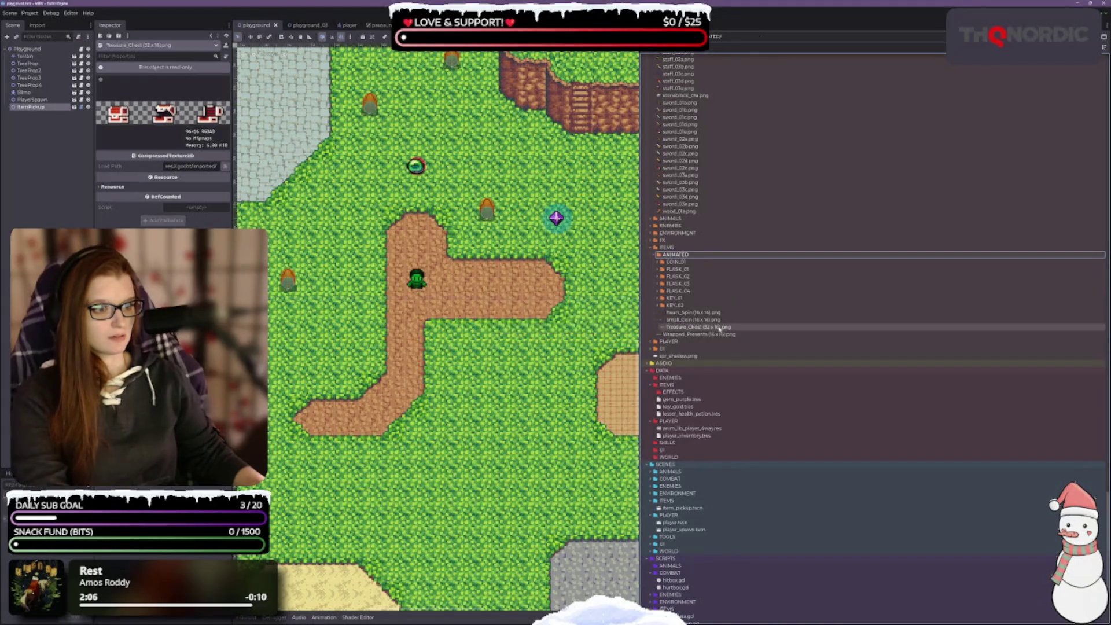
Leave Wrapped_Presents in ITEMS and collapse the ANIMATED folder.
{"action": "left_click", "coordinate": [690, 334]}
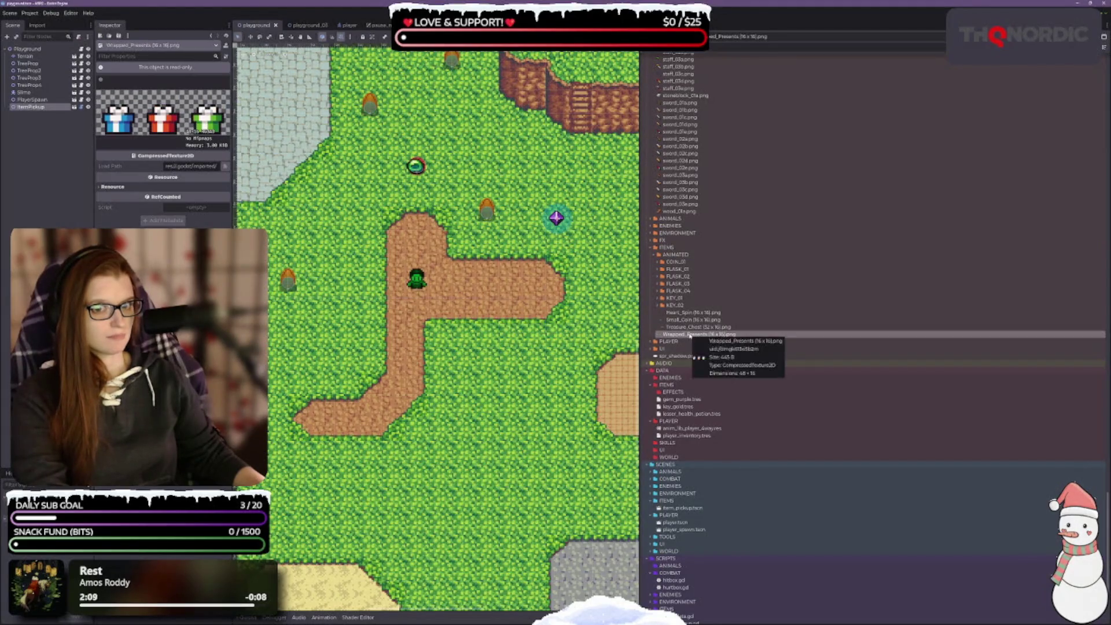
{"action": "left_click", "coordinate": [654, 255]}
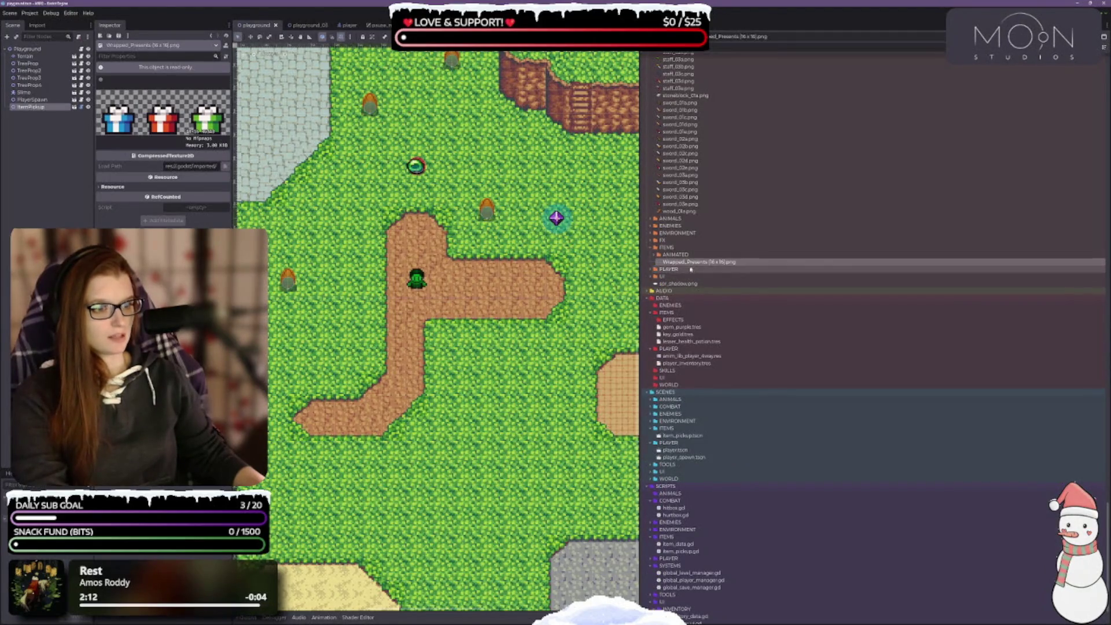
{"action": "scroll", "coordinate": [678, 280], "scroll_direction": "up", "scroll_amount": 3}
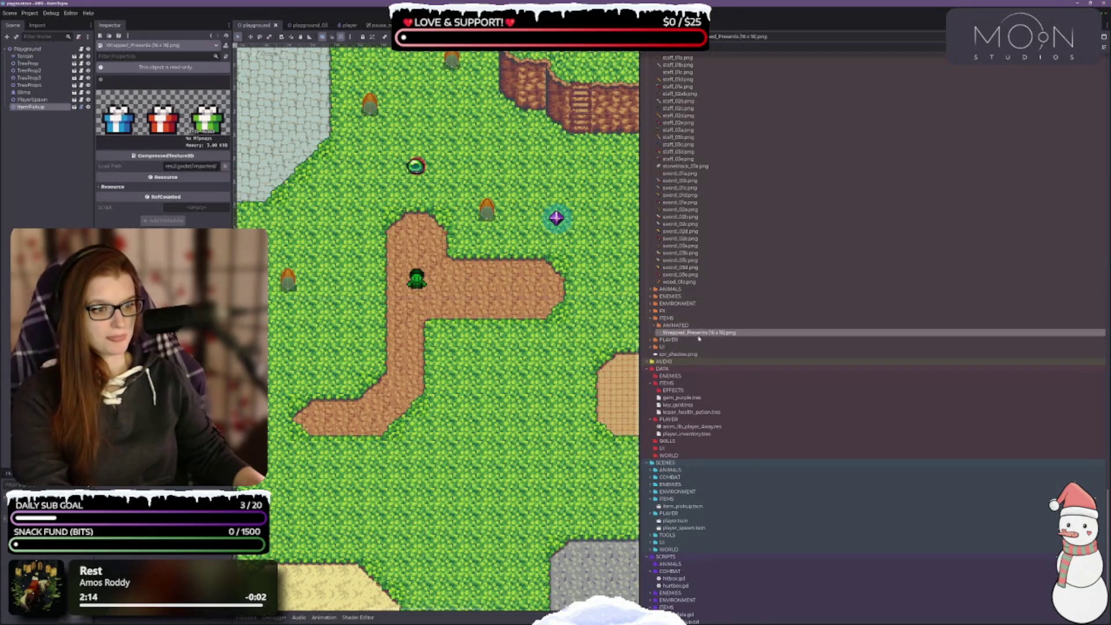
{"action": "left_click", "coordinate": [695, 283]}
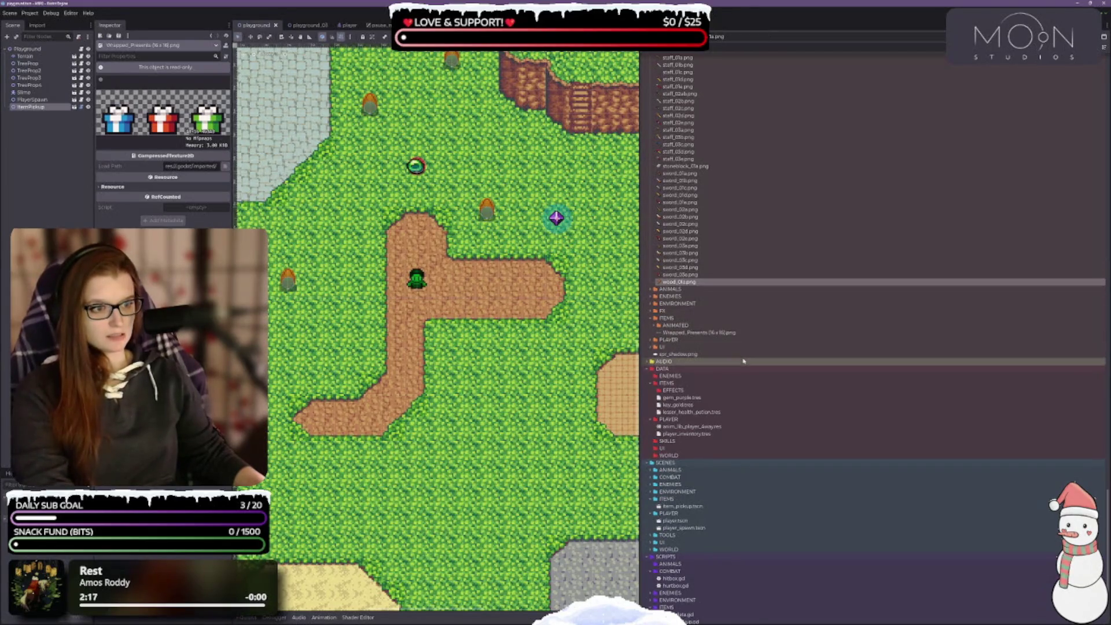
{"action": "scroll", "coordinate": [738, 338], "scroll_direction": "up", "scroll_amount": 20}
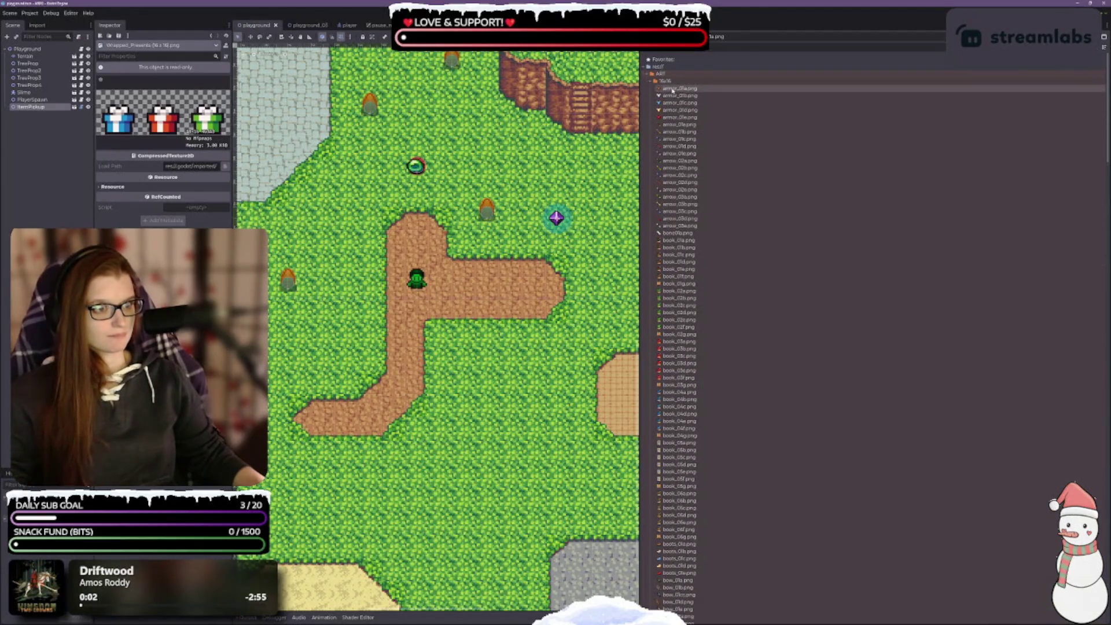
{"action": "scroll", "coordinate": [790, 353], "scroll_direction": "down", "scroll_amount": 15}
{"action": "scroll", "coordinate": [790, 352], "scroll_direction": "down", "scroll_amount": 20}
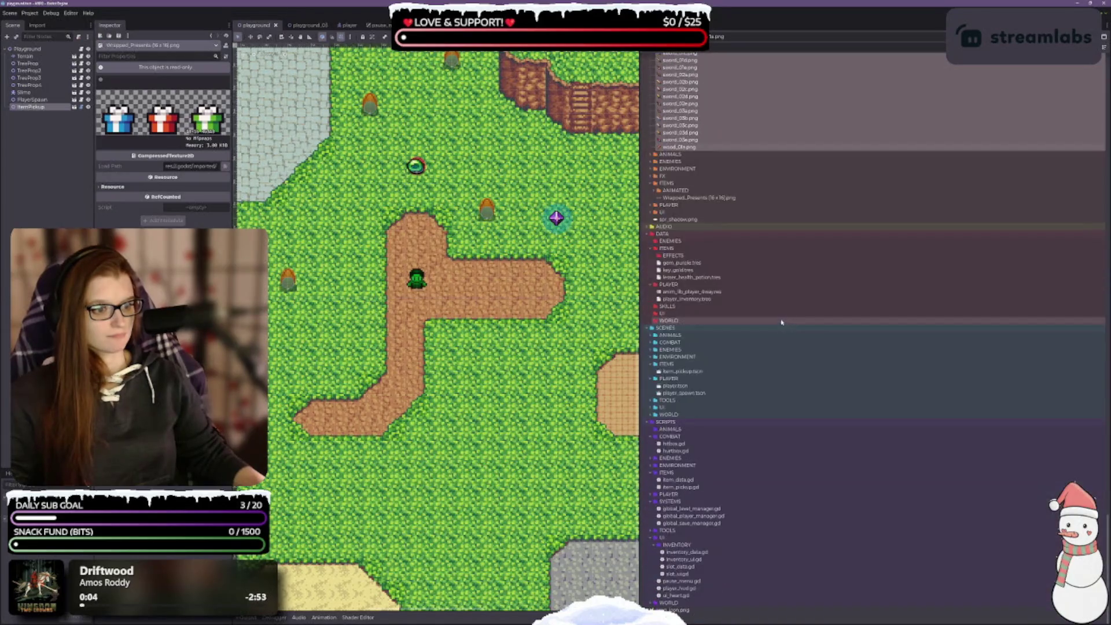
{"action": "scroll", "coordinate": [741, 431], "scroll_direction": "down", "scroll_amount": 5}
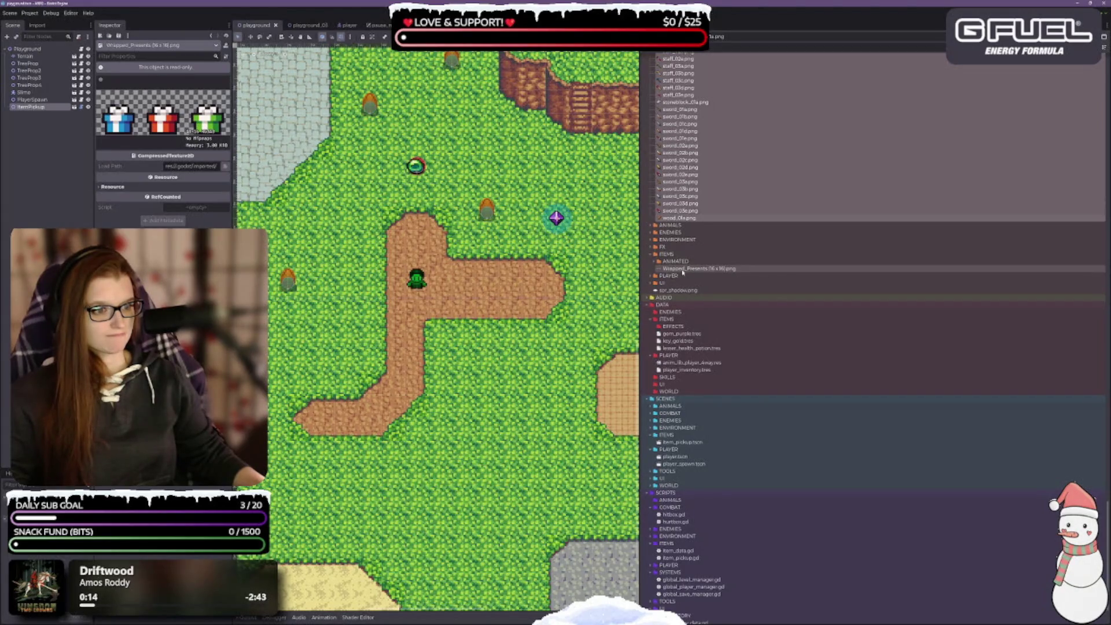
{"action": "mouse_move", "coordinate": [682, 273]}
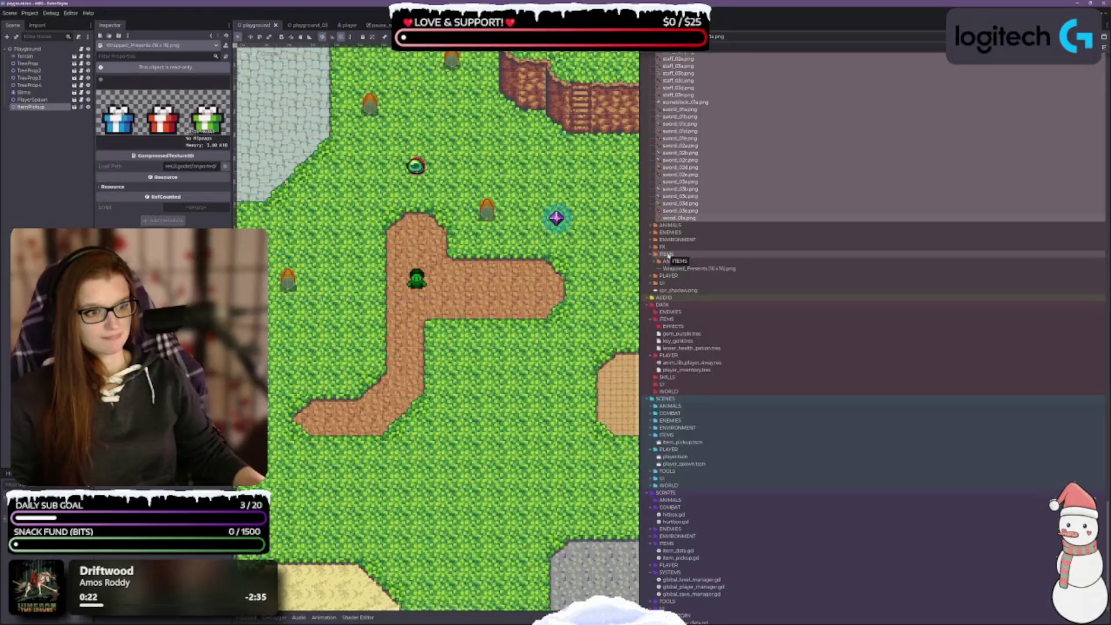
{"action": "left_click", "coordinate": [652, 240]}
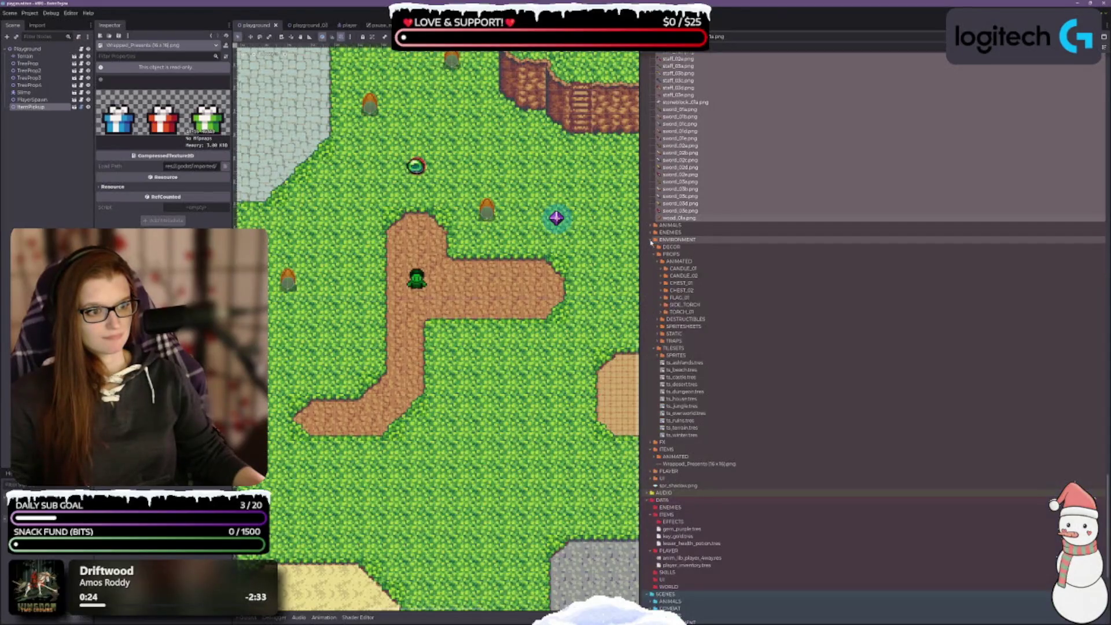
{"action": "left_click", "coordinate": [658, 334]}
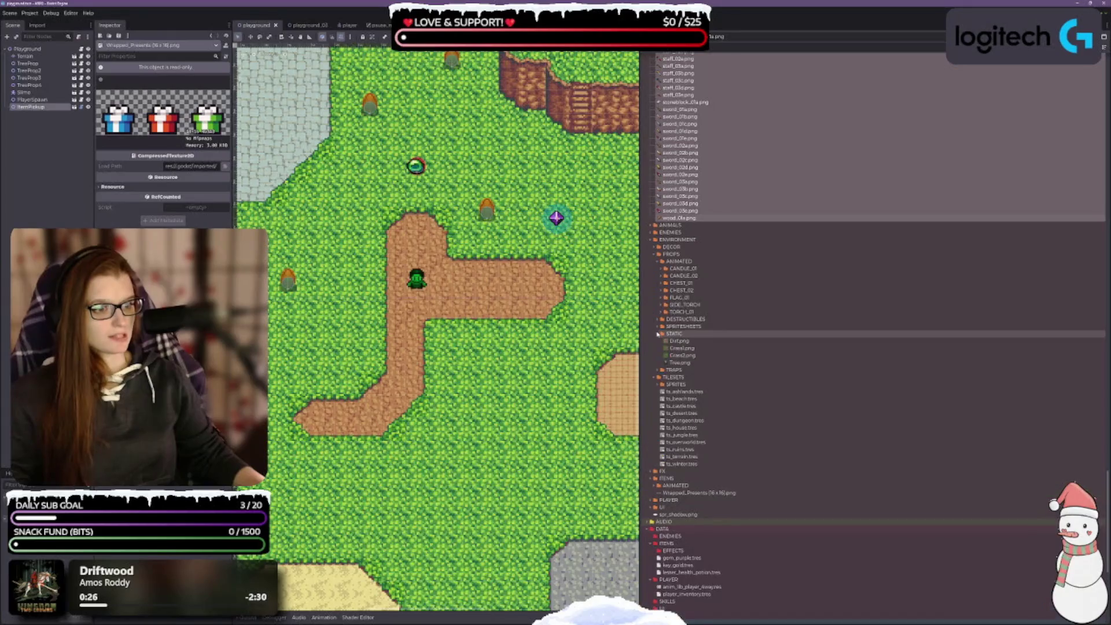
{"action": "left_click", "coordinate": [653, 240]}
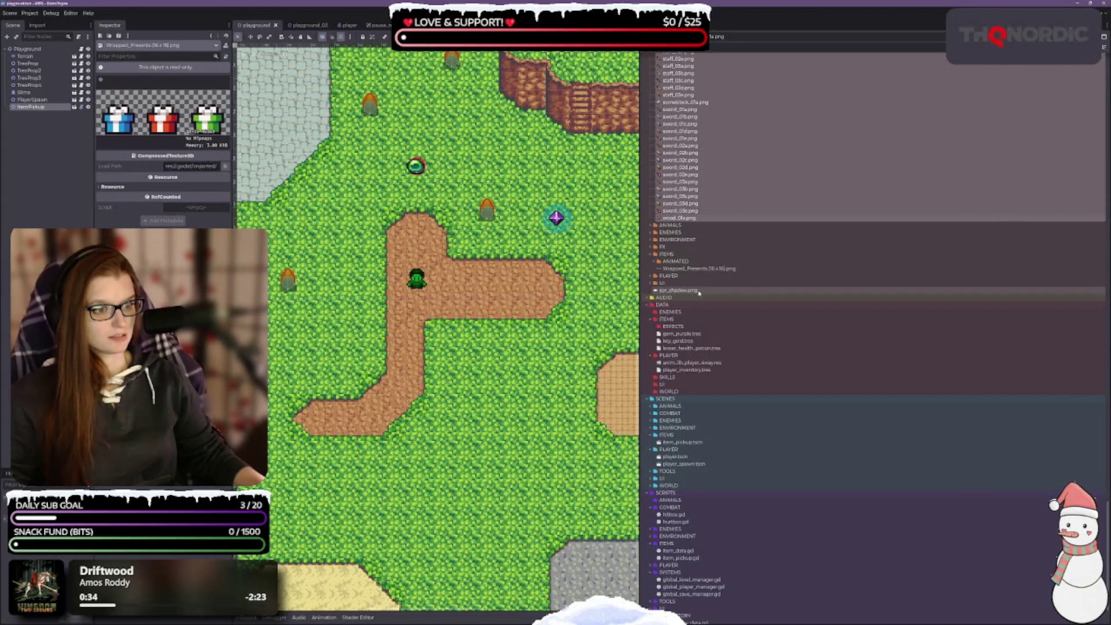
{"action": "mouse_move", "coordinate": [699, 293]}
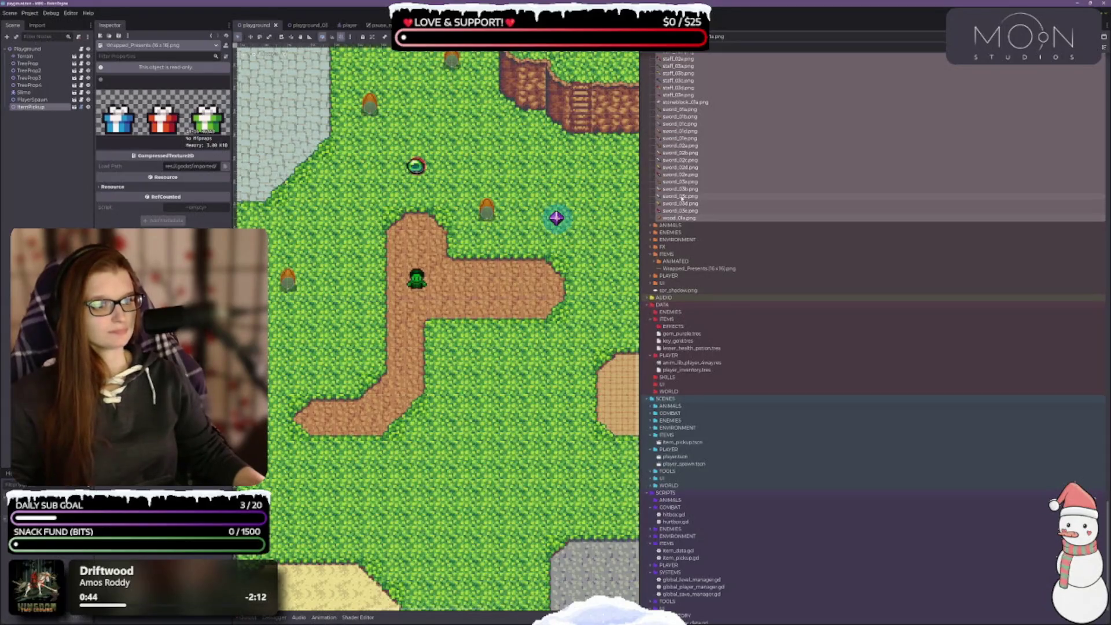
{"action": "mouse_move", "coordinate": [694, 206]}
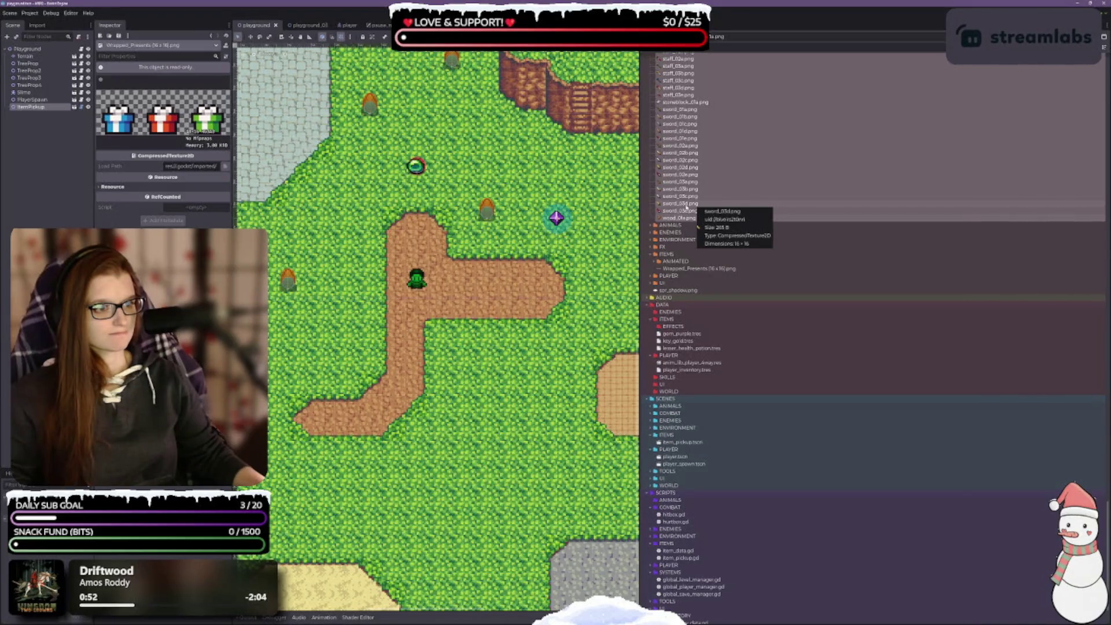
Bring up the Create Folder prompt for a new subfolder under res://ART/ITEMS/.
{"action": "right_click", "coordinate": [667, 255]}
{"action": "mouse_move", "coordinate": [746, 260]}
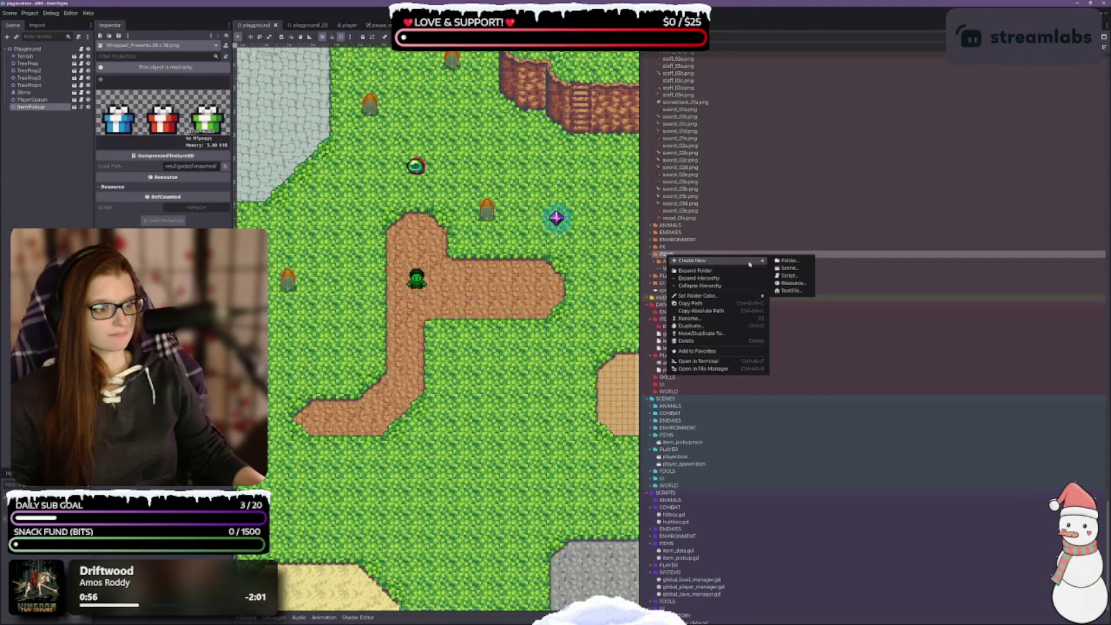
{"action": "left_click", "coordinate": [788, 260]}
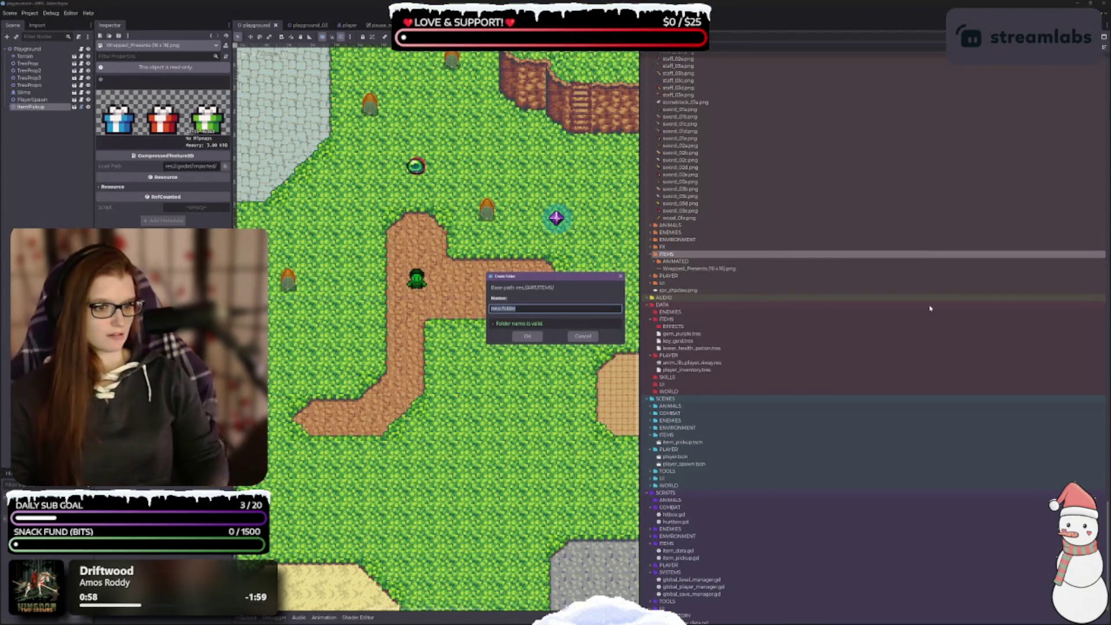
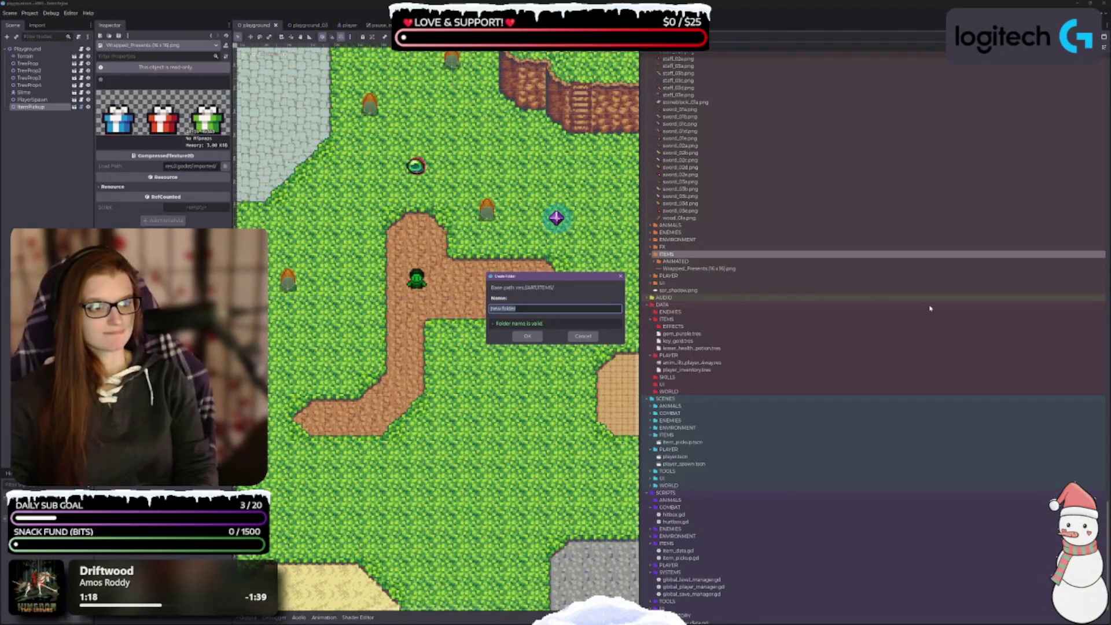
Create a new folder named STATIC under ART/ITEMS.
{"action": "type", "text": "STA"}
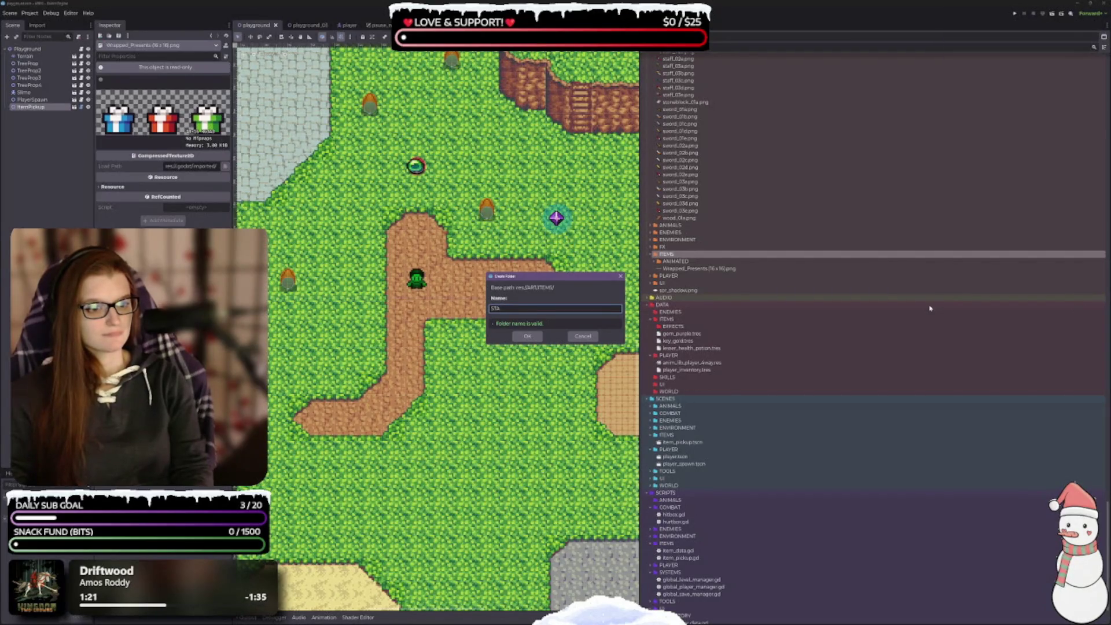
{"action": "key", "text": "BackSpace"}
{"action": "key", "text": "BackSpace"}
{"action": "key", "text": "BackSpace"}
{"action": "type", "text": "K"}
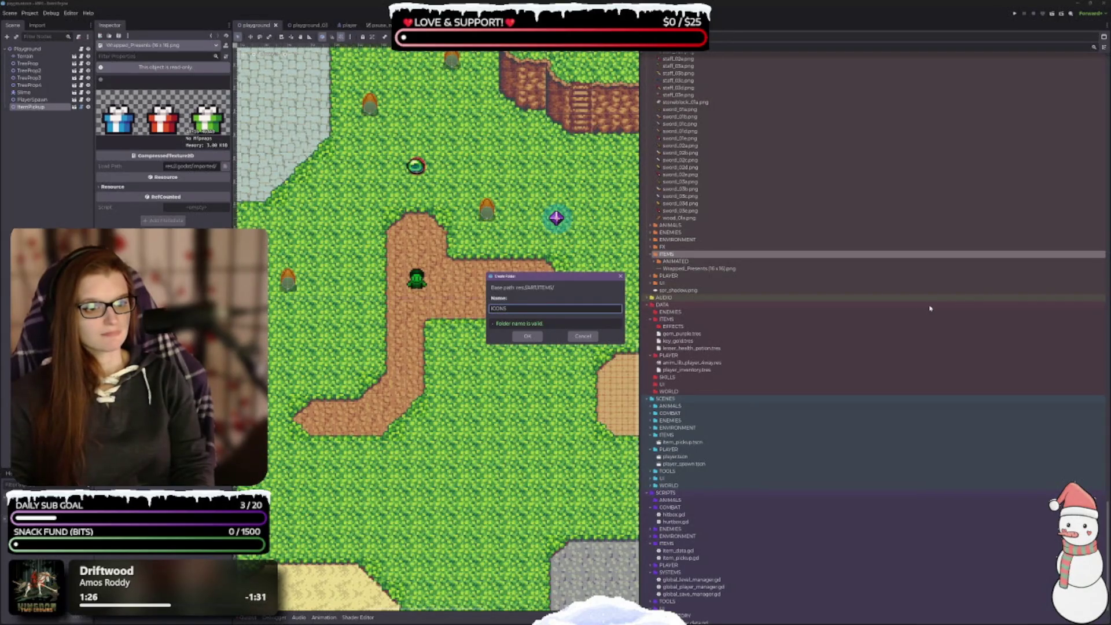
{"action": "key", "text": "BackSpace"}
{"action": "type", "text": "STATIC"}
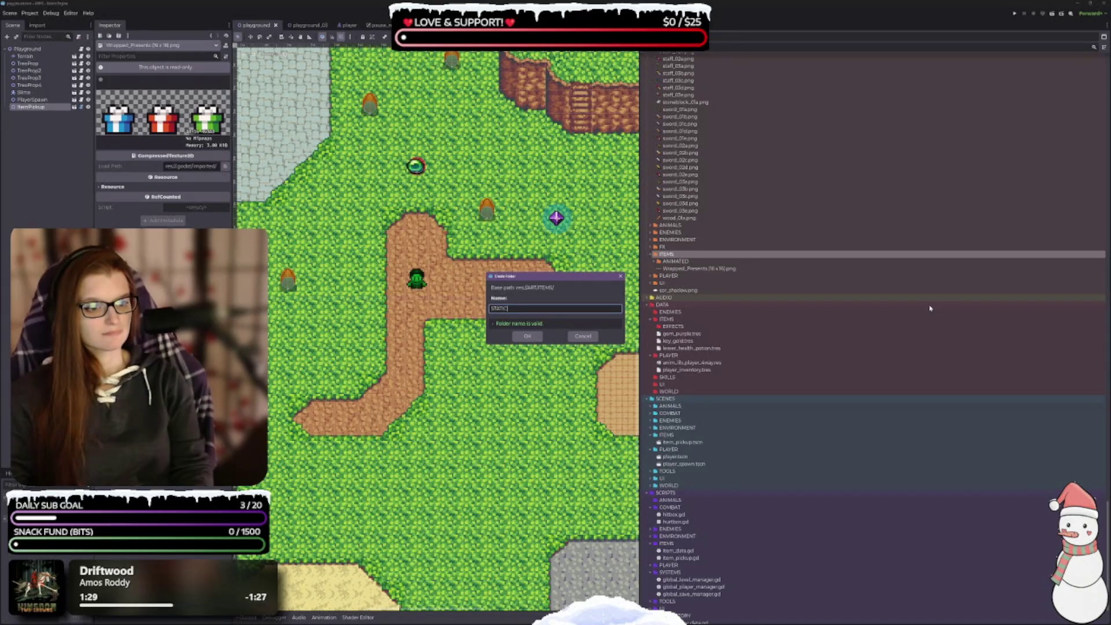
{"action": "key", "text": "Return"}
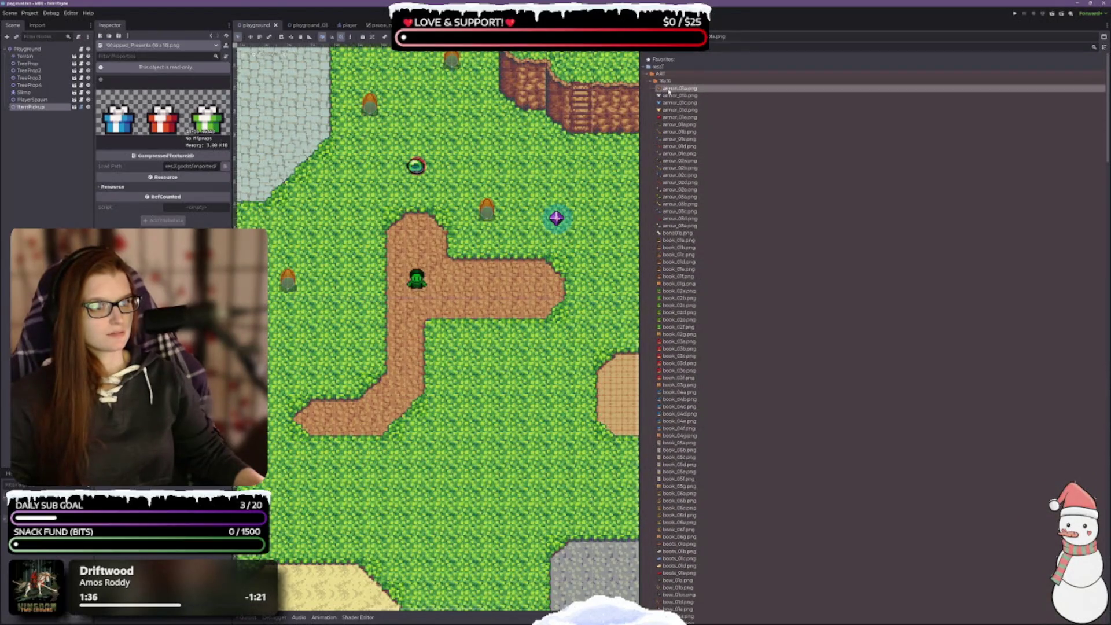
Move the 350 loose item sprite files into the STATIC folder.
{"action": "scroll", "coordinate": [749, 273], "scroll_direction": "down", "scroll_amount": 20}
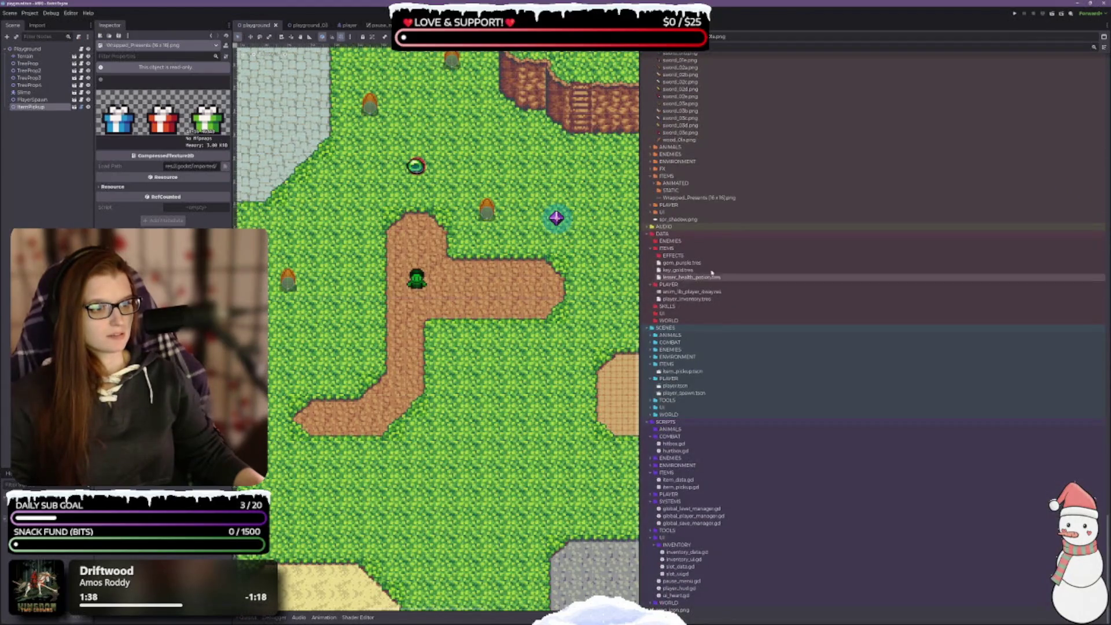
{"action": "scroll", "coordinate": [694, 164], "scroll_direction": "up", "scroll_amount": 3}
{"action": "mouse_move", "coordinate": [686, 214]}
{"action": "left_mouse_down"}
{"action": "mouse_move", "coordinate": [816, 371]}
{"action": "mouse_move", "coordinate": [683, 188]}
{"action": "mouse_move", "coordinate": [682, 266]}
{"action": "mouse_move", "coordinate": [674, 261]}
{"action": "left_mouse_up"}
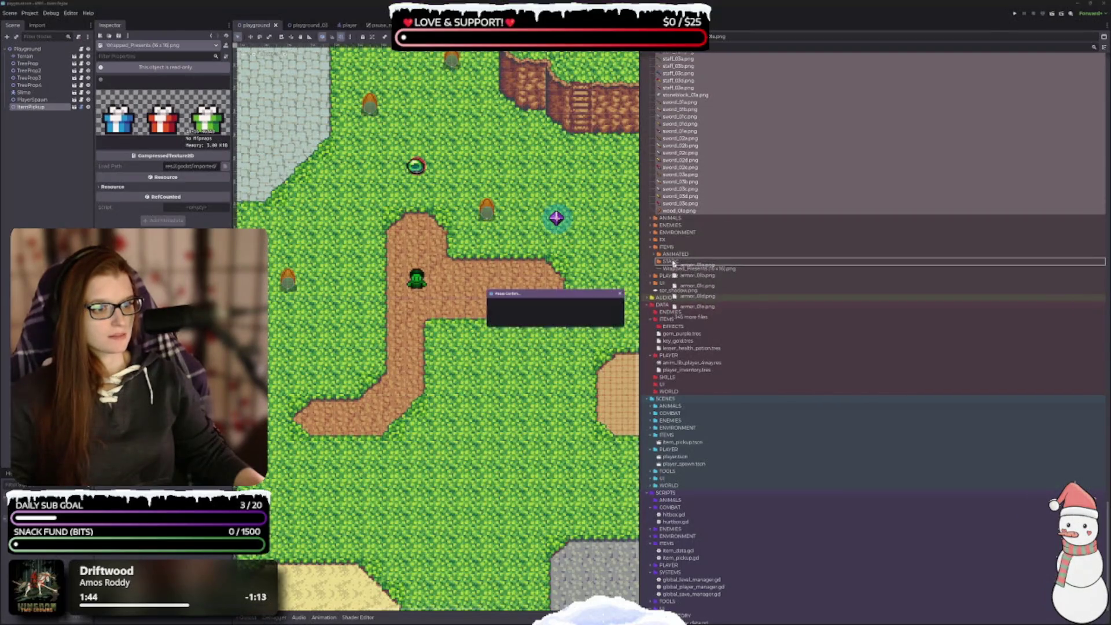
{"action": "left_click", "coordinate": [533, 318]}
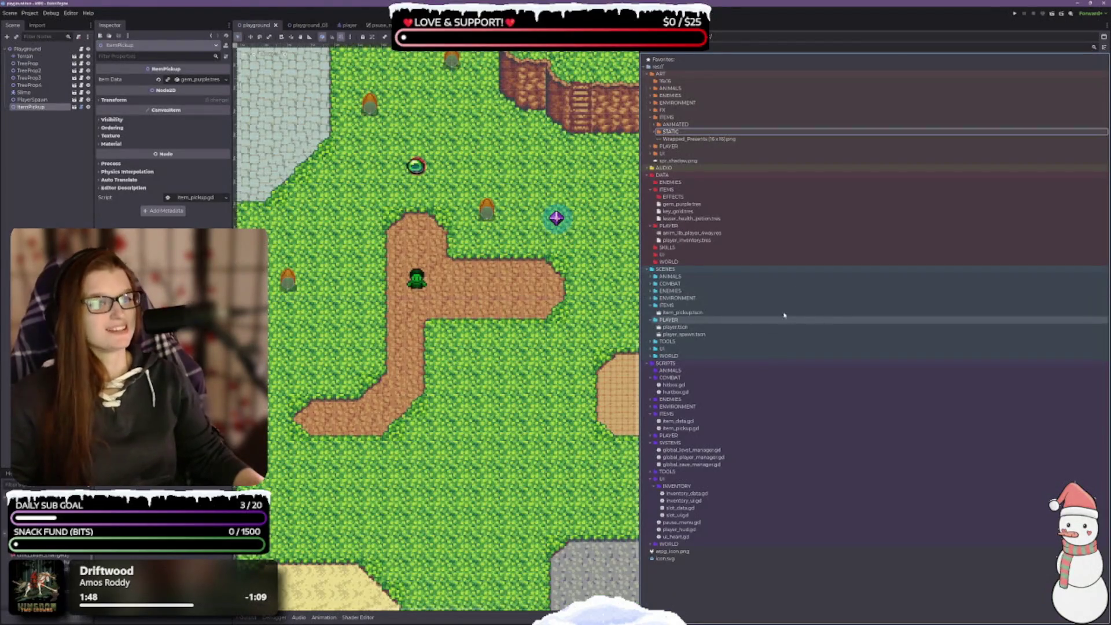
Delete the empty ART/16x16 folder.
{"action": "left_click", "coordinate": [668, 81]}
{"action": "key", "text": "Delete"}
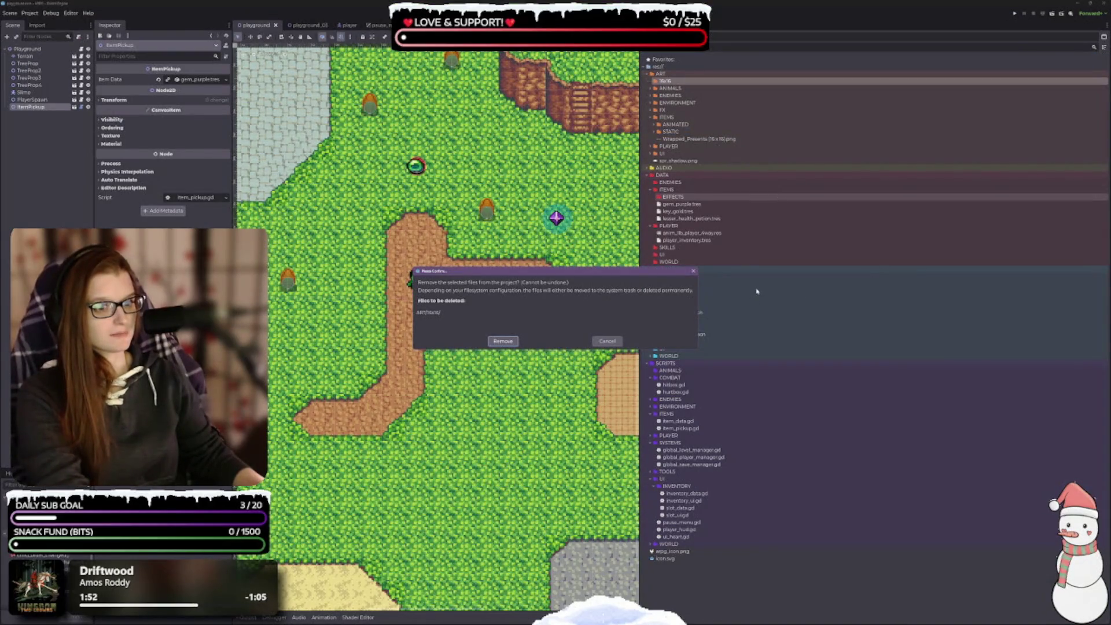
{"action": "key", "text": "Return"}
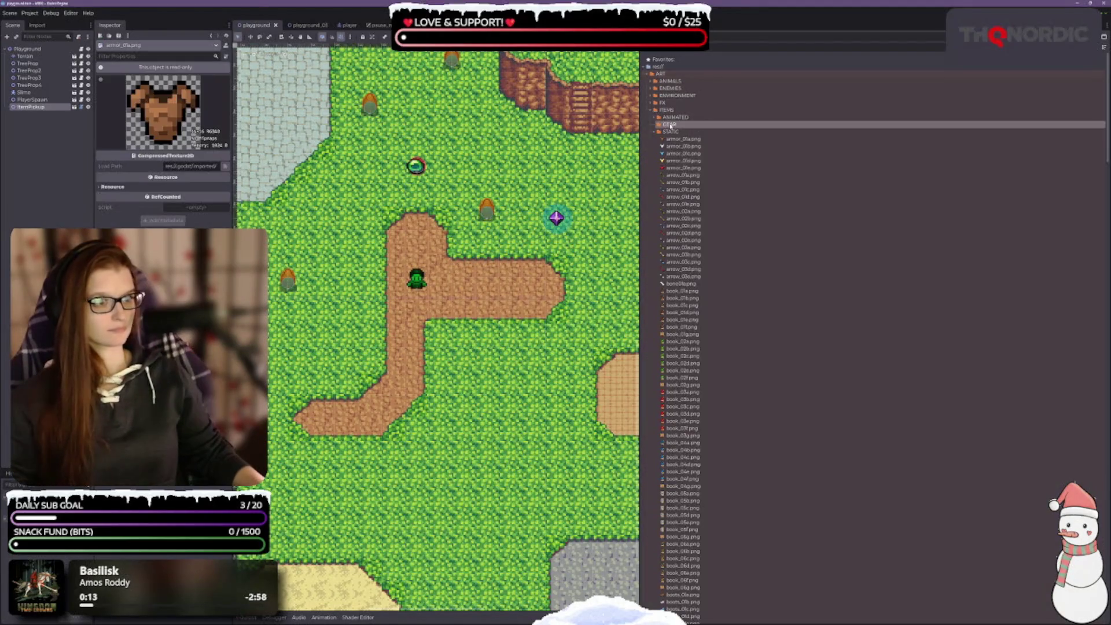
Add WEAPONS and BOOKS folders under ART/ITEMS by duplicating GEAR.
{"action": "key", "text": "ctrl+d"}
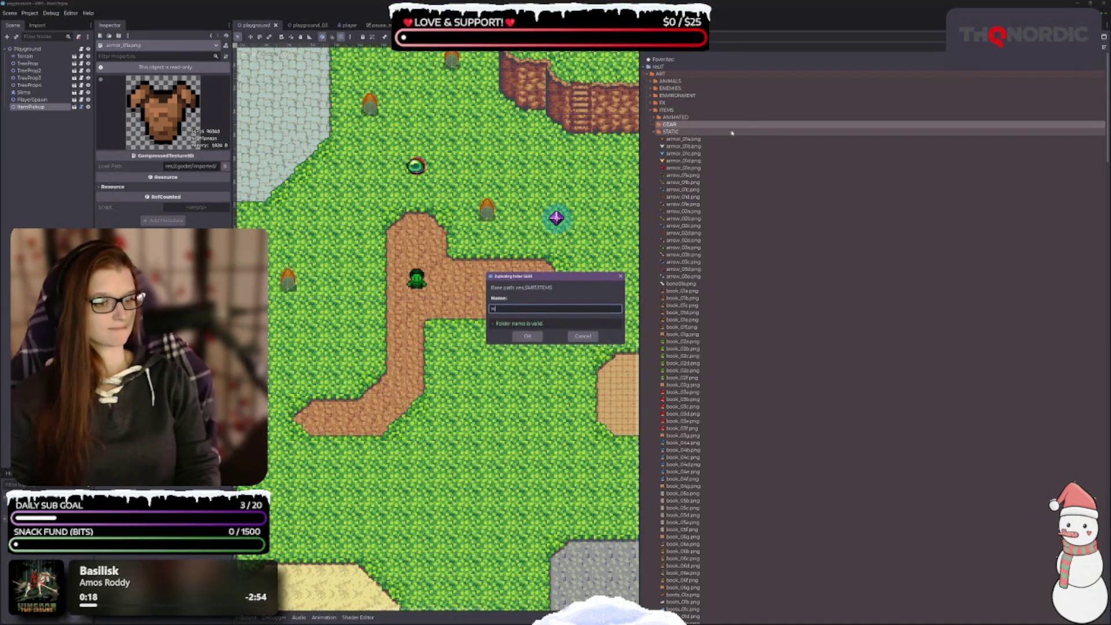
{"action": "type", "text": "WEAPONS"}
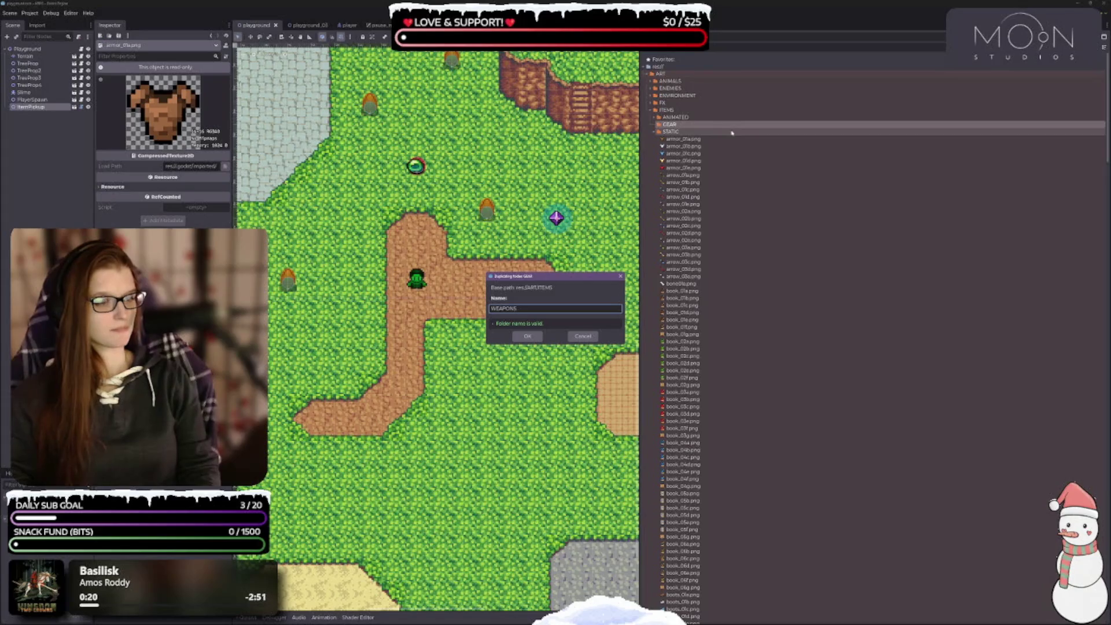
{"action": "key", "text": "Return"}
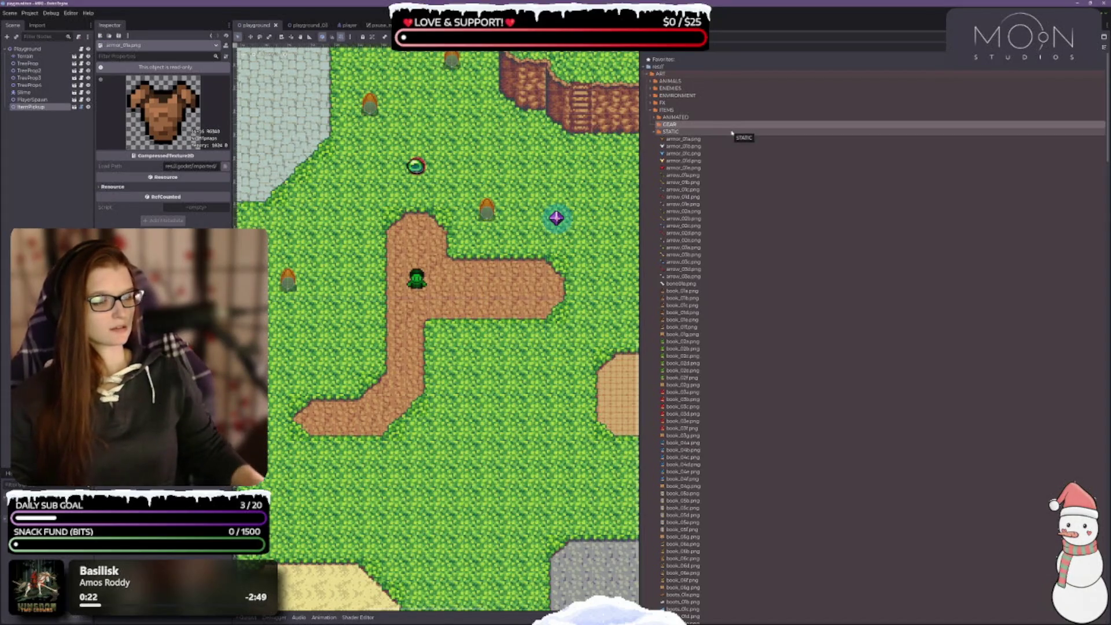
{"action": "left_click", "coordinate": [655, 132]}
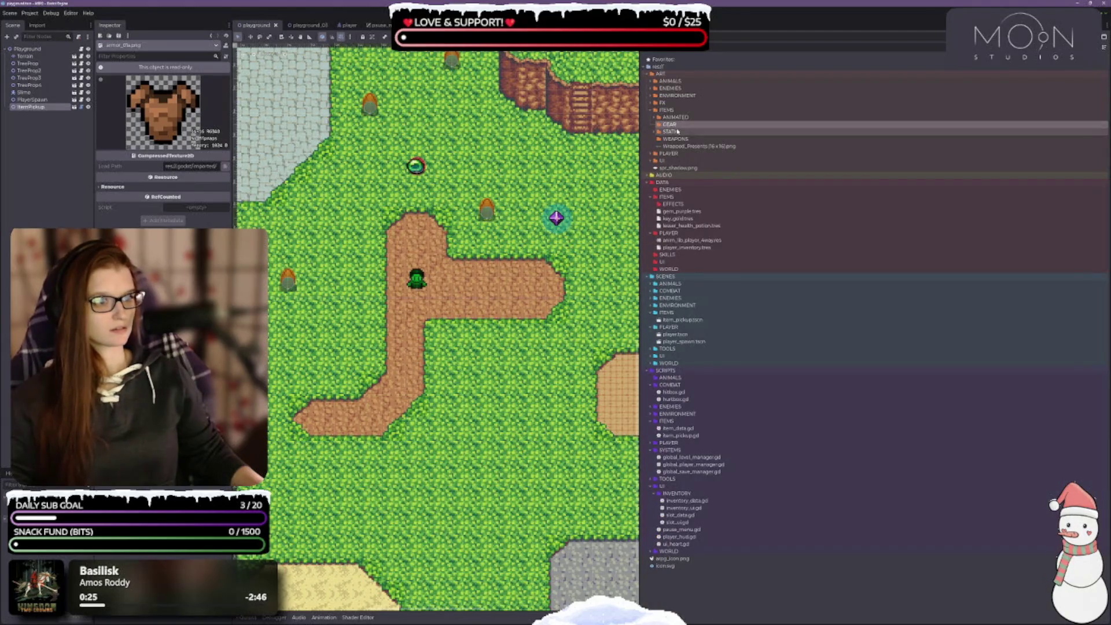
{"action": "left_click", "coordinate": [657, 132]}
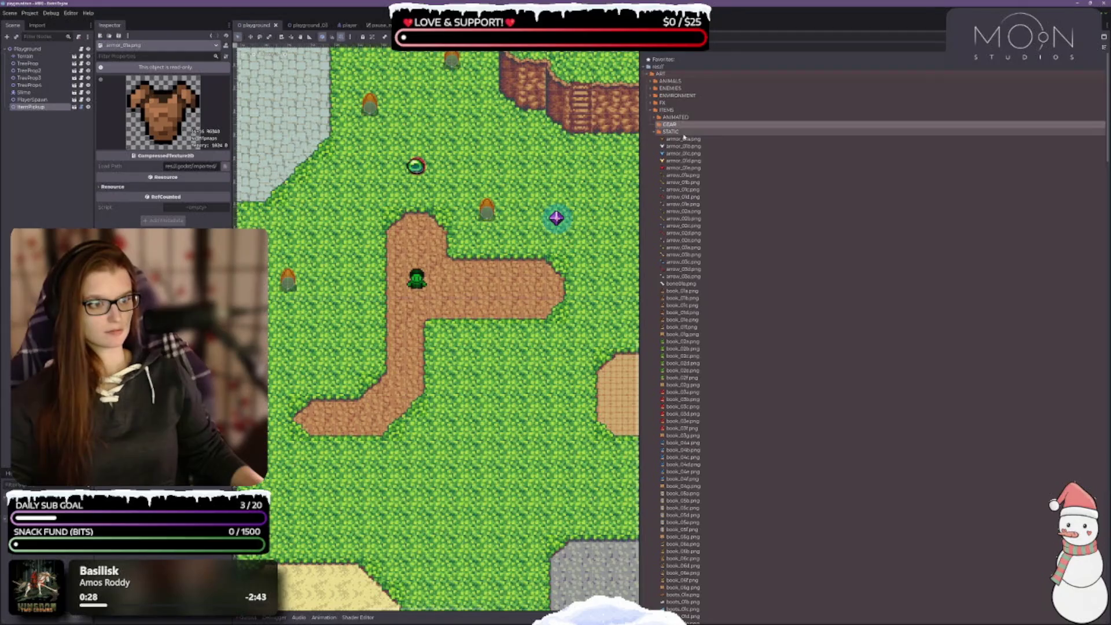
{"action": "key", "text": "ctrl+d"}
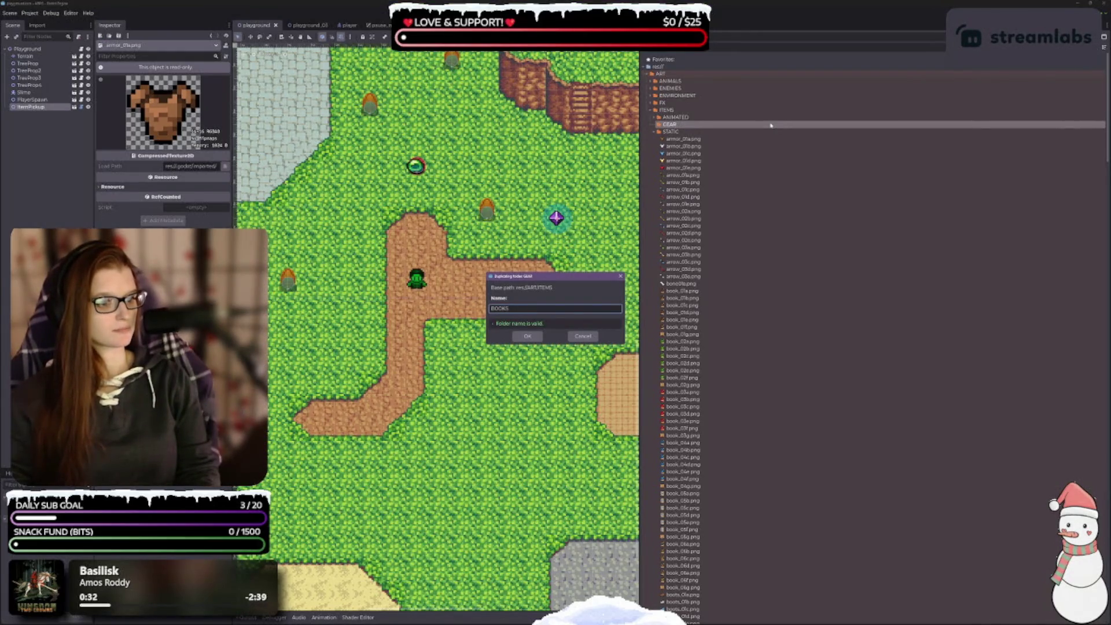
{"action": "key", "text": "Return"}
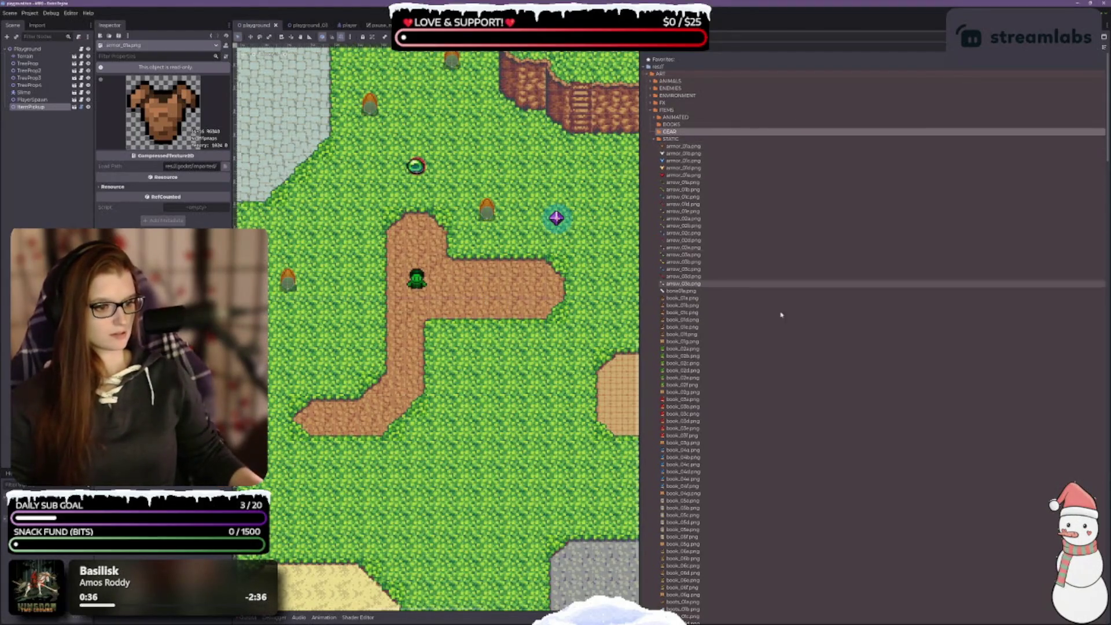
{"action": "scroll", "coordinate": [819, 328], "scroll_direction": "down", "scroll_amount": 5}
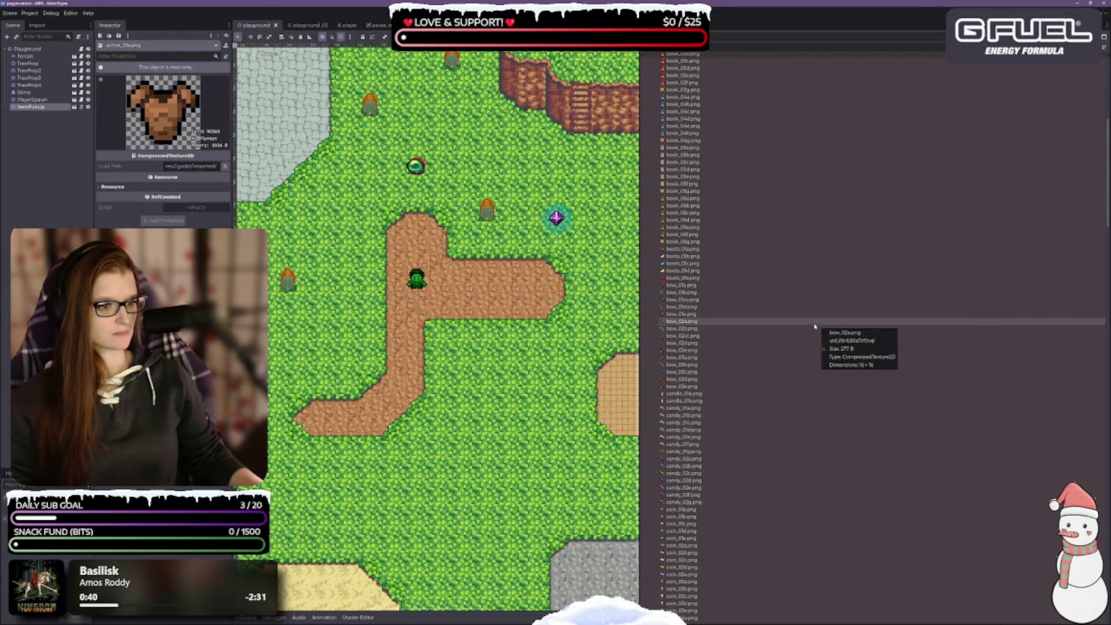
Duplicate GEAR as CONSUMABLES and COLLECTIBLES; another Ctrl+D duplicates the ItemPickup node.
{"action": "scroll", "coordinate": [812, 327], "scroll_direction": "up", "scroll_amount": 5}
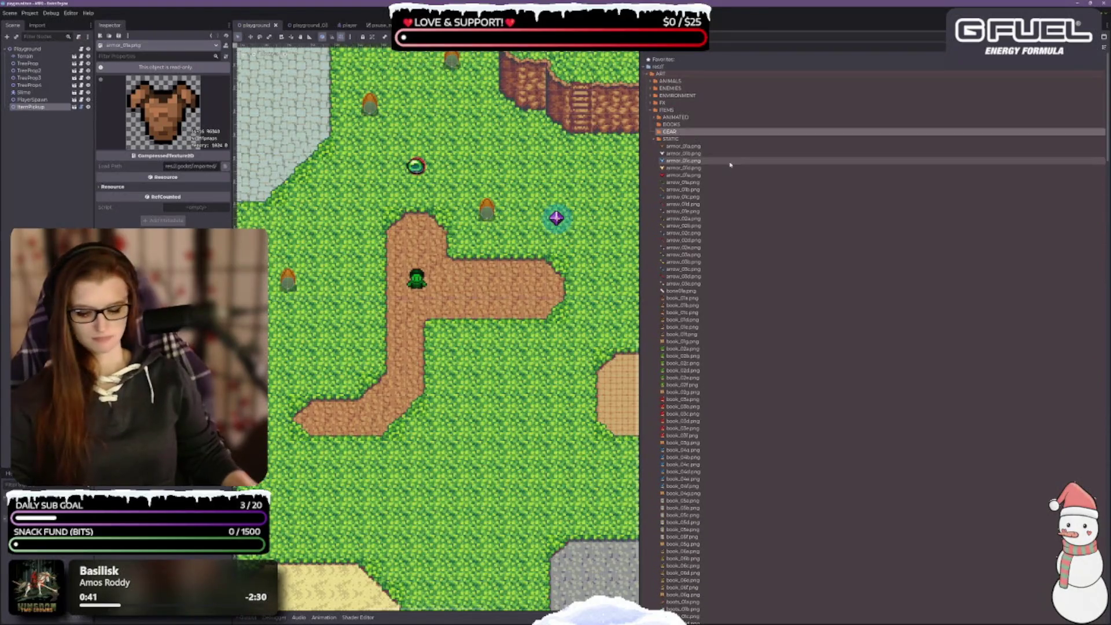
{"action": "key", "text": "ctrl+d"}
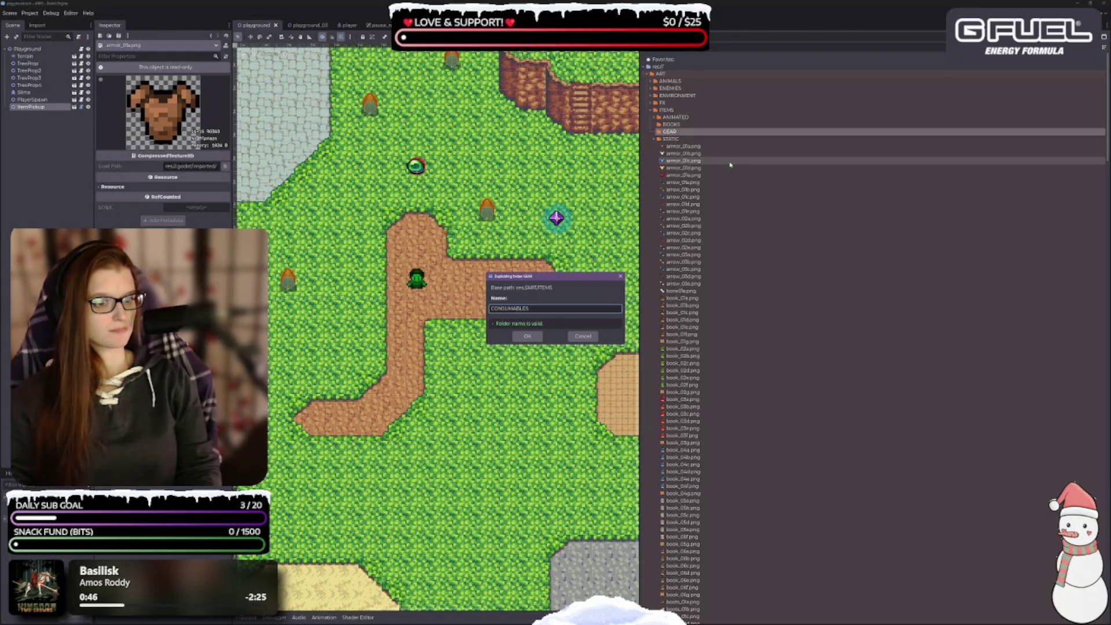
{"action": "key", "text": "Return"}
{"action": "scroll", "coordinate": [736, 243], "scroll_direction": "down", "scroll_amount": 10}
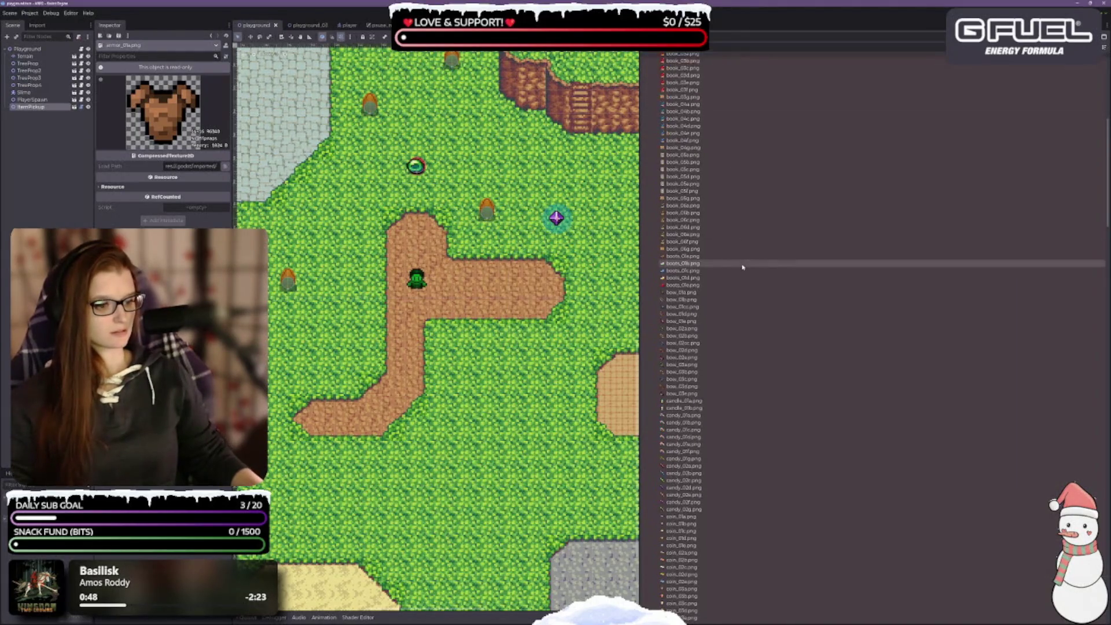
{"action": "scroll", "coordinate": [752, 269], "scroll_direction": "up", "scroll_amount": 5}
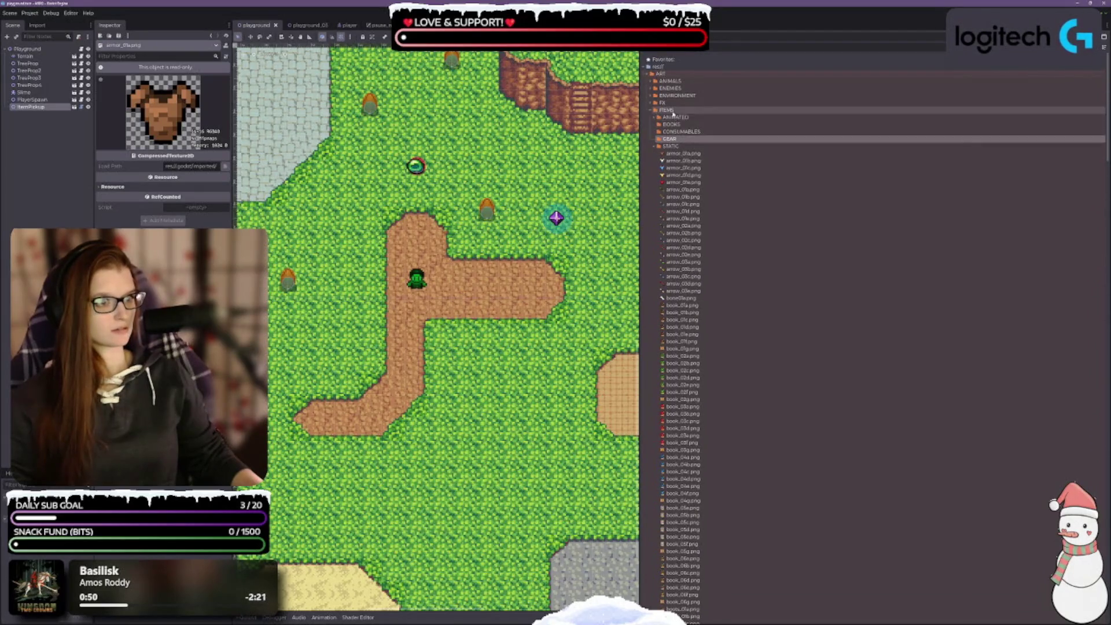
{"action": "key", "text": "ctrl+d"}
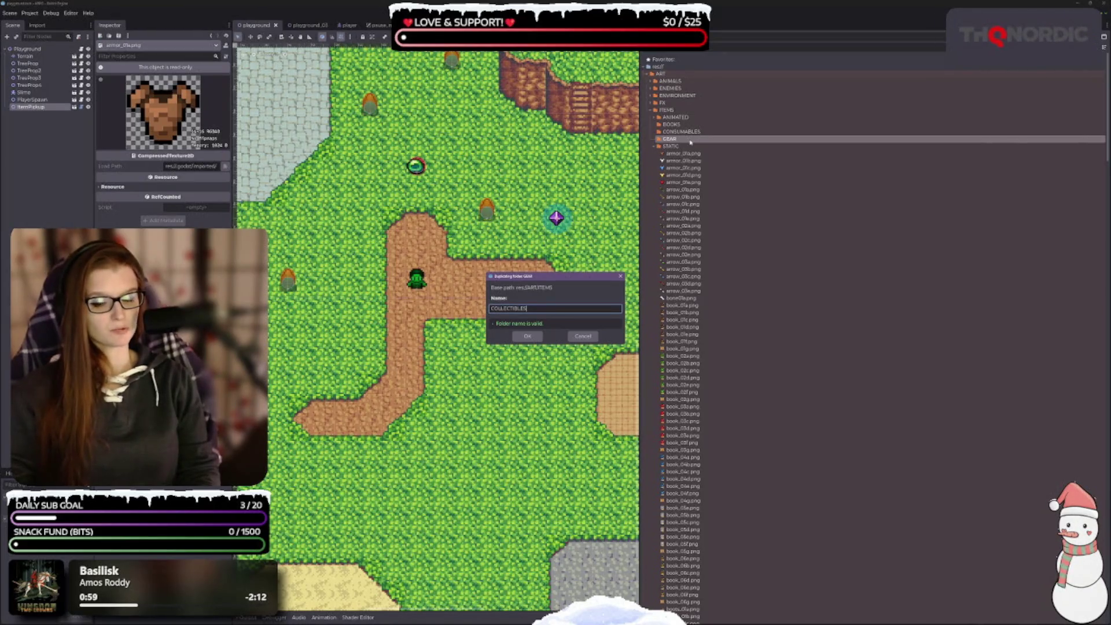
{"action": "key", "text": "Return"}
{"action": "scroll", "coordinate": [739, 384], "scroll_direction": "down", "scroll_amount": 10}
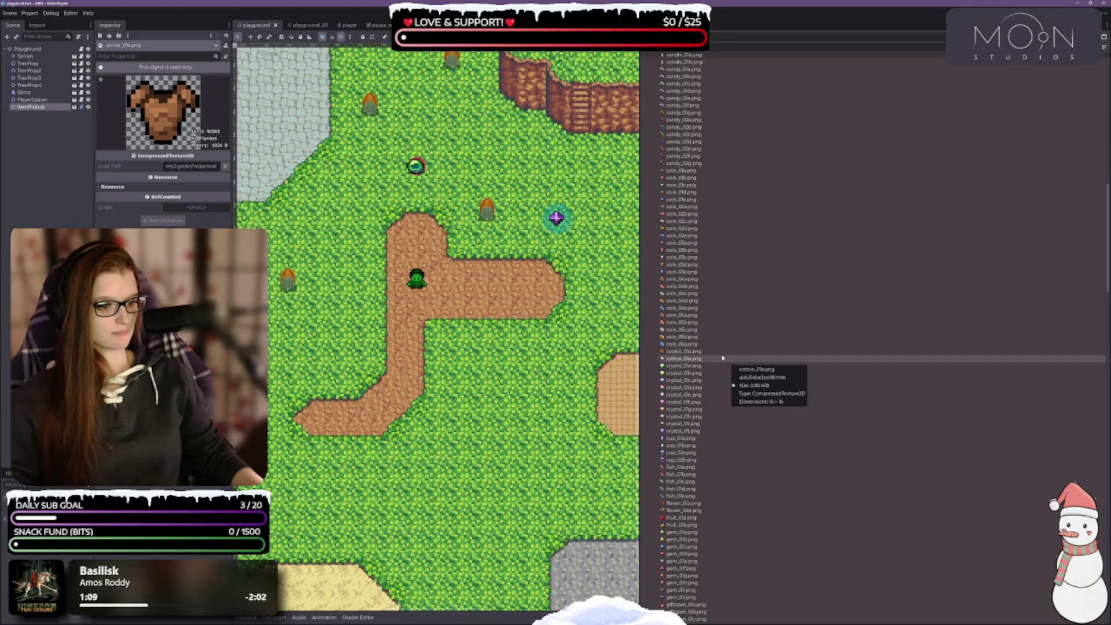
{"action": "scroll", "coordinate": [721, 356], "scroll_direction": "up", "scroll_amount": 15}
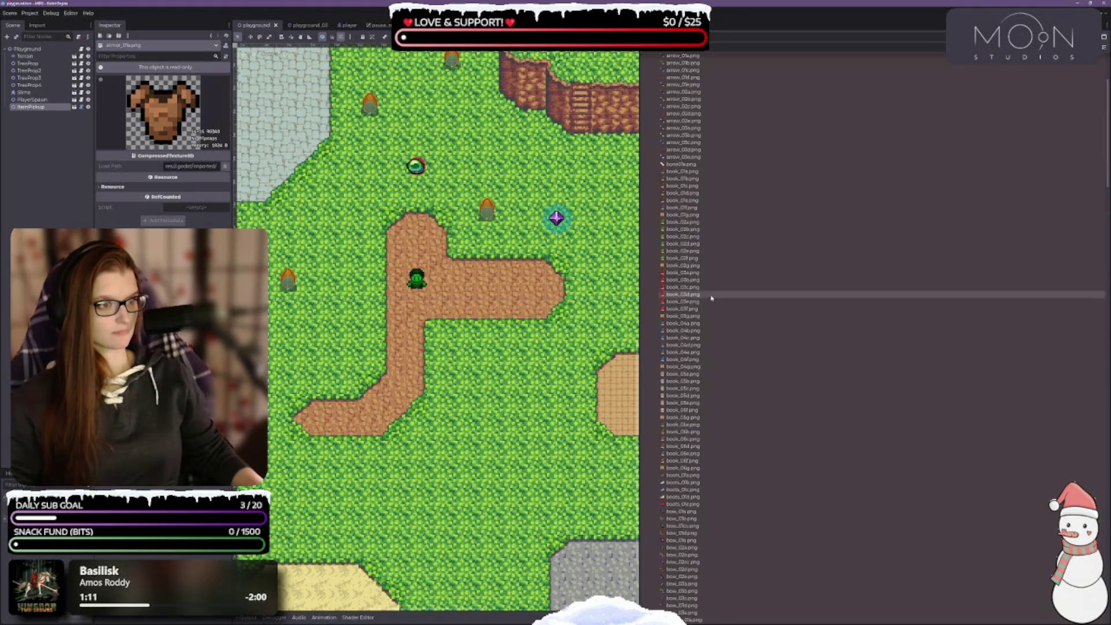
{"action": "key", "text": "ctrl+d"}
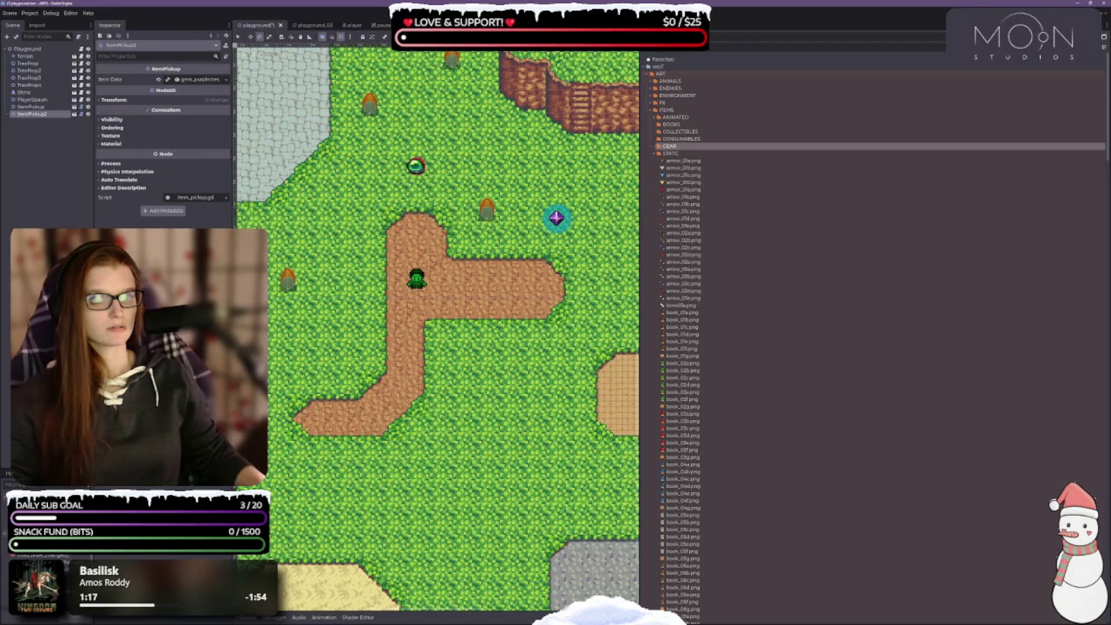
Delete the stray ItemPickup2 node from the scene.
{"action": "left_click", "coordinate": [38, 139]}
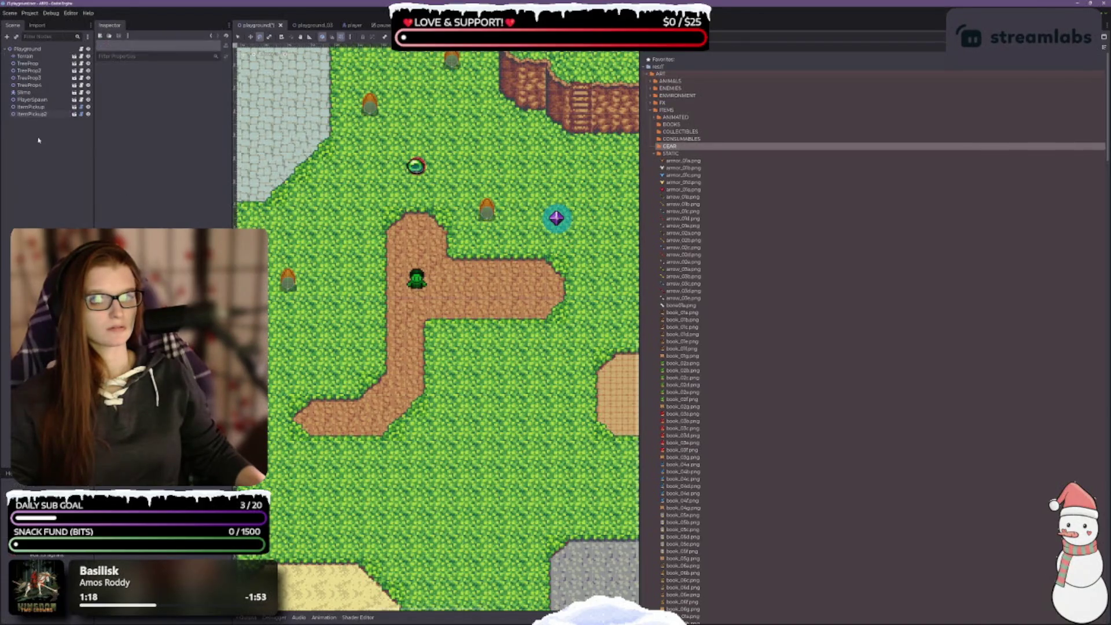
{"action": "left_click", "coordinate": [40, 114]}
{"action": "key", "text": "Delete"}
{"action": "key", "text": "Return"}
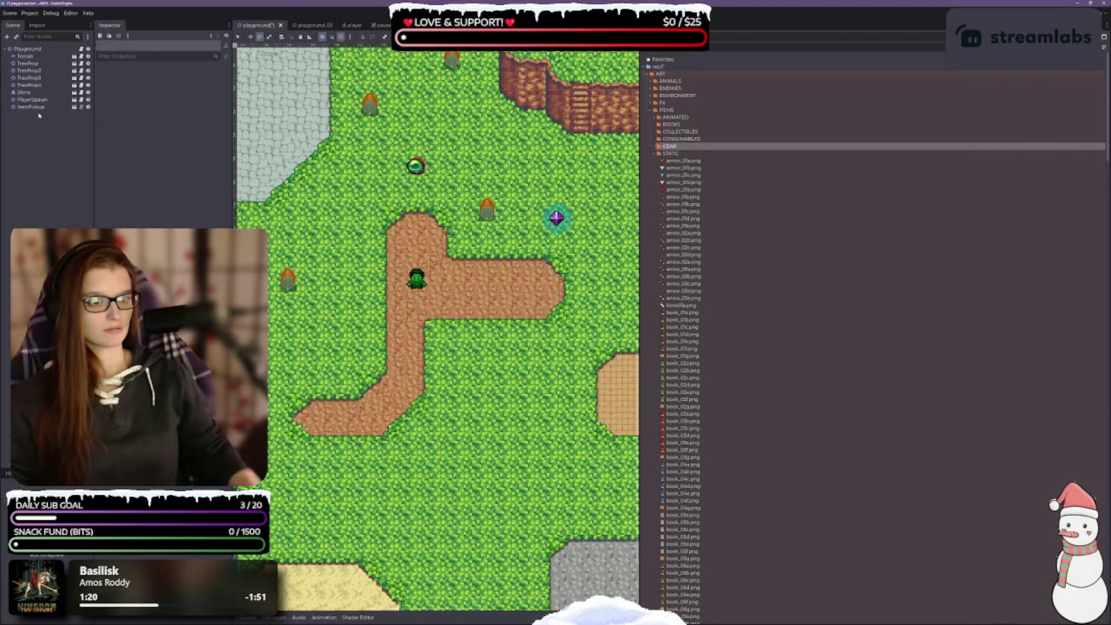
Add a RESOURCES folder copied from GEAR and save the playground scene.
{"action": "key", "text": "ctrl+d"}
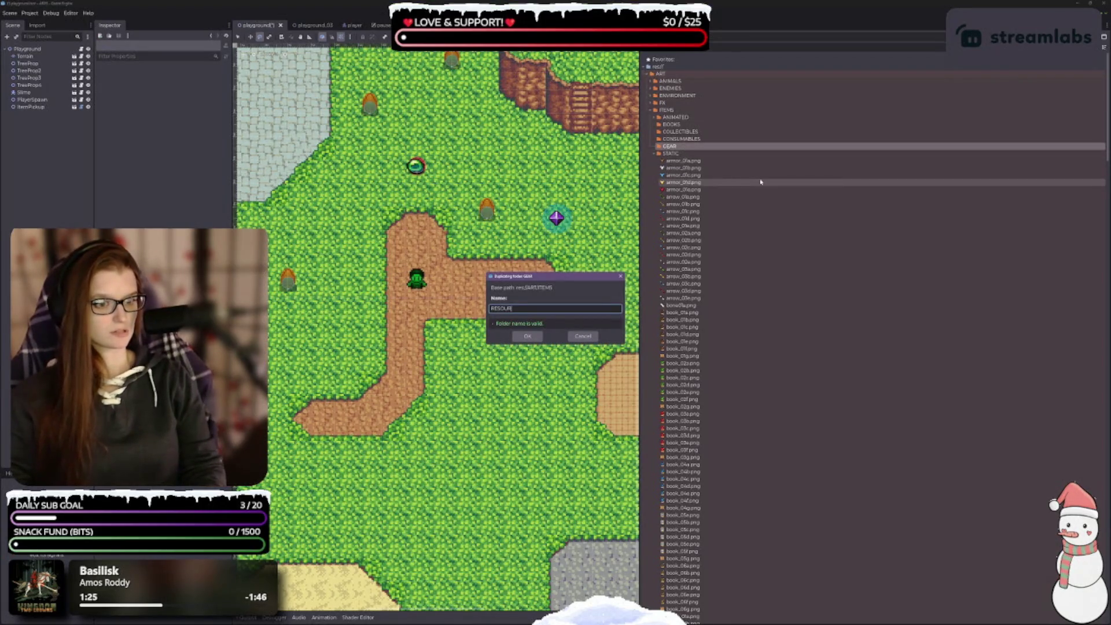
{"action": "key", "text": "Return"}
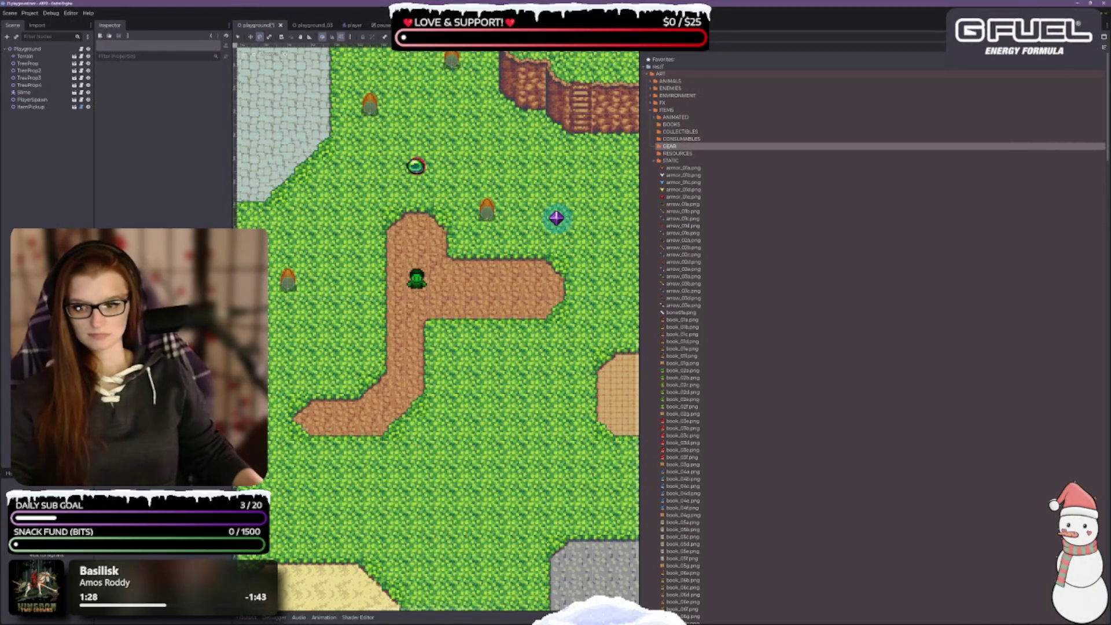
{"action": "key", "text": "ctrl+s"}
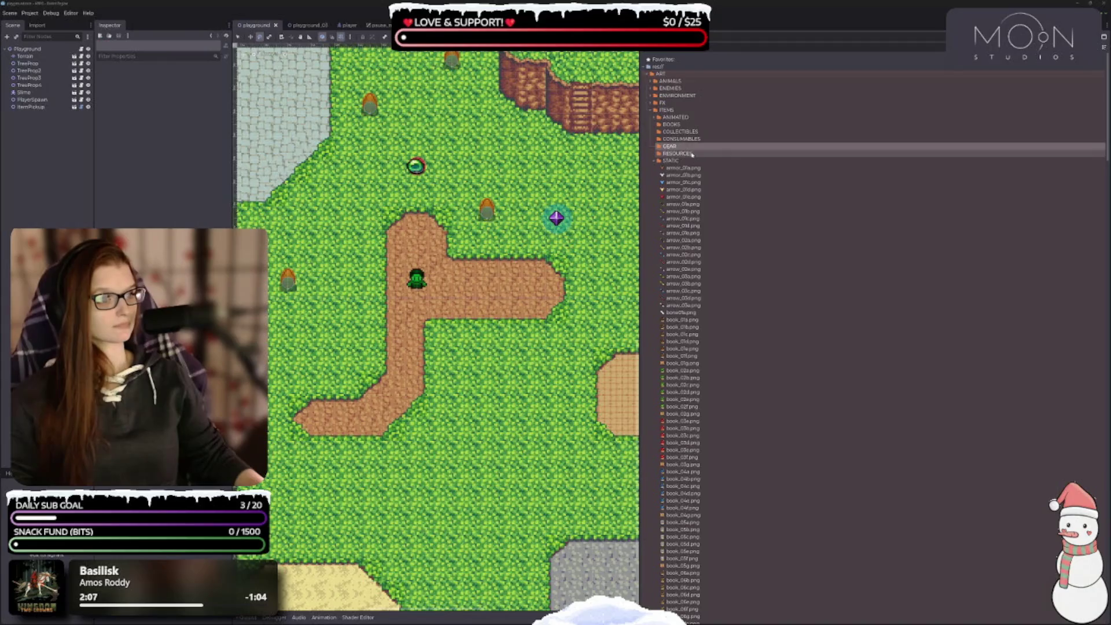
Move the book_*.png images from STATIC into the BOOKS folder.
{"action": "scroll", "coordinate": [721, 230], "scroll_direction": "down", "scroll_amount": 10}
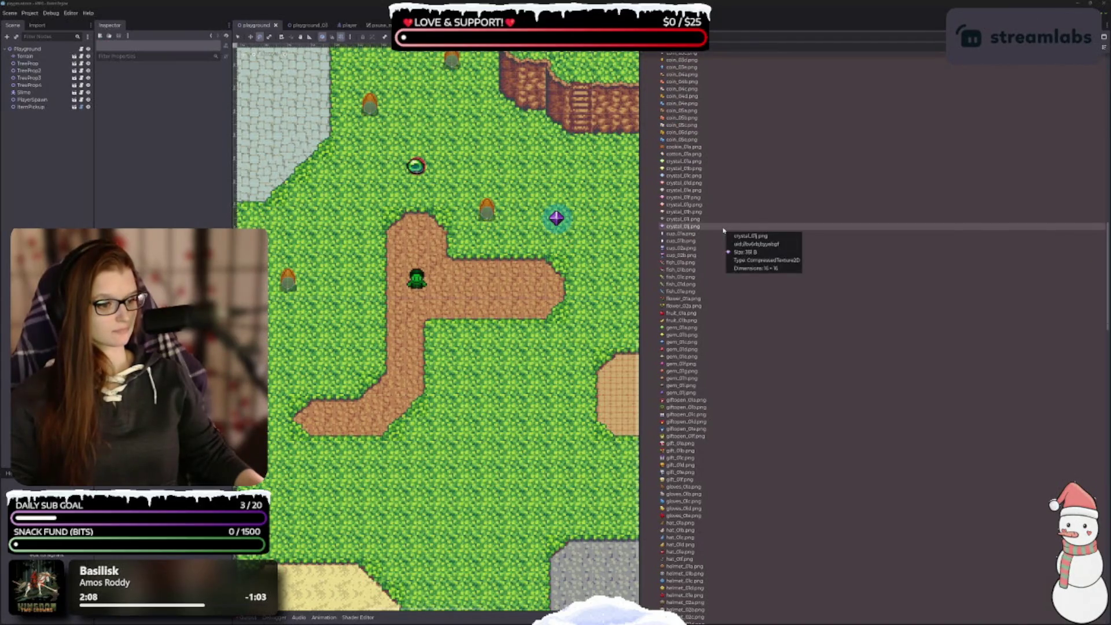
{"action": "scroll", "coordinate": [718, 442], "scroll_direction": "down", "scroll_amount": 10}
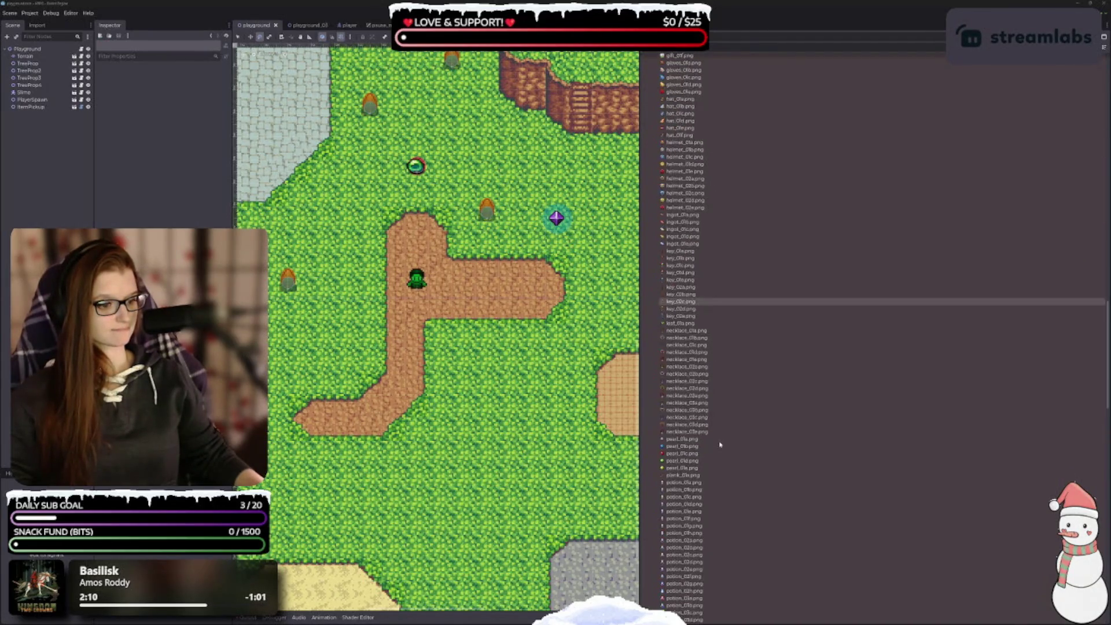
{"action": "scroll", "coordinate": [714, 424], "scroll_direction": "down", "scroll_amount": 15}
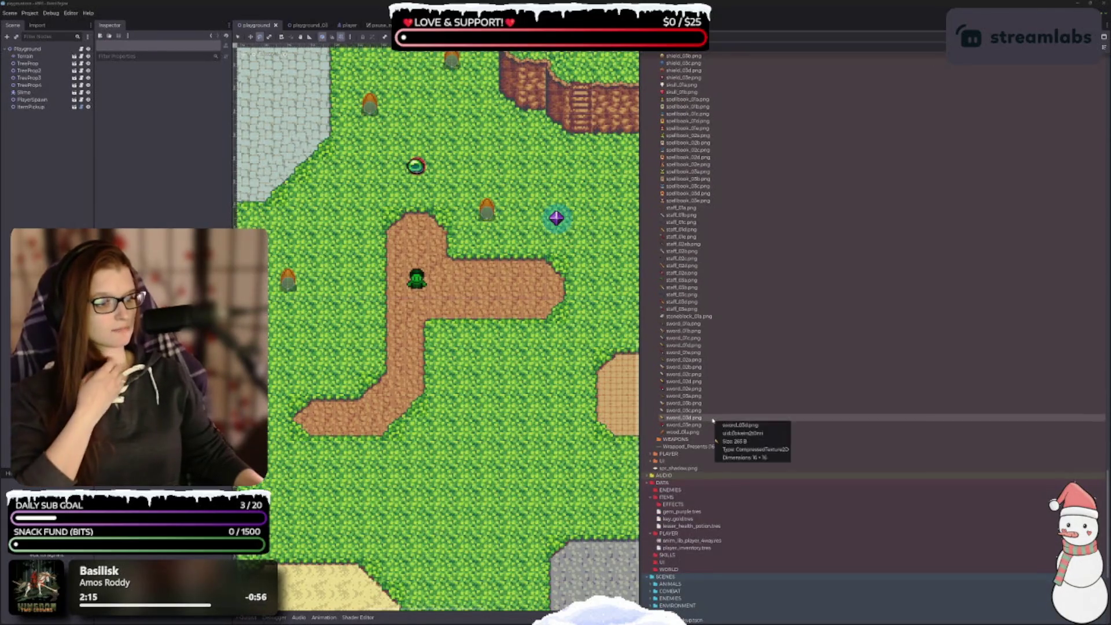
{"action": "scroll", "coordinate": [697, 347], "scroll_direction": "up", "scroll_amount": 20}
{"action": "scroll", "coordinate": [696, 341], "scroll_direction": "up", "scroll_amount": 10}
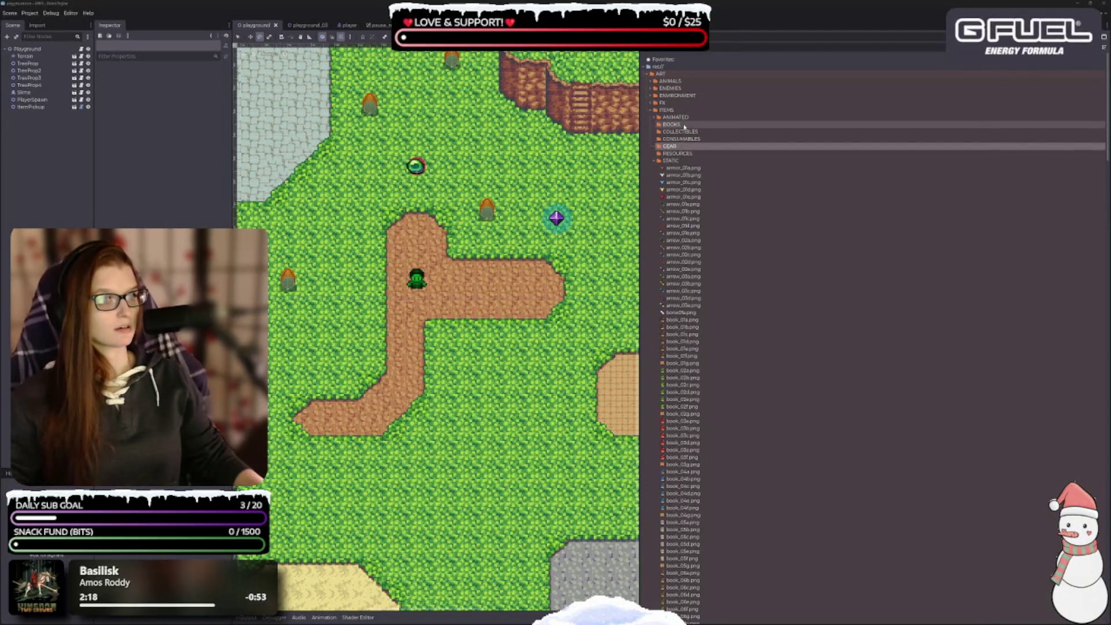
{"action": "left_click", "coordinate": [701, 319]}
{"action": "scroll", "coordinate": [712, 376], "scroll_direction": "down", "scroll_amount": 10}
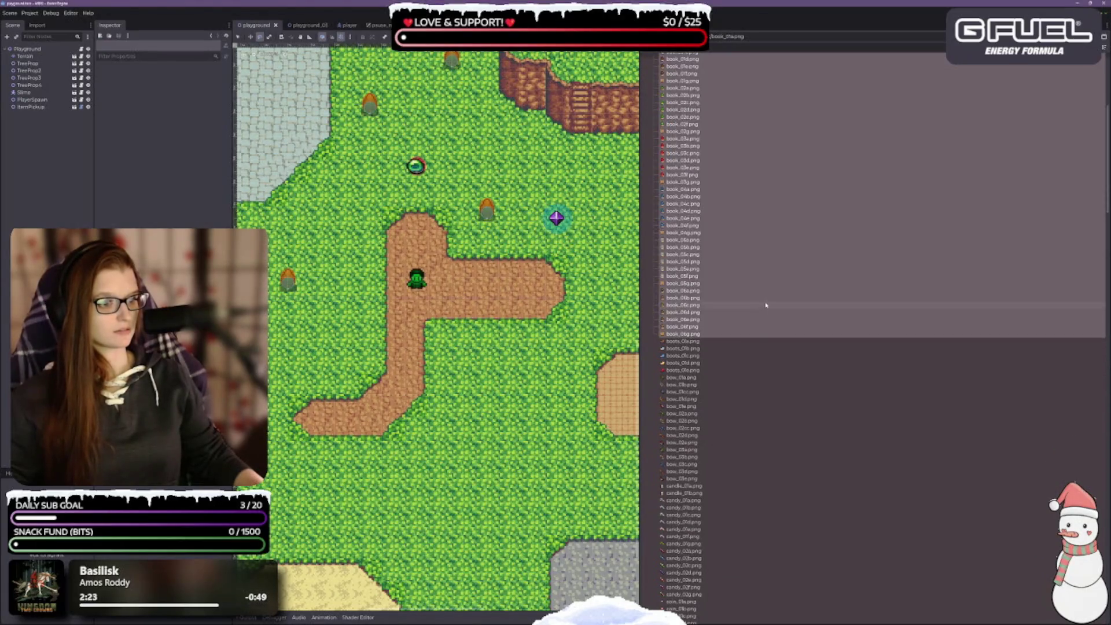
{"action": "scroll", "coordinate": [728, 393], "scroll_direction": "up", "scroll_amount": 10}
{"action": "left_click_drag", "start_coordinate": [700, 375], "coordinate": [674, 124]}
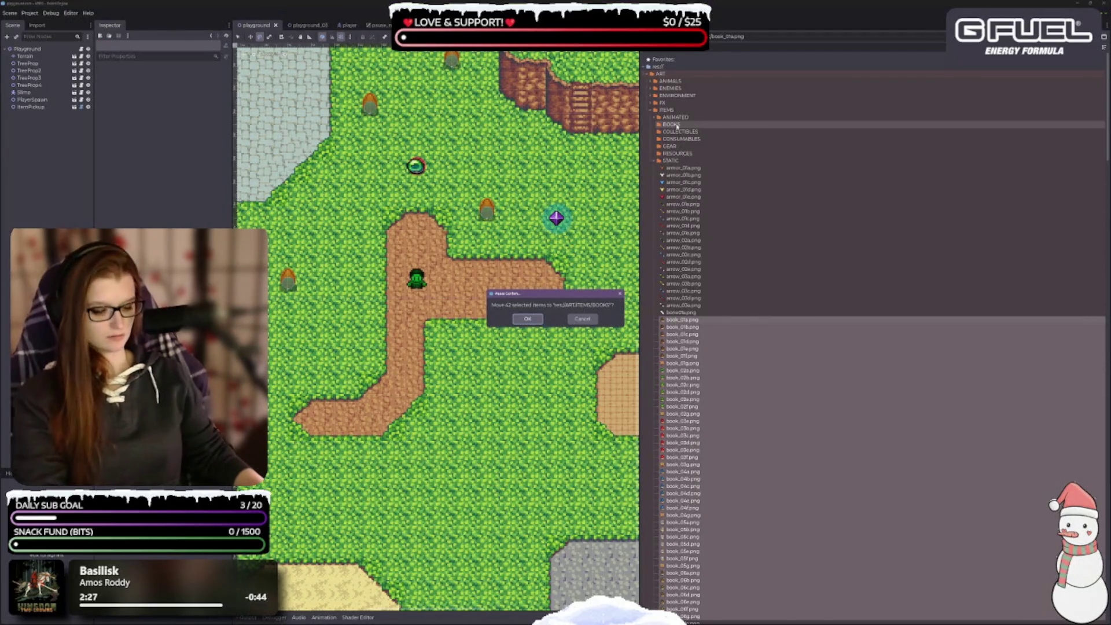
Move the five armor images, through armor_01e, out of STATIC.
{"action": "left_click", "coordinate": [709, 168]}
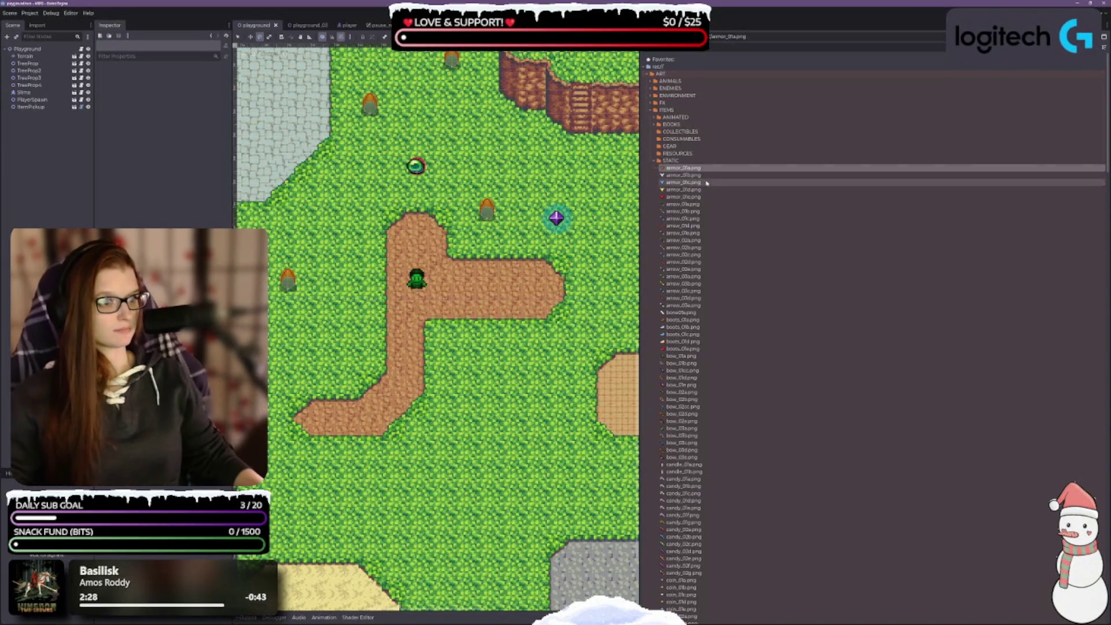
{"action": "left_click", "coordinate": [682, 197], "text": "shift"}
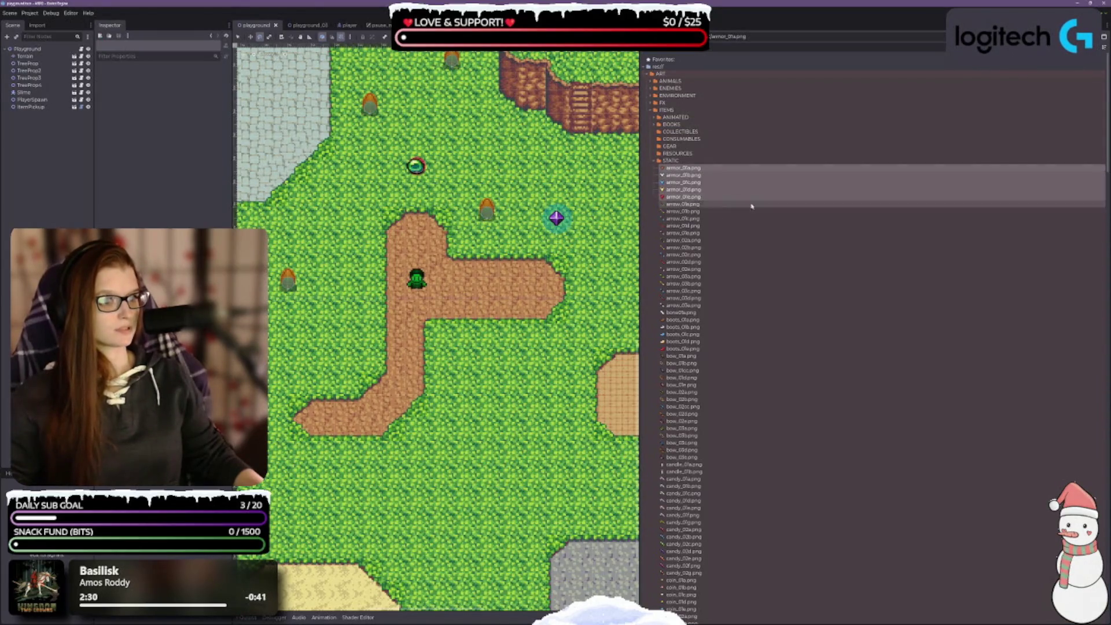
{"action": "mouse_move", "coordinate": [685, 179]}
{"action": "left_mouse_down"}
{"action": "mouse_move", "coordinate": [677, 115]}
{"action": "mouse_move", "coordinate": [672, 147]}
{"action": "left_mouse_up"}
{"action": "key", "text": "Return"}
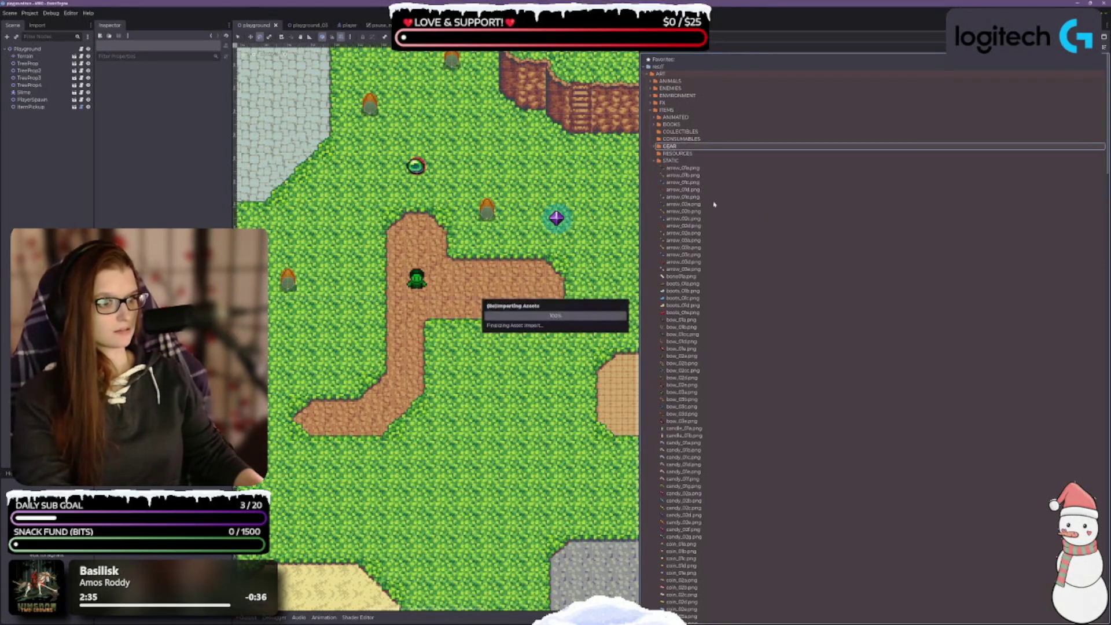
Move the arrow images from STATIC into the WEAPONS folder.
{"action": "left_click", "coordinate": [697, 270], "text": "shift"}
{"action": "mouse_move", "coordinate": [688, 201]}
{"action": "left_mouse_down"}
{"action": "mouse_move", "coordinate": [694, 140]}
{"action": "mouse_move", "coordinate": [694, 182]}
{"action": "mouse_move", "coordinate": [756, 390]}
{"action": "mouse_move", "coordinate": [762, 367]}
{"action": "mouse_move", "coordinate": [673, 260]}
{"action": "mouse_move", "coordinate": [674, 242]}
{"action": "left_mouse_up"}
{"action": "scroll", "coordinate": [756, 389], "scroll_direction": "down", "scroll_amount": 10}
{"action": "scroll", "coordinate": [761, 367], "scroll_direction": "down", "scroll_amount": 10}
{"action": "left_click", "coordinate": [527, 319]}
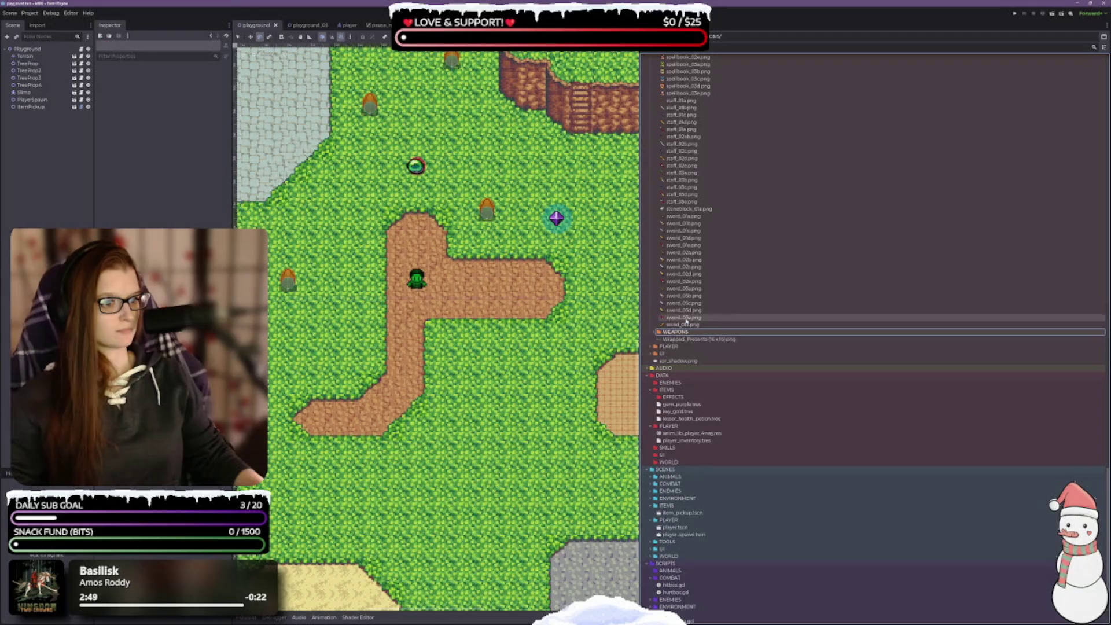
Move the 15 sword images and the staff images into WEAPONS.
{"action": "left_click", "coordinate": [682, 317]}
{"action": "left_click", "coordinate": [682, 216], "text": "shift"}
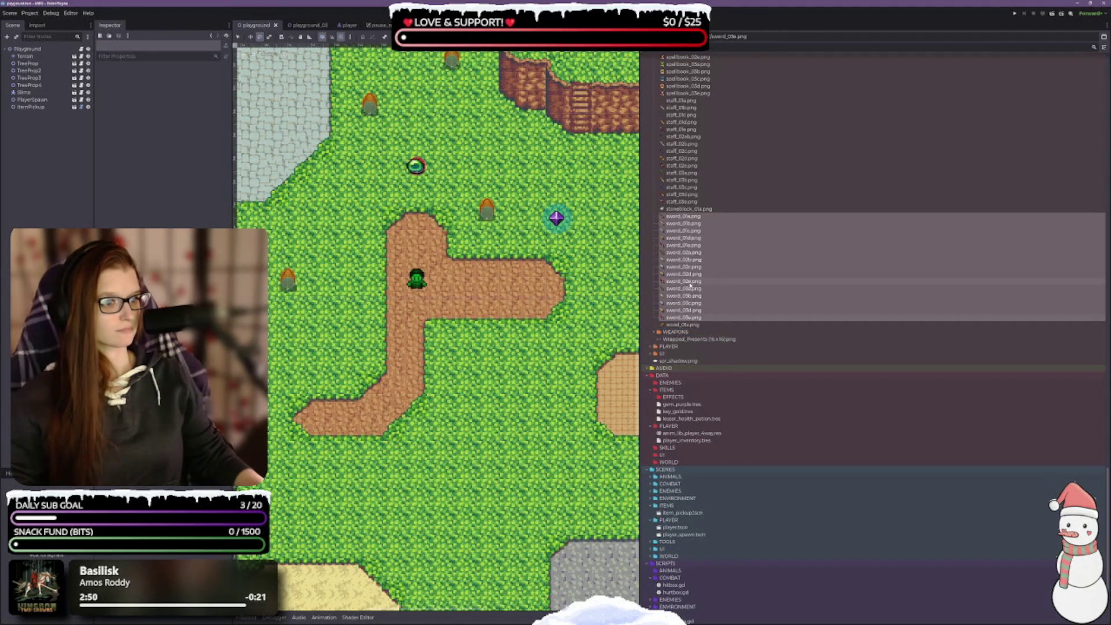
{"action": "left_click_drag", "start_coordinate": [690, 285], "coordinate": [683, 332]}
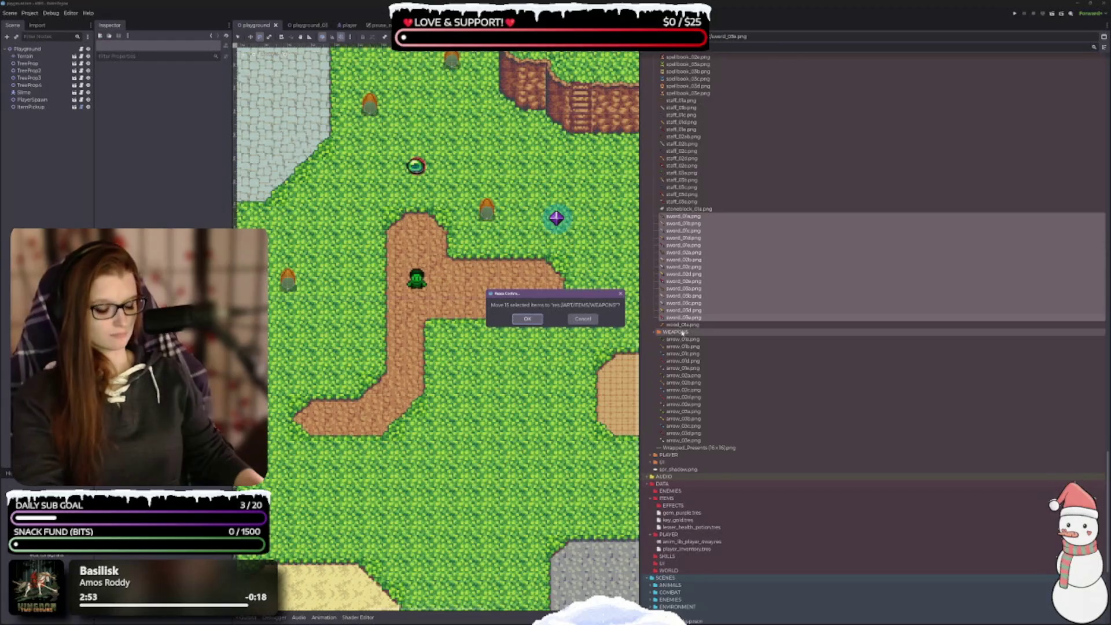
{"action": "key", "text": "Return"}
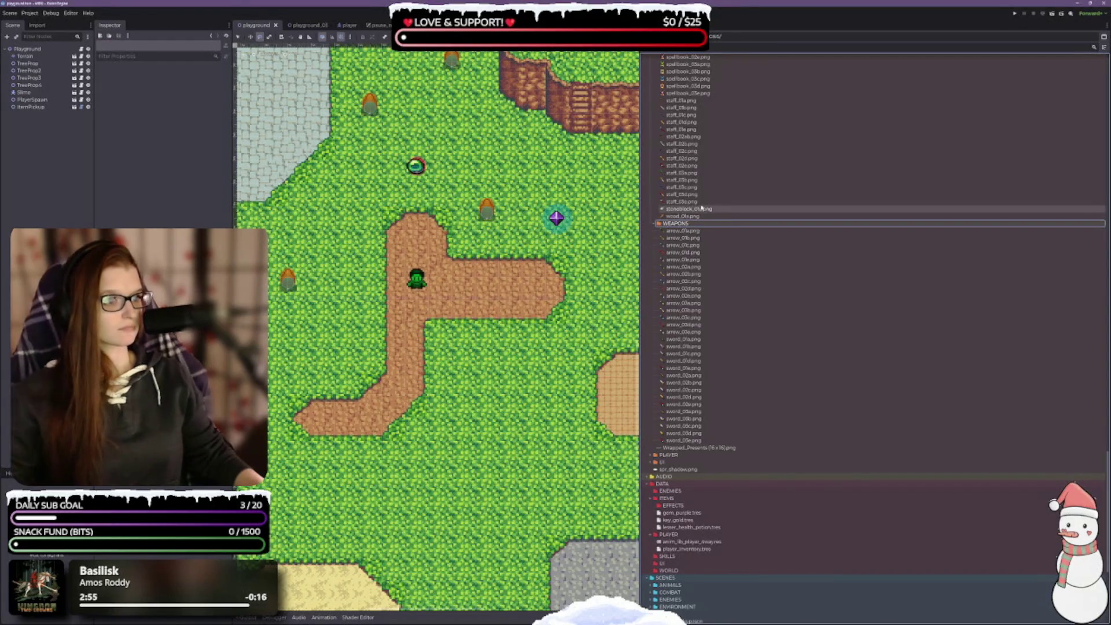
{"action": "left_click", "coordinate": [683, 202]}
{"action": "left_click", "coordinate": [686, 102], "text": "shift"}
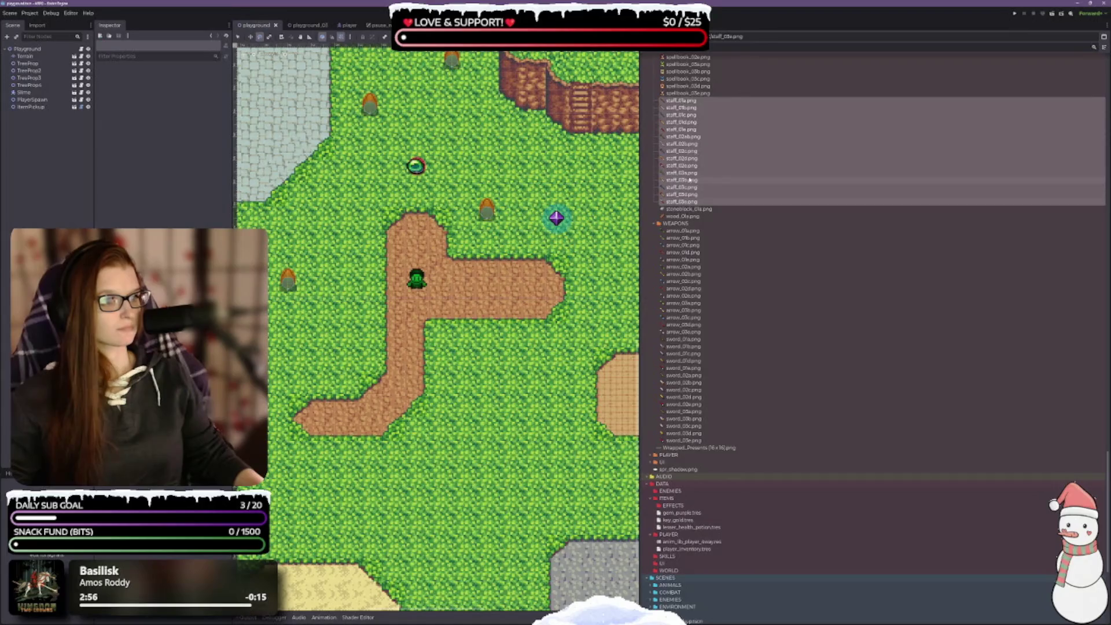
{"action": "mouse_move", "coordinate": [688, 180]}
{"action": "left_mouse_down"}
{"action": "mouse_move", "coordinate": [720, 229]}
{"action": "mouse_move", "coordinate": [745, 226]}
{"action": "left_mouse_up"}
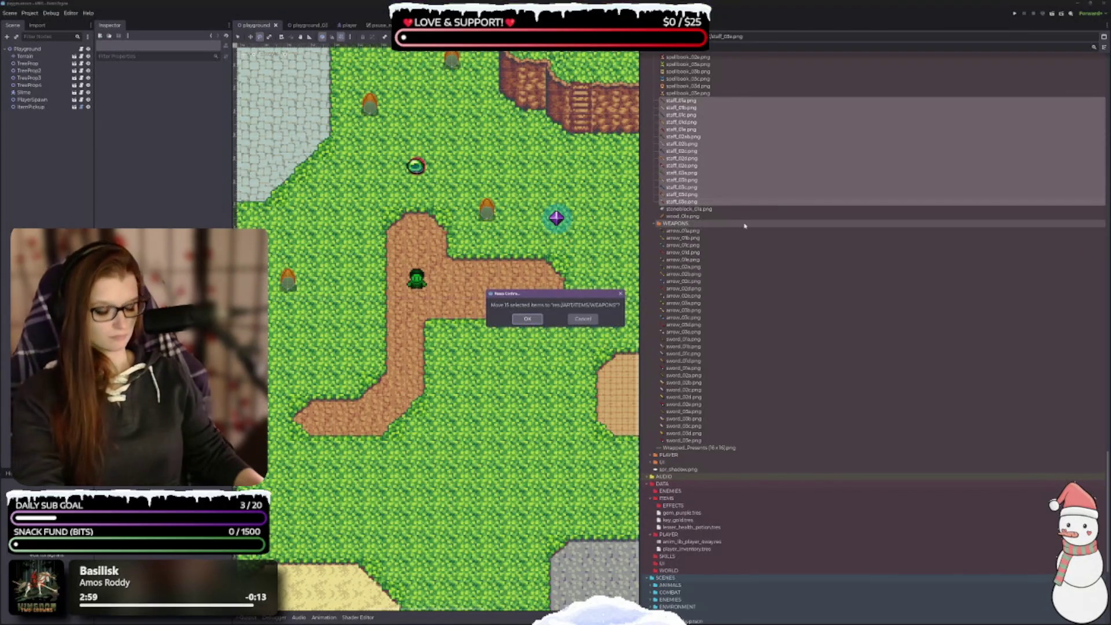
{"action": "key", "text": "Return"}
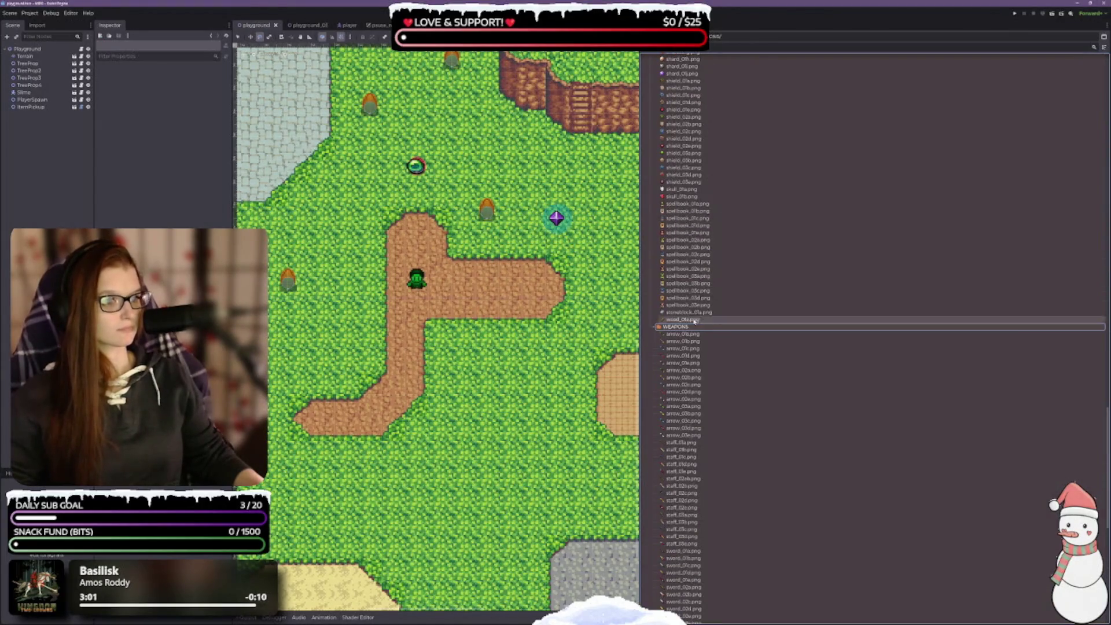
Select stoneblock_01a and the spellbook images, then begin selecting the boots images.
{"action": "left_click", "coordinate": [713, 313]}
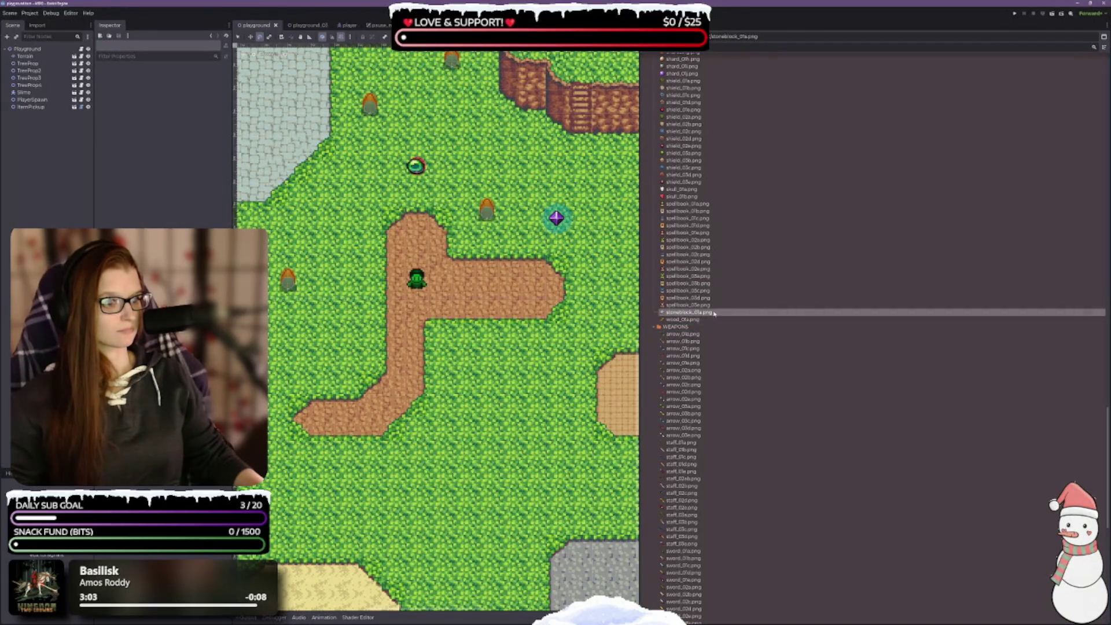
{"action": "left_click", "coordinate": [717, 305]}
{"action": "left_click", "coordinate": [723, 204], "text": "shift"}
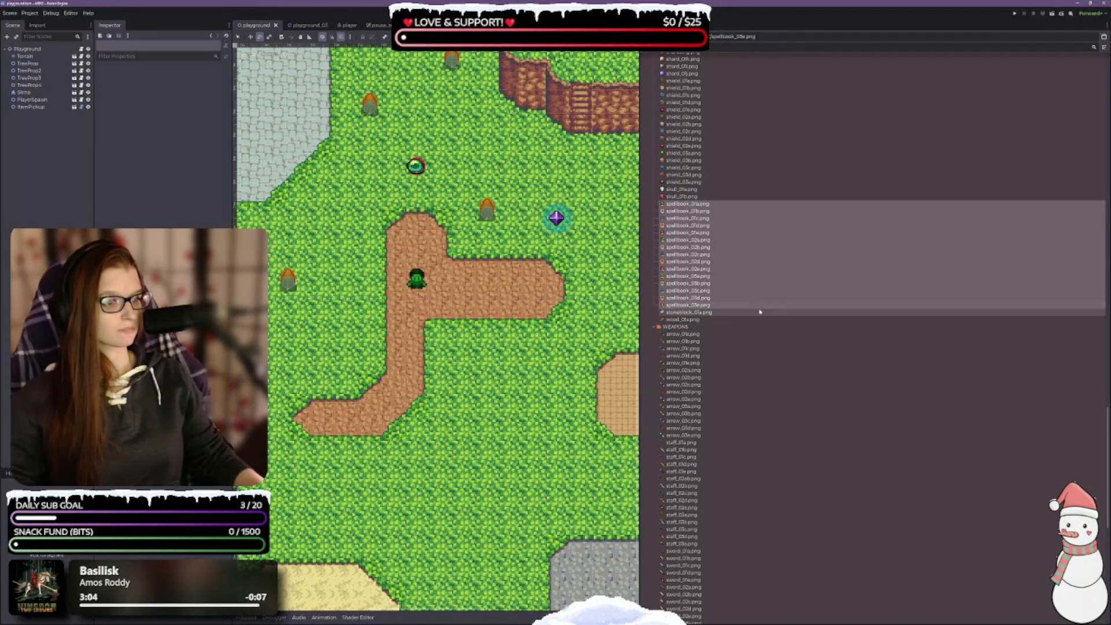
{"action": "scroll", "coordinate": [759, 311], "scroll_direction": "up", "scroll_amount": 10}
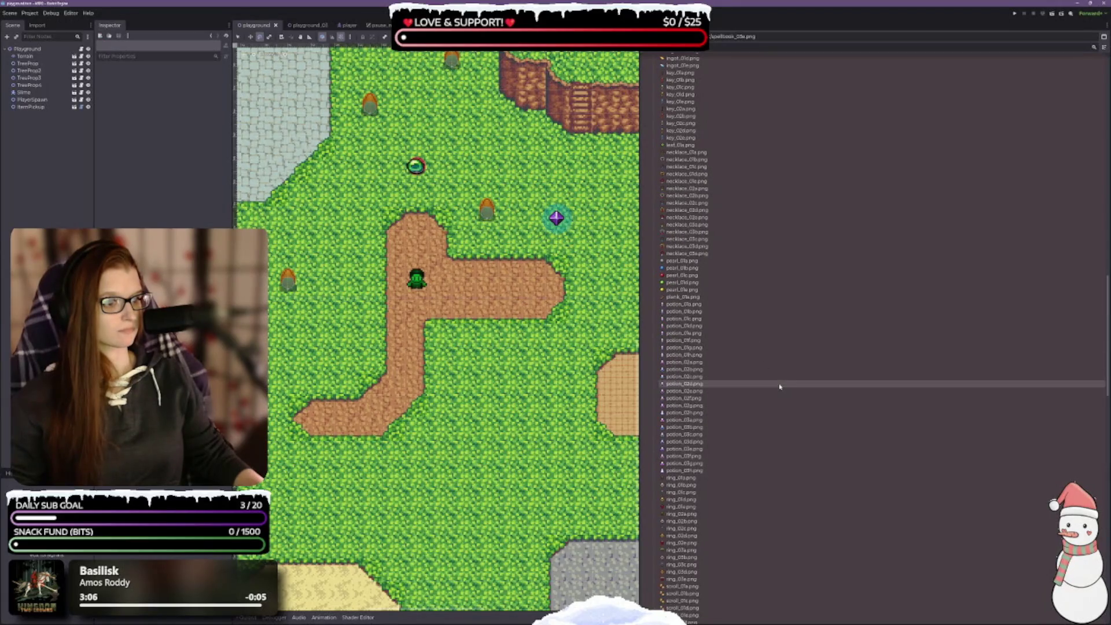
{"action": "scroll", "coordinate": [779, 384], "scroll_direction": "up", "scroll_amount": 15}
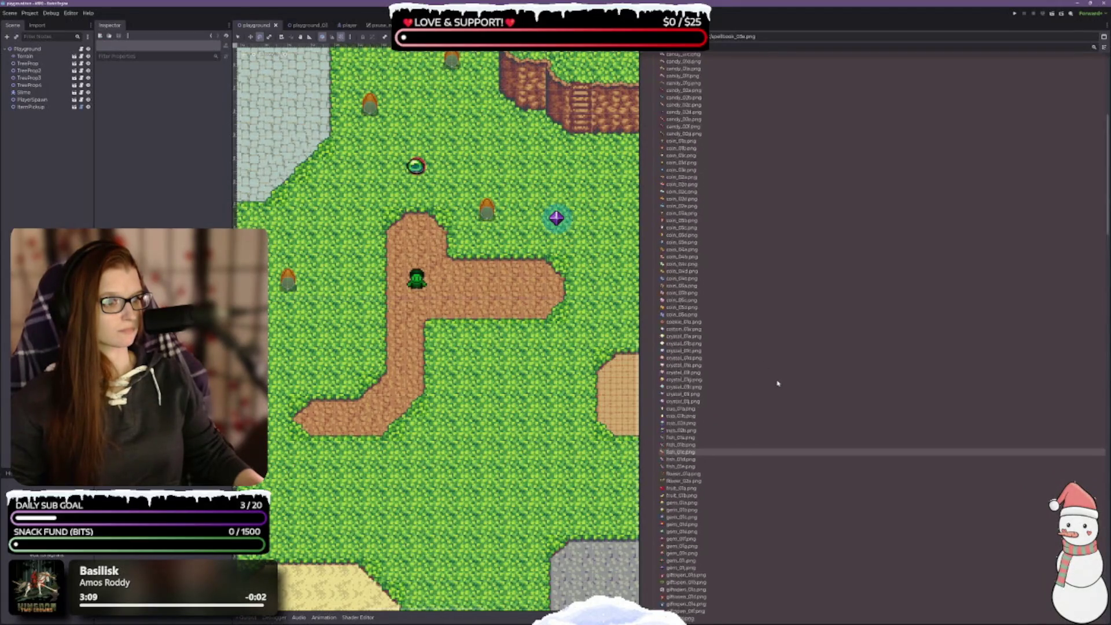
{"action": "left_click", "coordinate": [700, 164]}
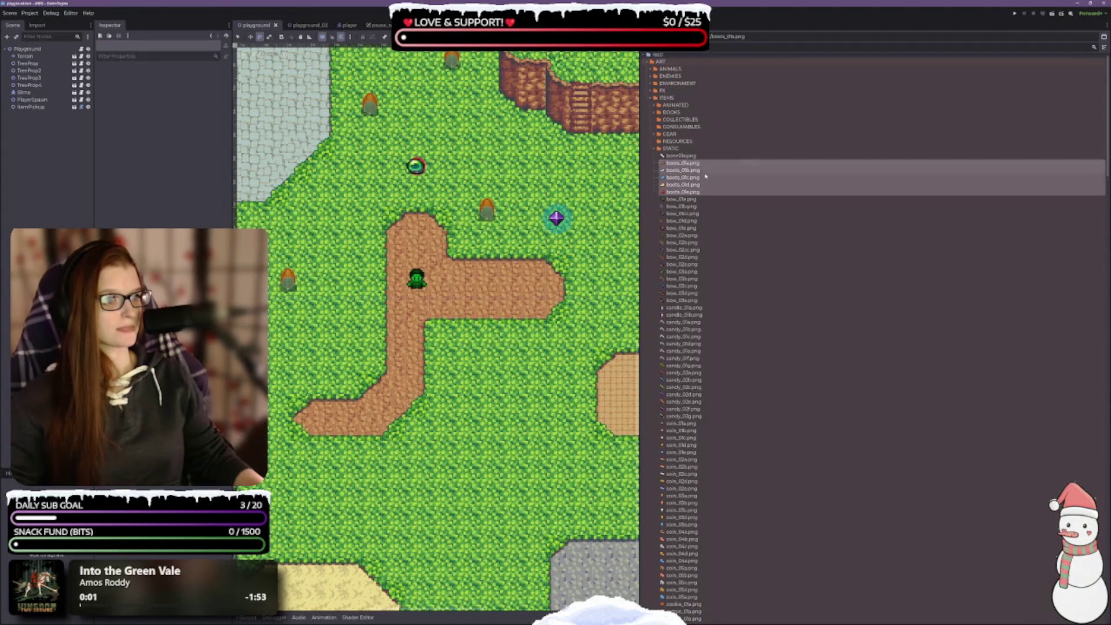
Move the boots images into GEAR and bow_01a–bow_03e into WEAPONS.
{"action": "mouse_move", "coordinate": [712, 156]}
{"action": "left_mouse_down"}
{"action": "mouse_move", "coordinate": [714, 116]}
{"action": "mouse_move", "coordinate": [715, 140]}
{"action": "left_mouse_up"}
{"action": "key", "text": "Return"}
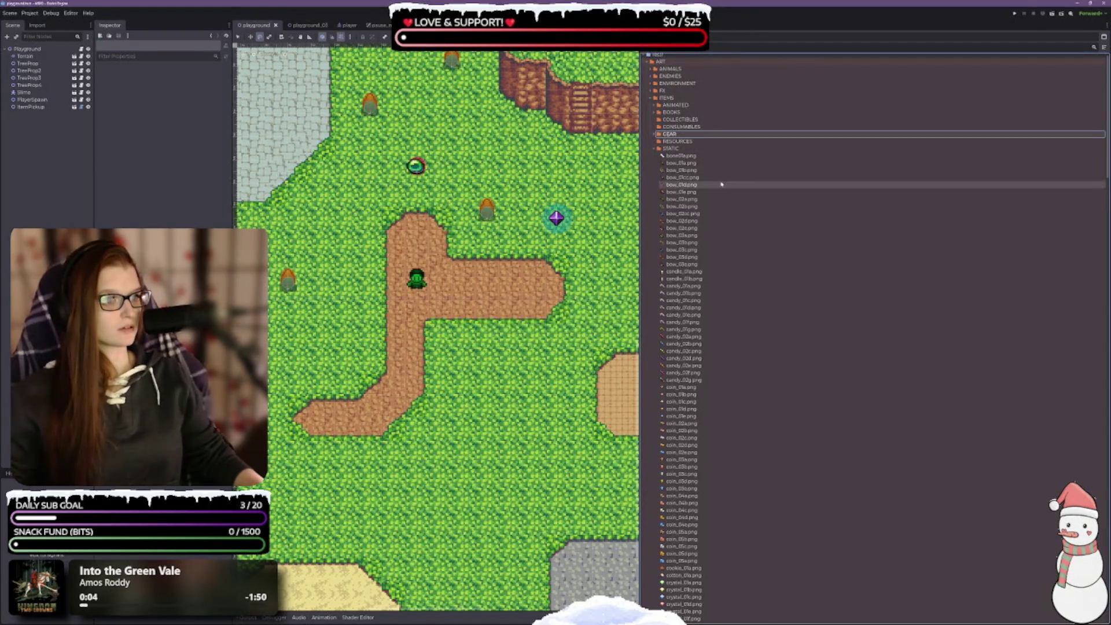
{"action": "left_click", "coordinate": [692, 163]}
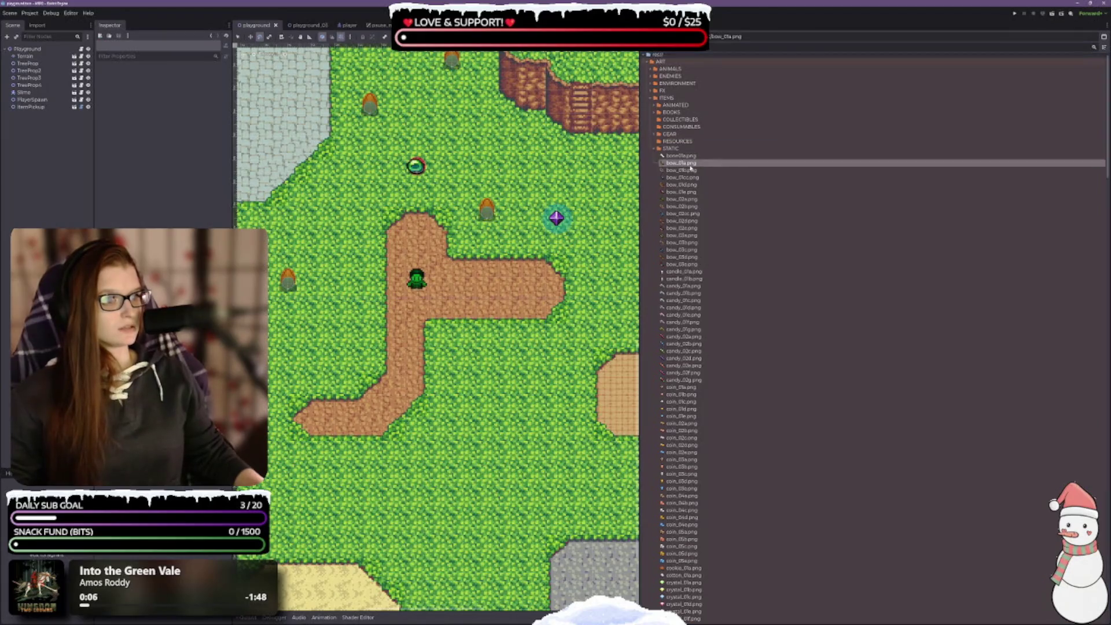
{"action": "left_click", "coordinate": [689, 265], "text": "shift"}
{"action": "scroll", "coordinate": [743, 295], "scroll_direction": "down", "scroll_amount": 3}
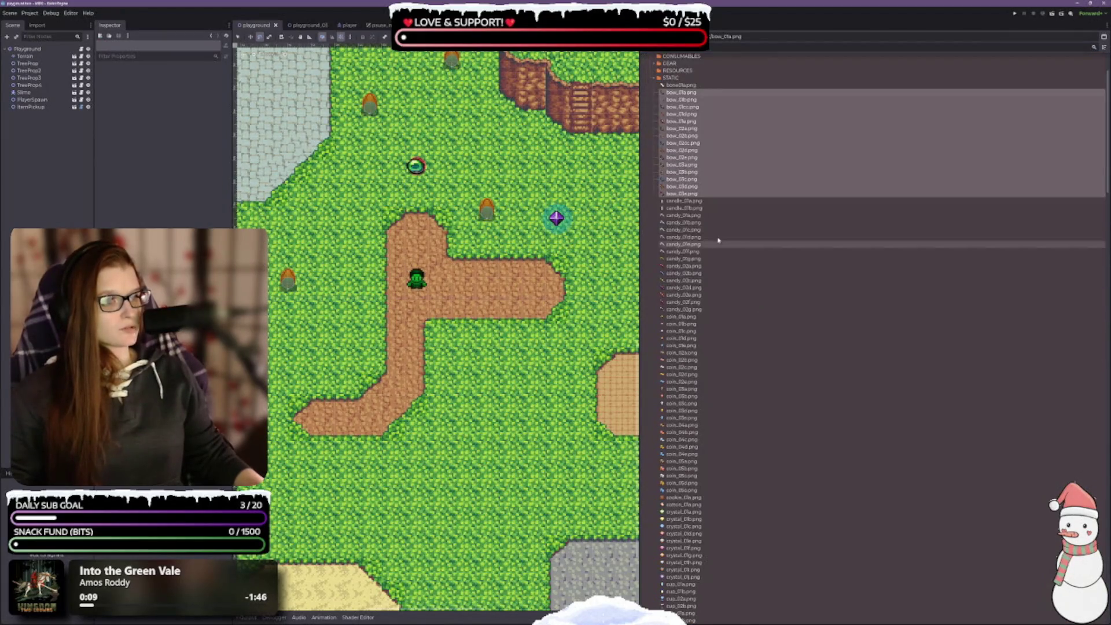
{"action": "mouse_move", "coordinate": [752, 172]}
{"action": "left_mouse_down"}
{"action": "mouse_move", "coordinate": [768, 457]}
{"action": "mouse_move", "coordinate": [741, 402]}
{"action": "mouse_move", "coordinate": [700, 237]}
{"action": "mouse_move", "coordinate": [682, 221]}
{"action": "left_mouse_up"}
{"action": "scroll", "coordinate": [765, 457], "scroll_direction": "down", "scroll_amount": 10}
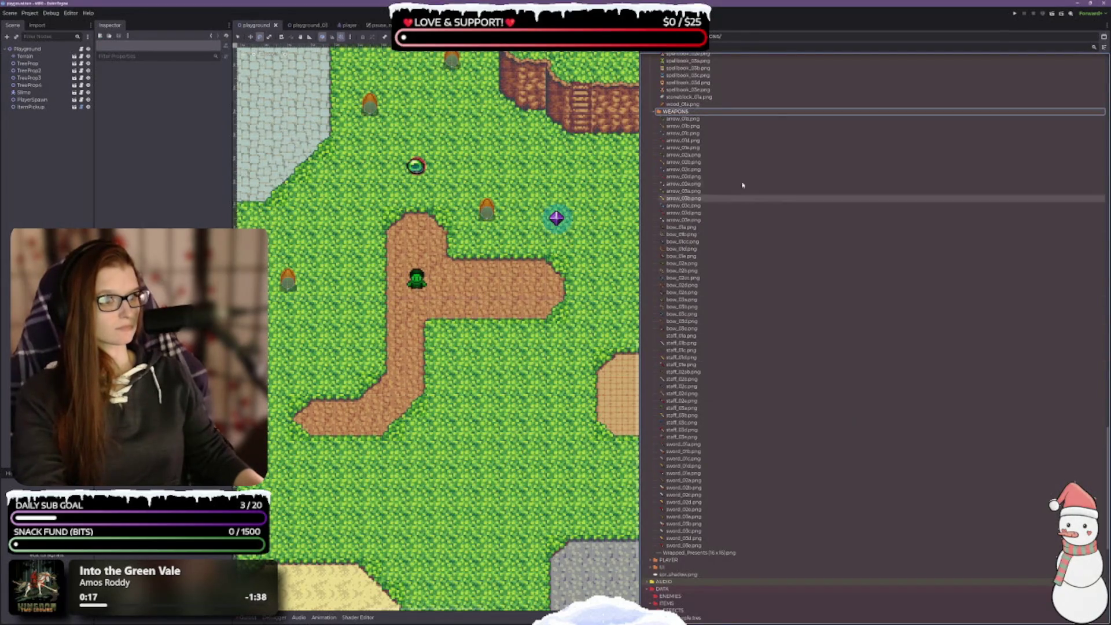
{"action": "scroll", "coordinate": [781, 271], "scroll_direction": "up", "scroll_amount": 10}
{"action": "scroll", "coordinate": [785, 329], "scroll_direction": "up", "scroll_amount": 3}
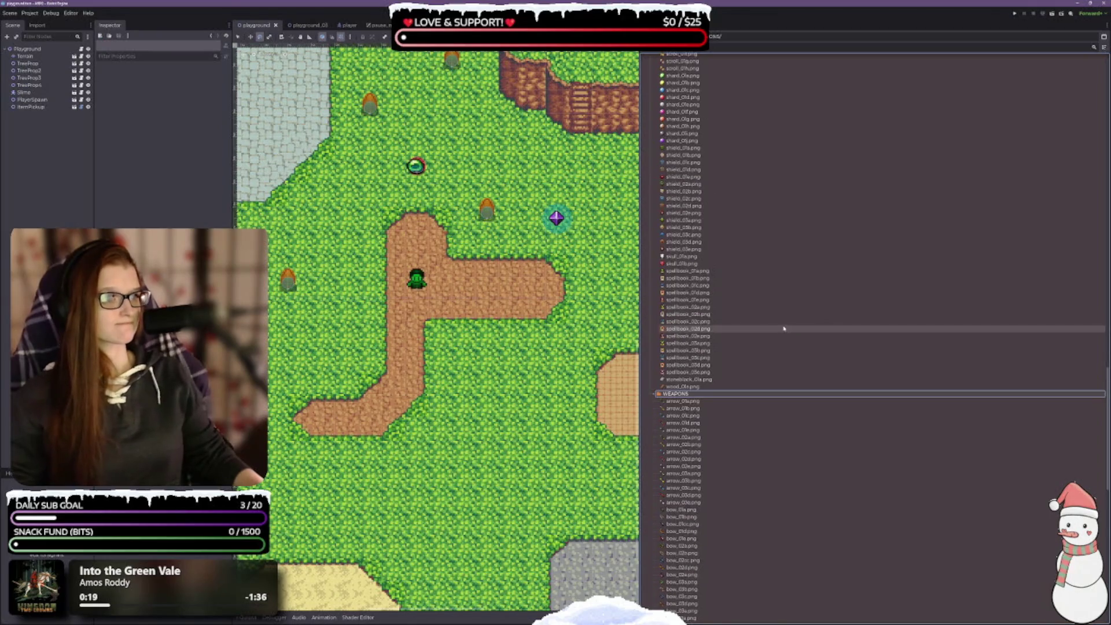
{"action": "scroll", "coordinate": [729, 272], "scroll_direction": "up", "scroll_amount": 10}
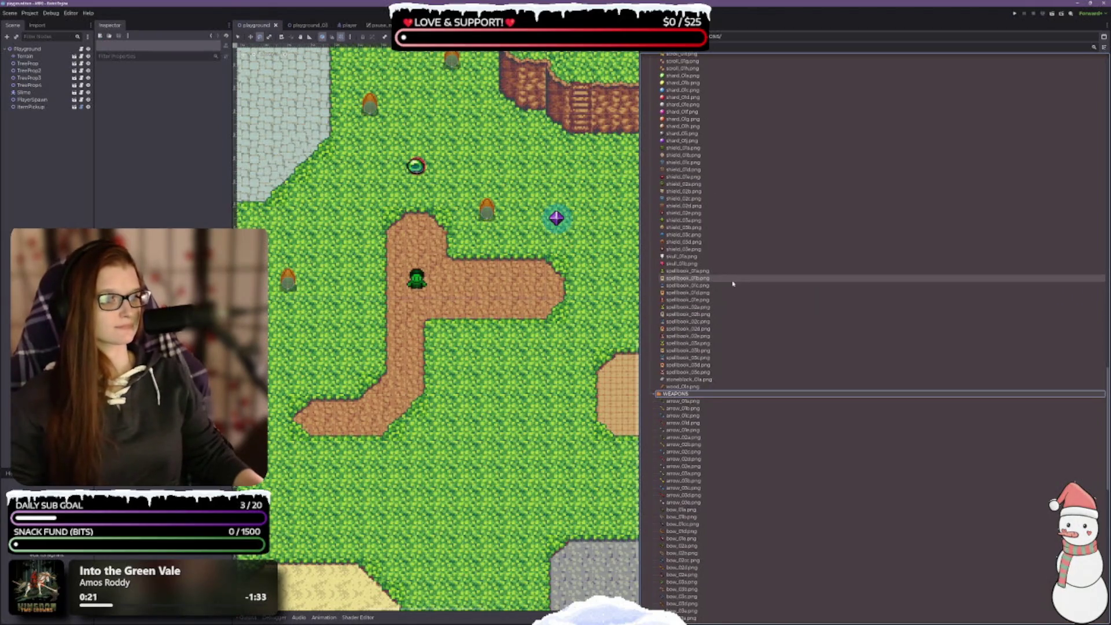
{"action": "scroll", "coordinate": [752, 307], "scroll_direction": "up", "scroll_amount": 15}
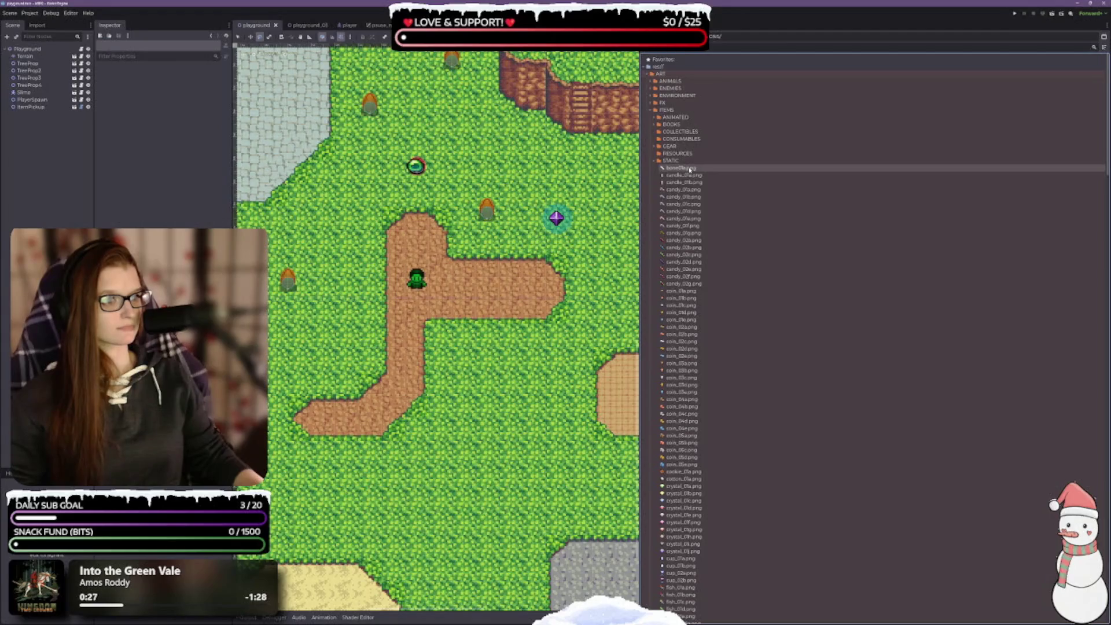
Move candy_01a–candy_02g into CONSUMABLES and the 25 coin images into COLLECTIBLES.
{"action": "left_click", "coordinate": [694, 191]}
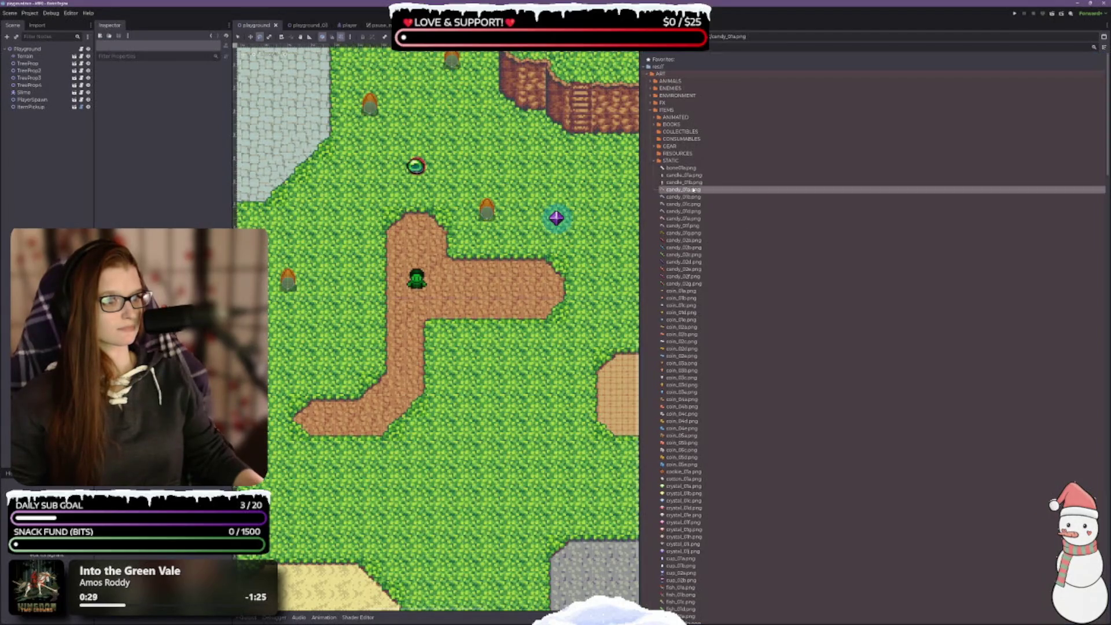
{"action": "left_click", "coordinate": [699, 284], "text": "shift"}
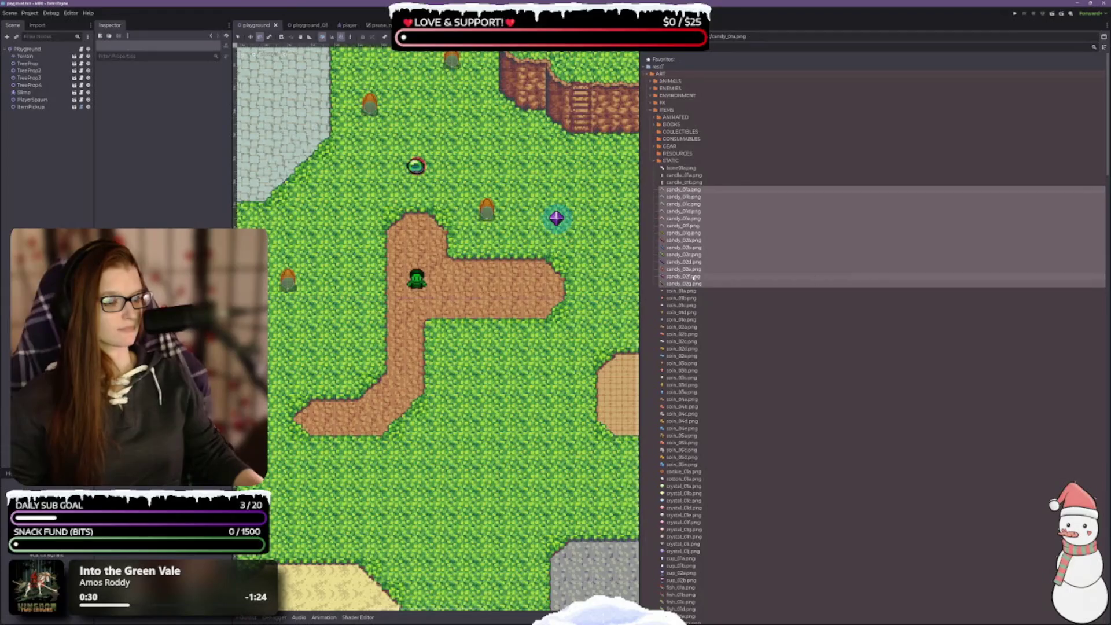
{"action": "mouse_move", "coordinate": [684, 243]}
{"action": "left_mouse_down"}
{"action": "mouse_move", "coordinate": [700, 139]}
{"action": "mouse_move", "coordinate": [689, 140]}
{"action": "left_mouse_up"}
{"action": "key", "text": "Return"}
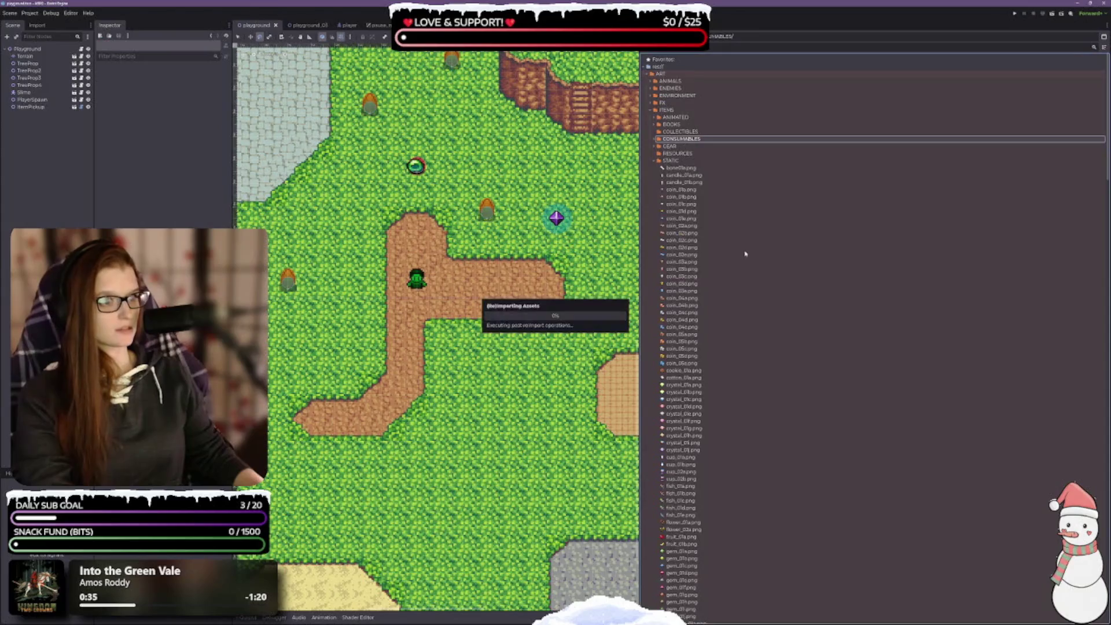
{"action": "left_click", "coordinate": [686, 189]}
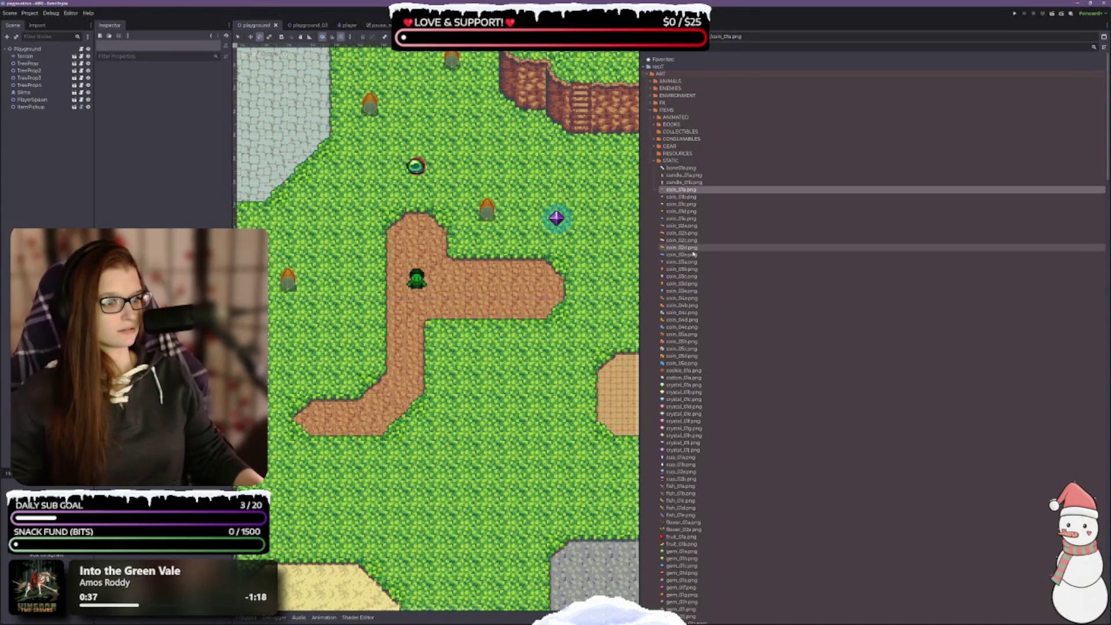
{"action": "left_click", "coordinate": [690, 362], "text": "shift"}
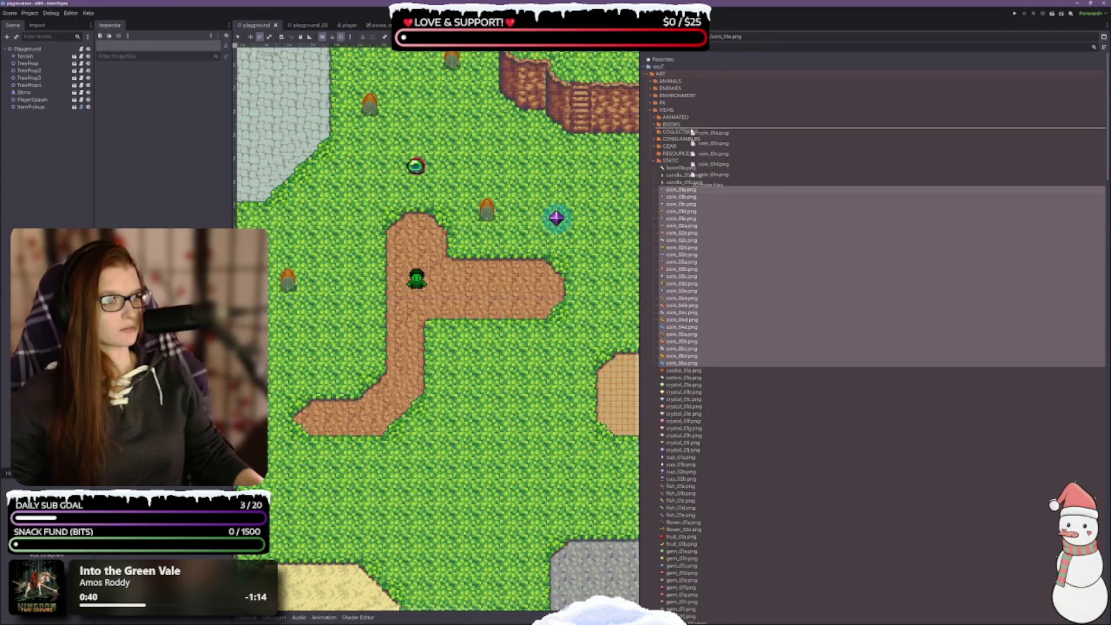
{"action": "left_click_drag", "start_coordinate": [690, 133], "coordinate": [690, 133]}
{"action": "key", "text": "Return"}
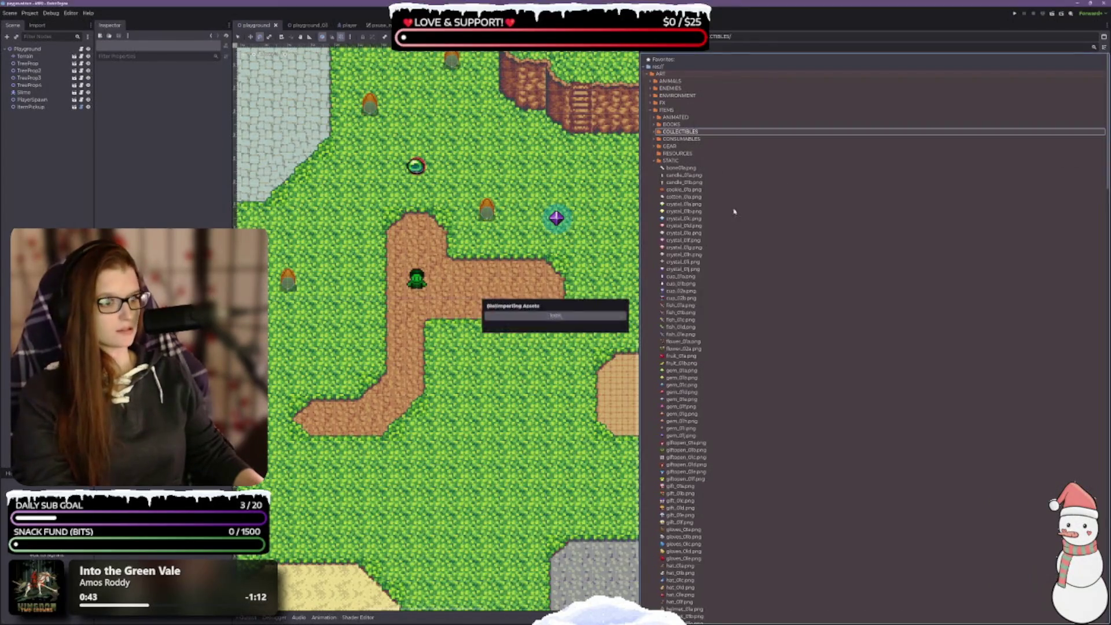
Move cookie_01a into CONSUMABLES, cotton_01a into RESOURCES, and ten crystals into COLLECTIBLES.
{"action": "left_click", "coordinate": [684, 189]}
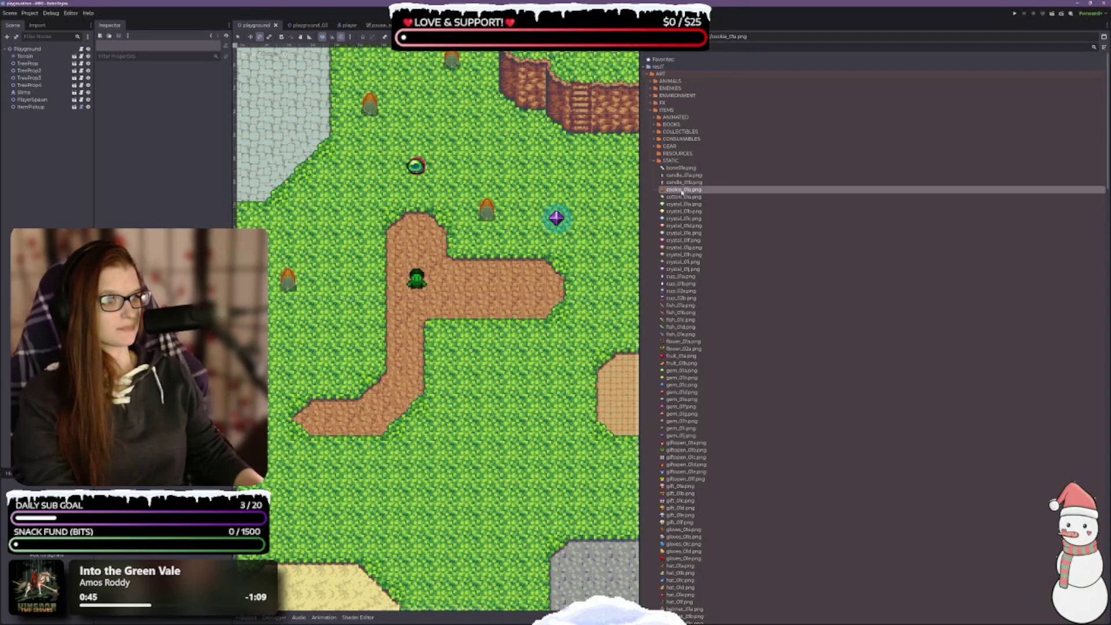
{"action": "mouse_move", "coordinate": [682, 192]}
{"action": "left_mouse_down"}
{"action": "mouse_move", "coordinate": [693, 133]}
{"action": "mouse_move", "coordinate": [680, 141]}
{"action": "left_mouse_up"}
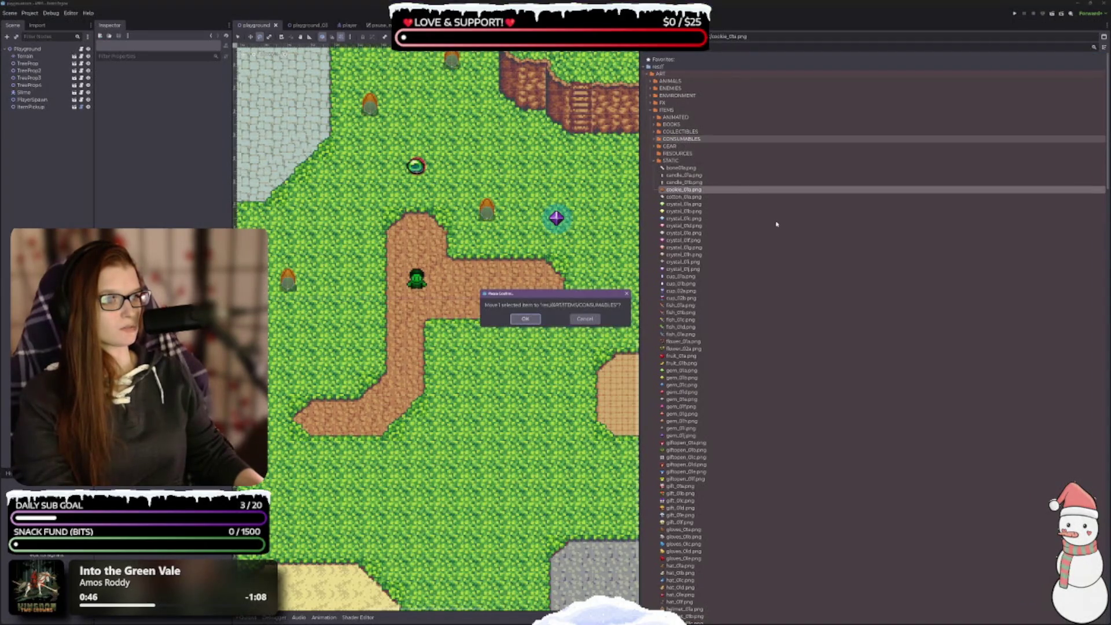
{"action": "key", "text": "Return"}
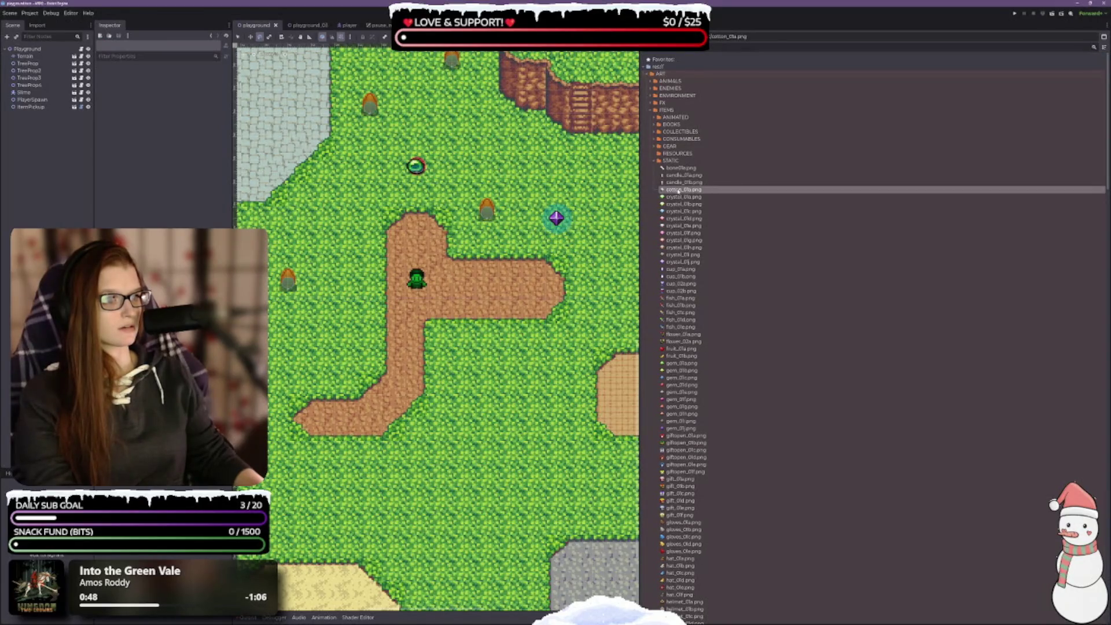
{"action": "mouse_move", "coordinate": [679, 191]}
{"action": "left_mouse_down"}
{"action": "mouse_move", "coordinate": [697, 155]}
{"action": "mouse_move", "coordinate": [677, 155]}
{"action": "left_mouse_up"}
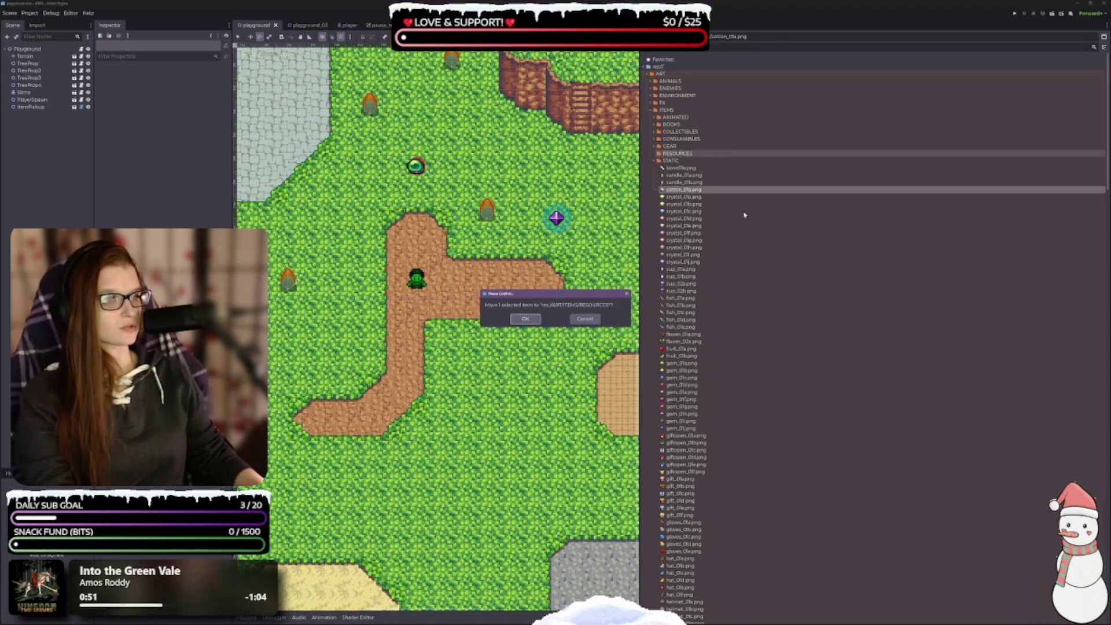
{"action": "key", "text": "Return"}
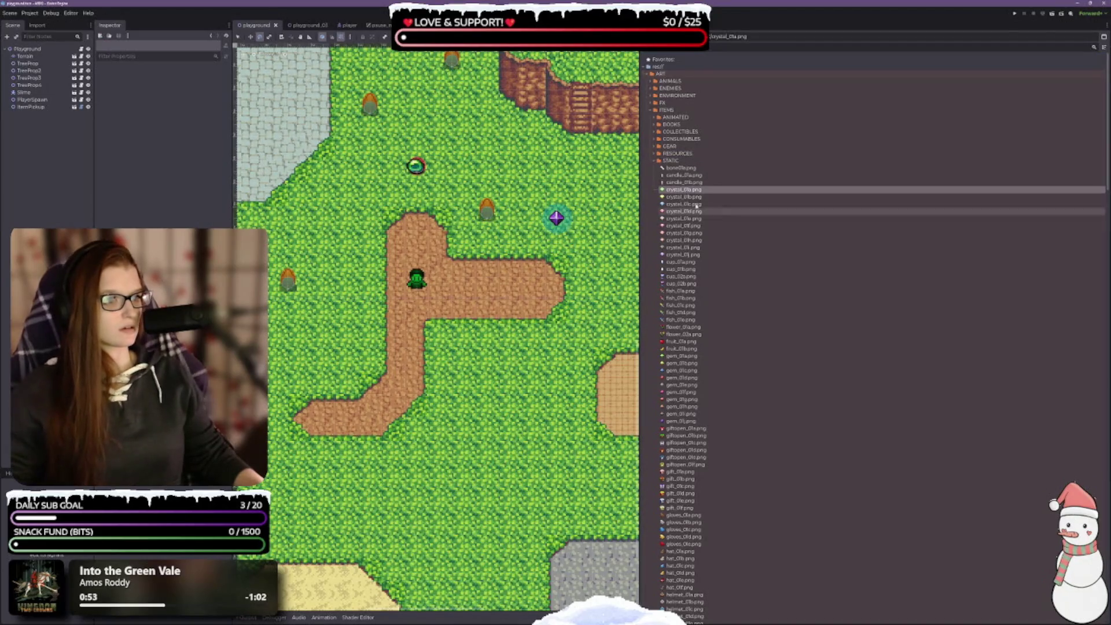
{"action": "left_click", "coordinate": [809, 255], "text": "shift"}
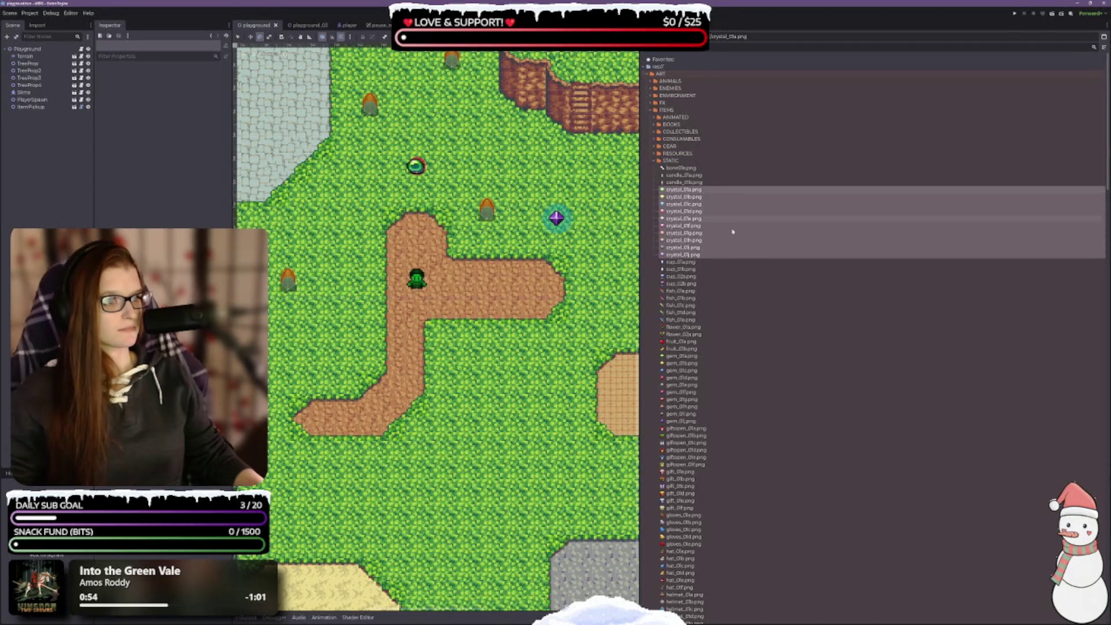
{"action": "left_click_drag", "start_coordinate": [719, 177], "coordinate": [689, 131]}
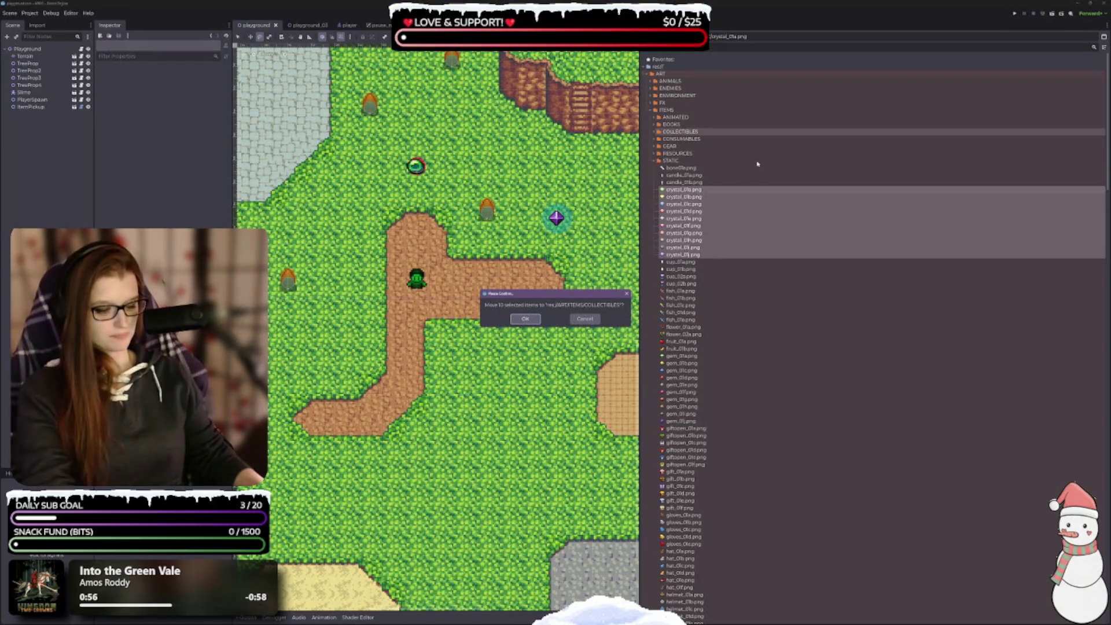
{"action": "key", "text": "Return"}
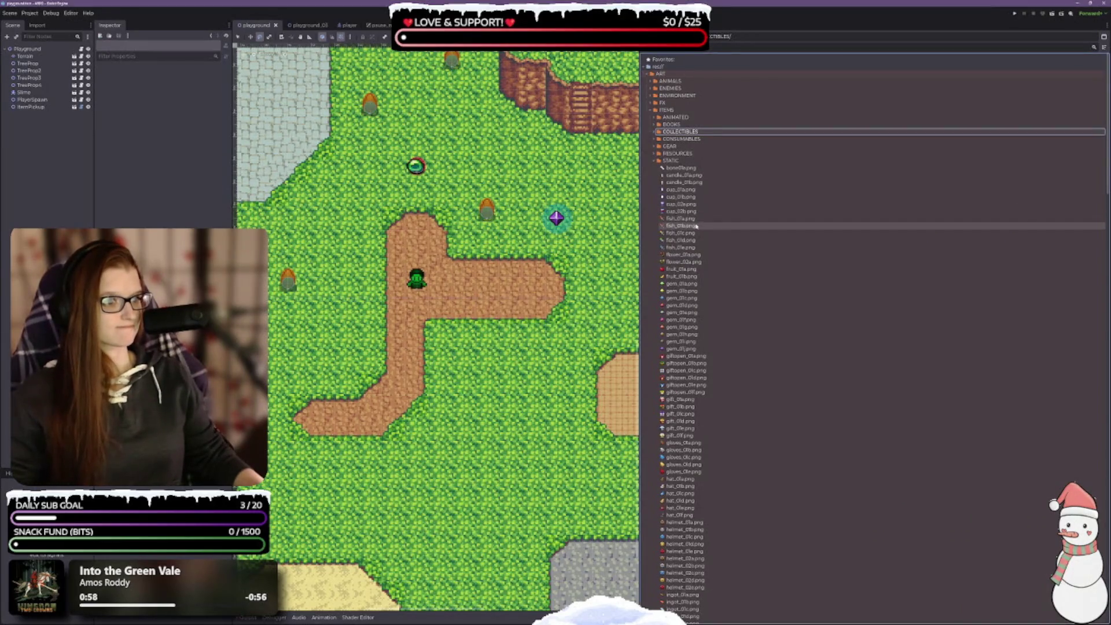
Move the fish and fruit images into CONSUMABLES and two flower images into RESOURCES.
{"action": "left_click", "coordinate": [683, 218]}
{"action": "left_click", "coordinate": [716, 247], "text": "shift"}
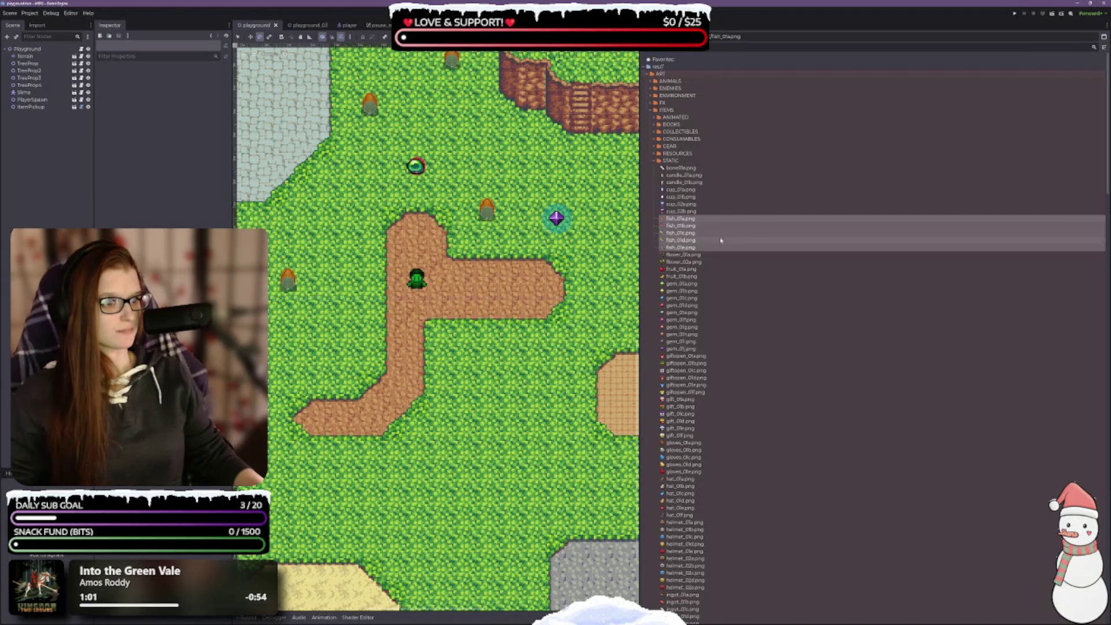
{"action": "left_click_drag", "start_coordinate": [680, 239], "coordinate": [693, 140]}
{"action": "key", "text": "Return"}
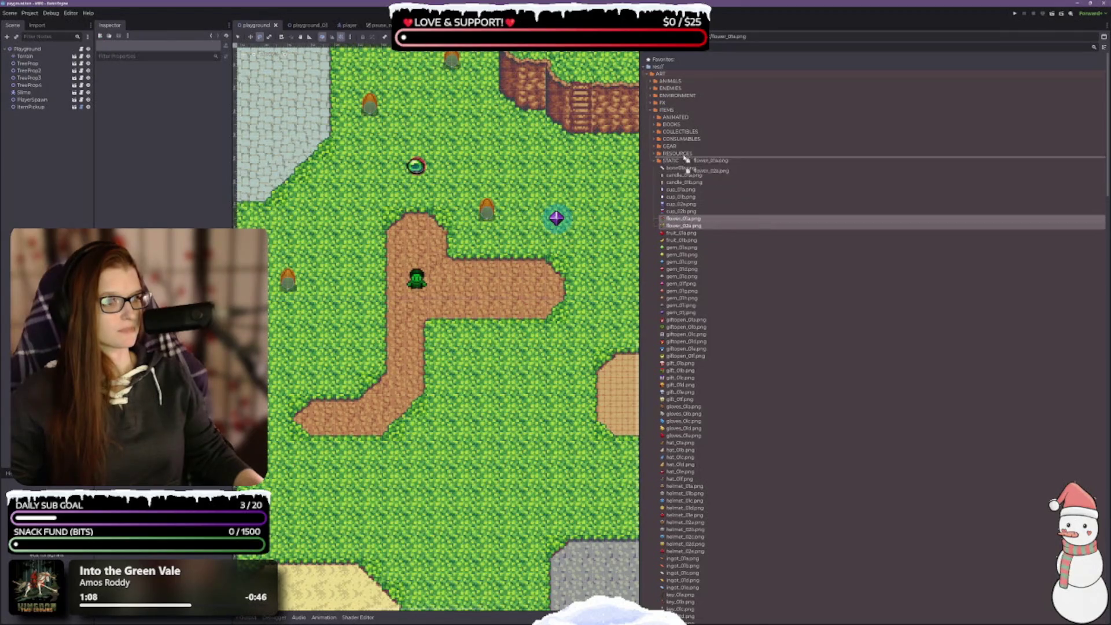
{"action": "left_click_drag", "start_coordinate": [678, 156], "coordinate": [677, 154]}
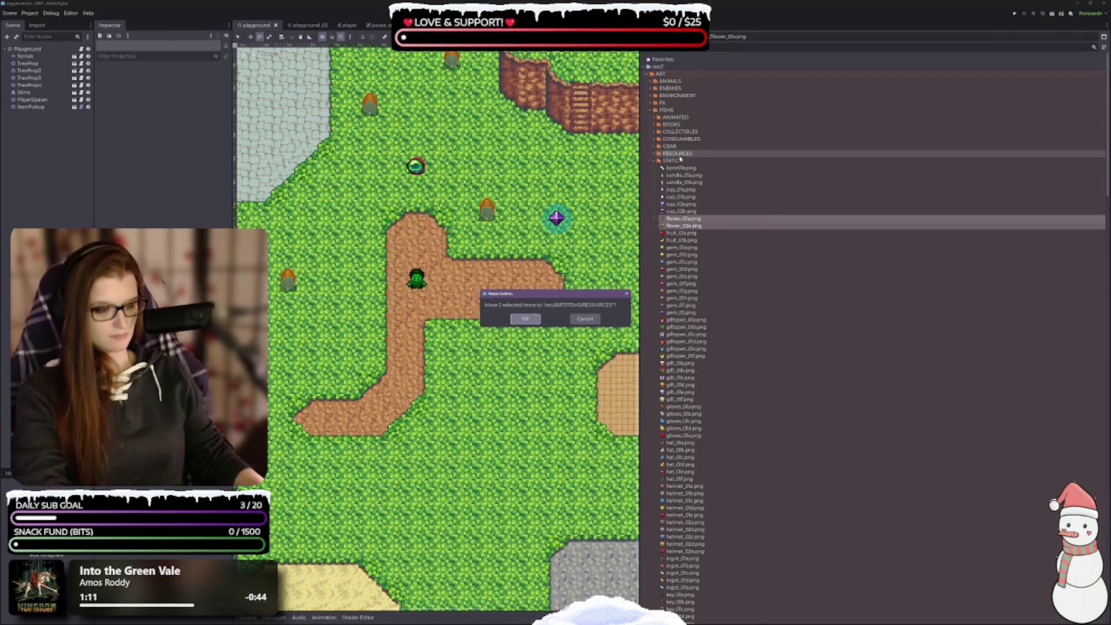
{"action": "key", "text": "Return"}
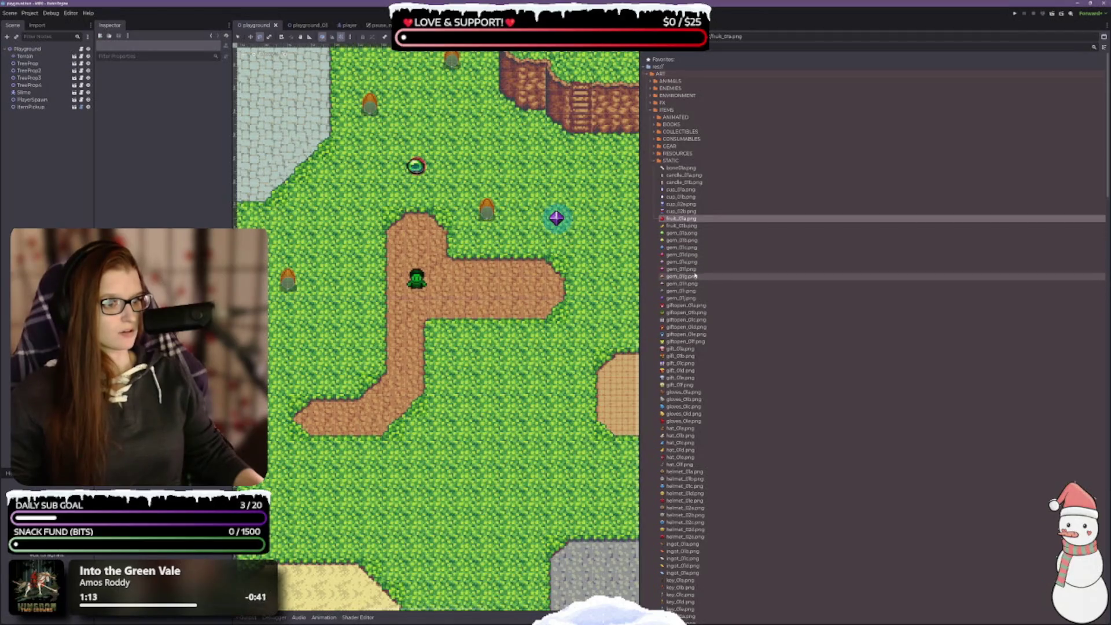
{"action": "left_click", "coordinate": [724, 228], "text": "shift"}
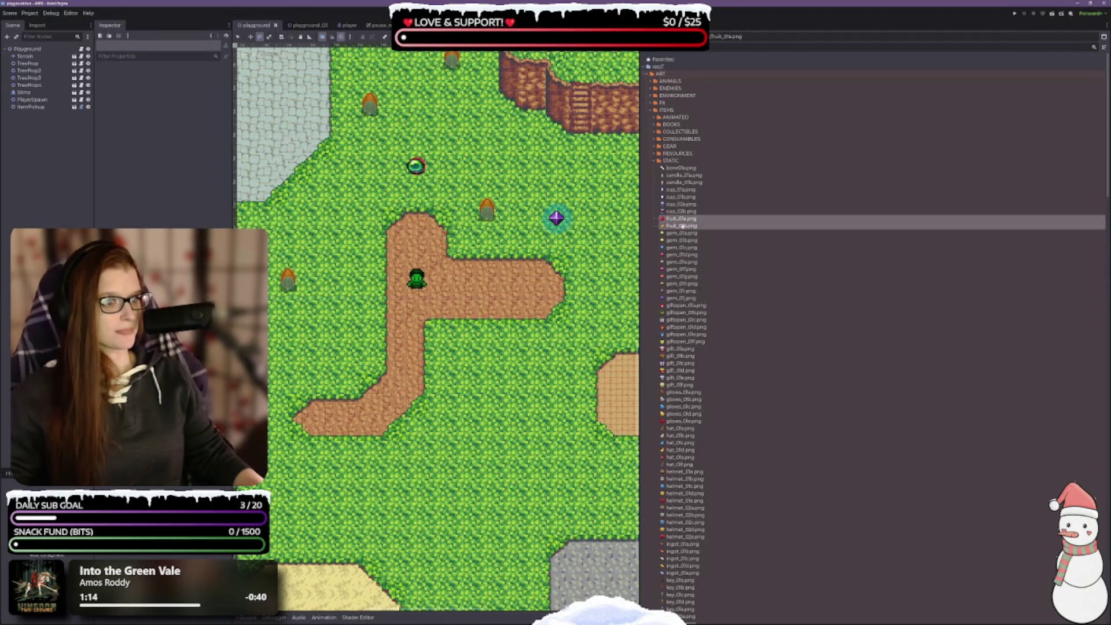
{"action": "left_click_drag", "start_coordinate": [683, 226], "coordinate": [686, 141]}
{"action": "key", "text": "Return"}
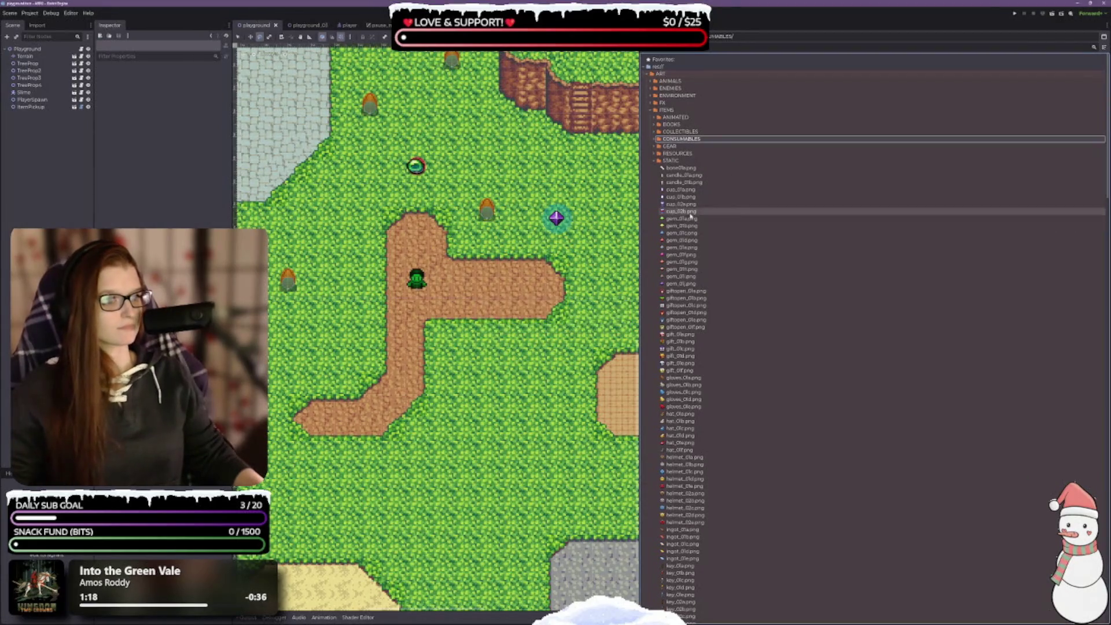
Move ten gem images into COLLECTIBLES and 21 gloves, hat and helmet images into GEAR.
{"action": "left_click", "coordinate": [787, 284], "text": "shift"}
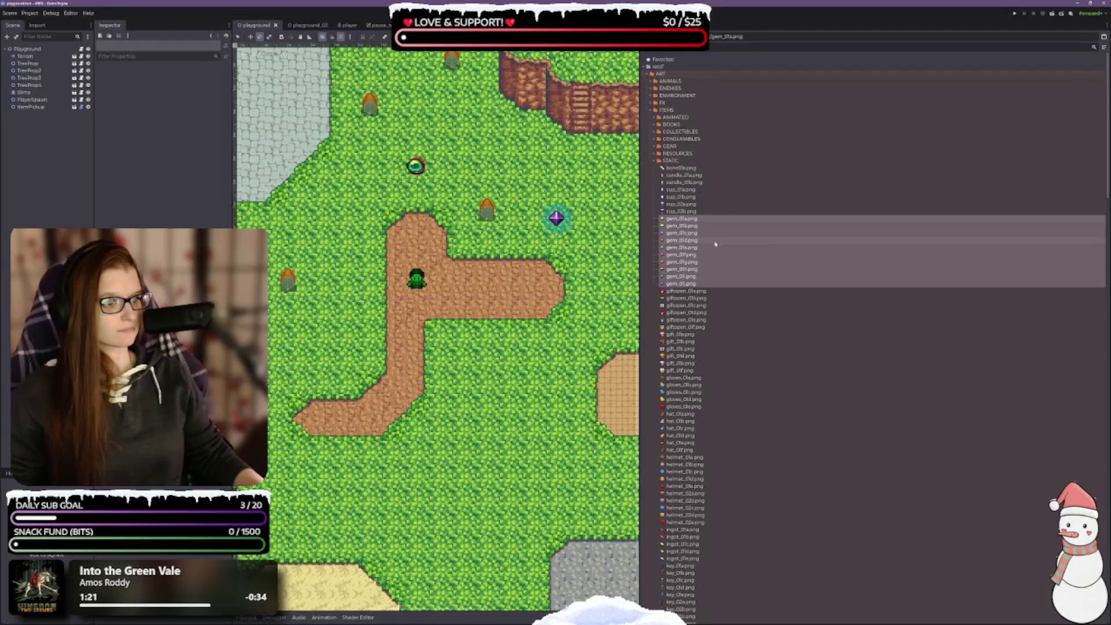
{"action": "left_click_drag", "start_coordinate": [719, 186], "coordinate": [694, 133]}
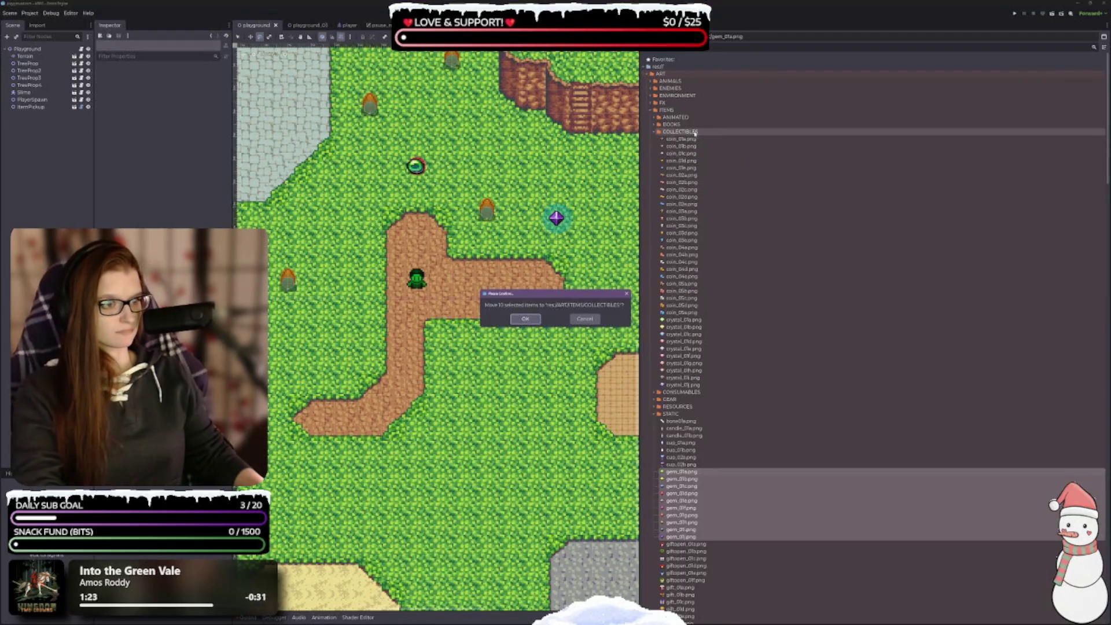
{"action": "key", "text": "Return"}
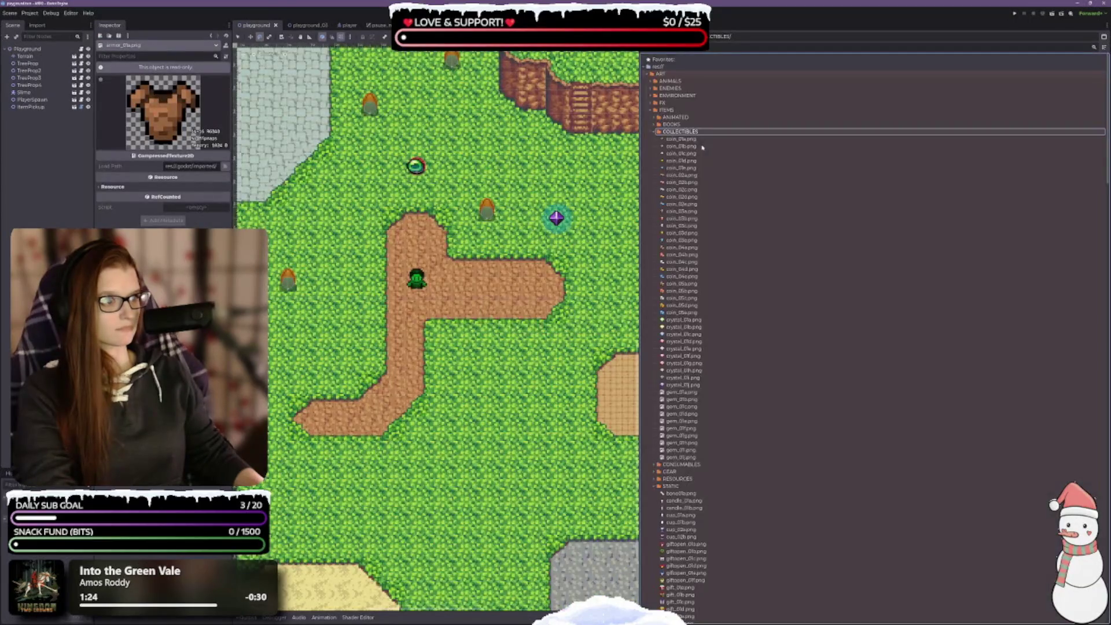
{"action": "left_click", "coordinate": [655, 132]}
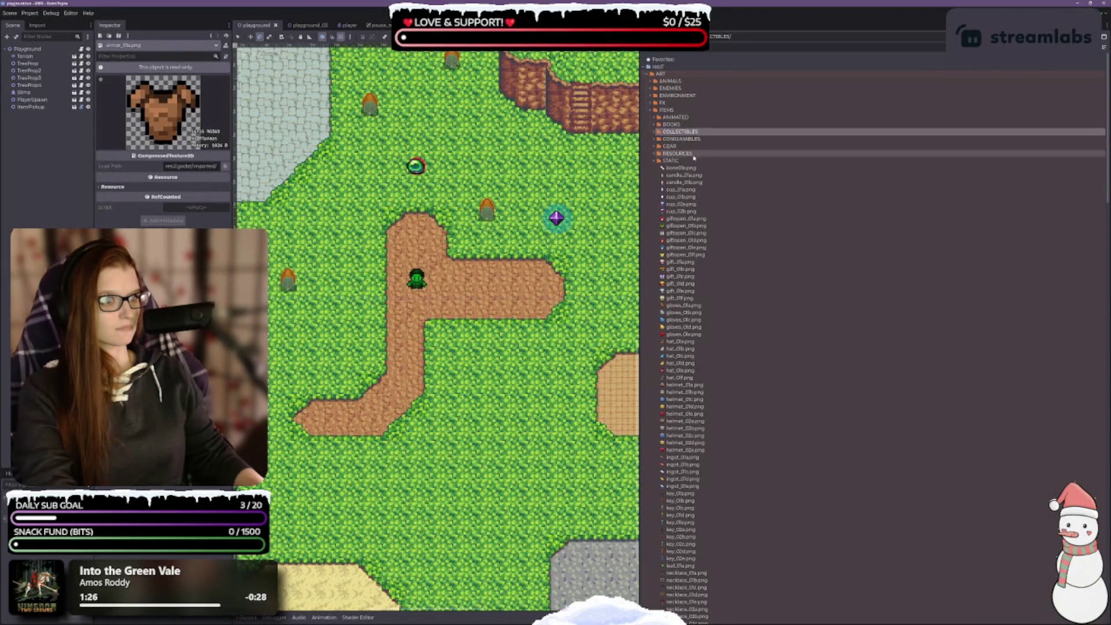
{"action": "left_click", "coordinate": [694, 219]}
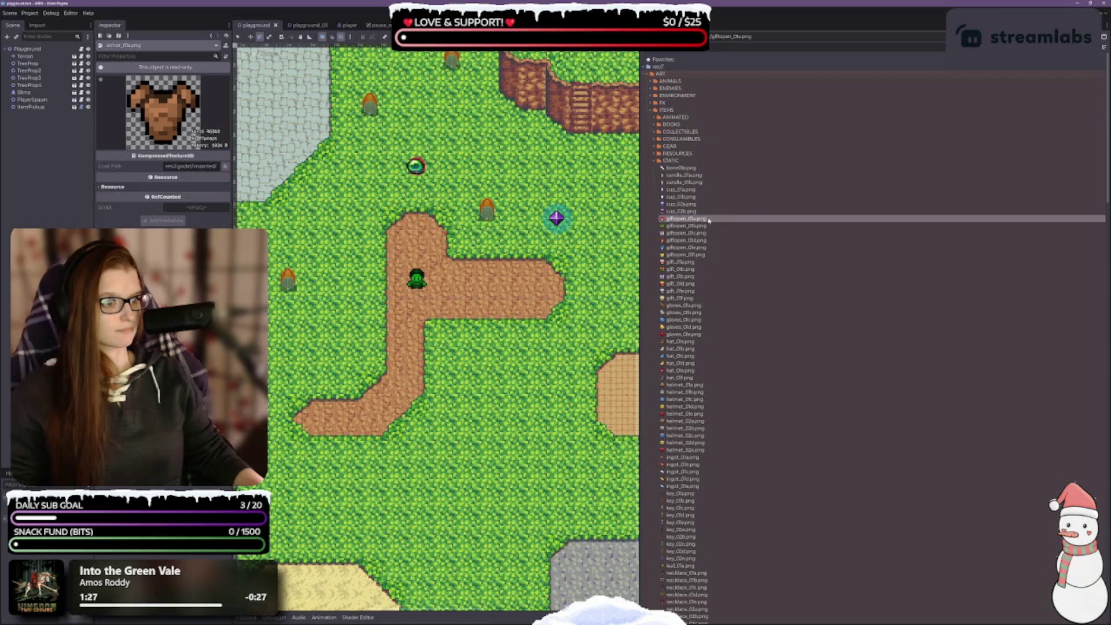
{"action": "left_click", "coordinate": [702, 299], "text": "shift"}
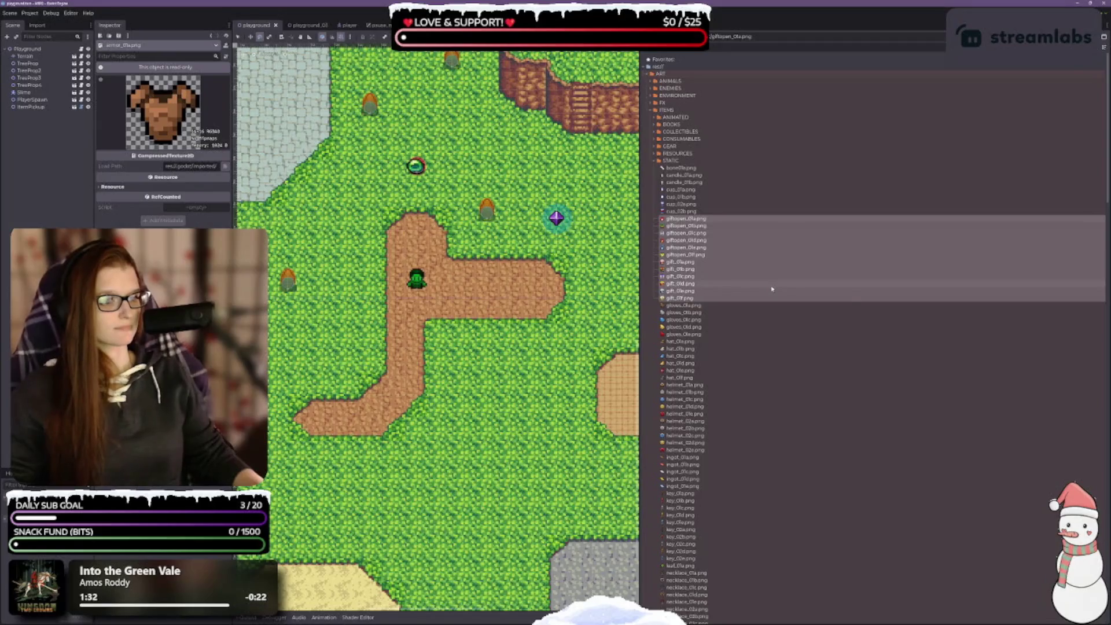
{"action": "left_click", "coordinate": [707, 305]}
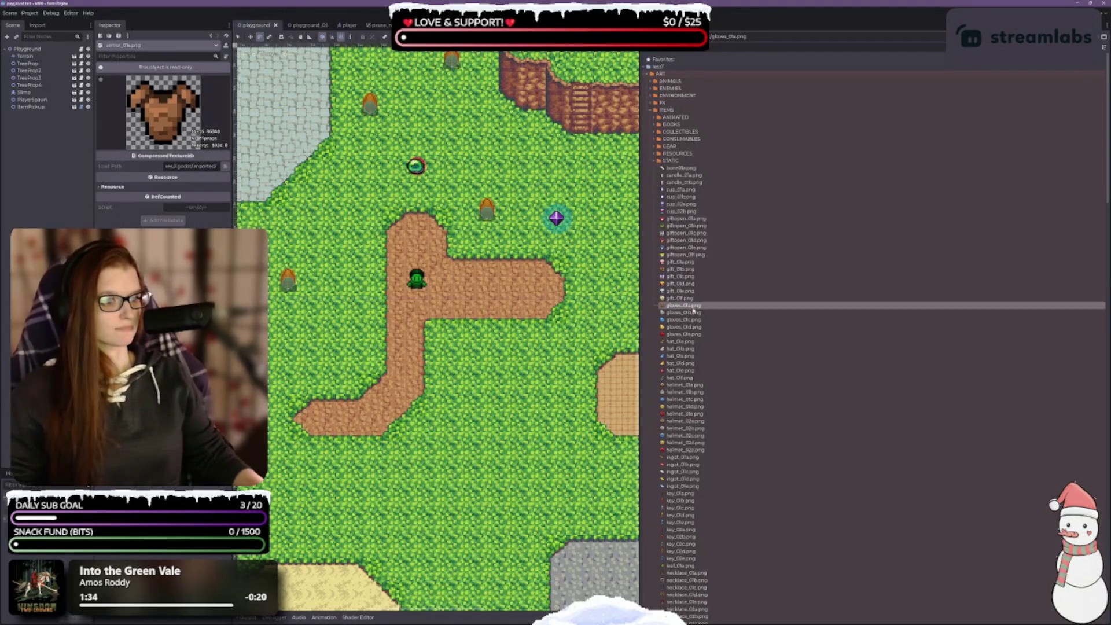
{"action": "left_click", "coordinate": [703, 451], "text": "shift"}
{"action": "left_click_drag", "start_coordinate": [686, 348], "coordinate": [677, 149]}
{"action": "key", "text": "Return"}
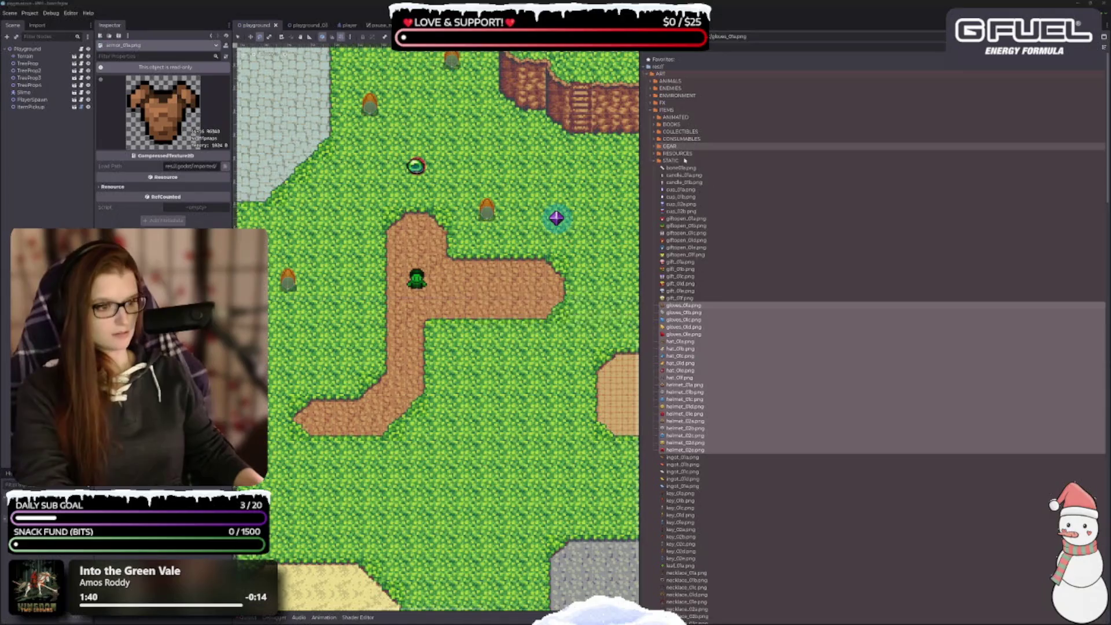
Move the five ingot images into RESOURCES and key_01a–key_02e into COLLECTIBLES.
{"action": "left_click", "coordinate": [682, 305]}
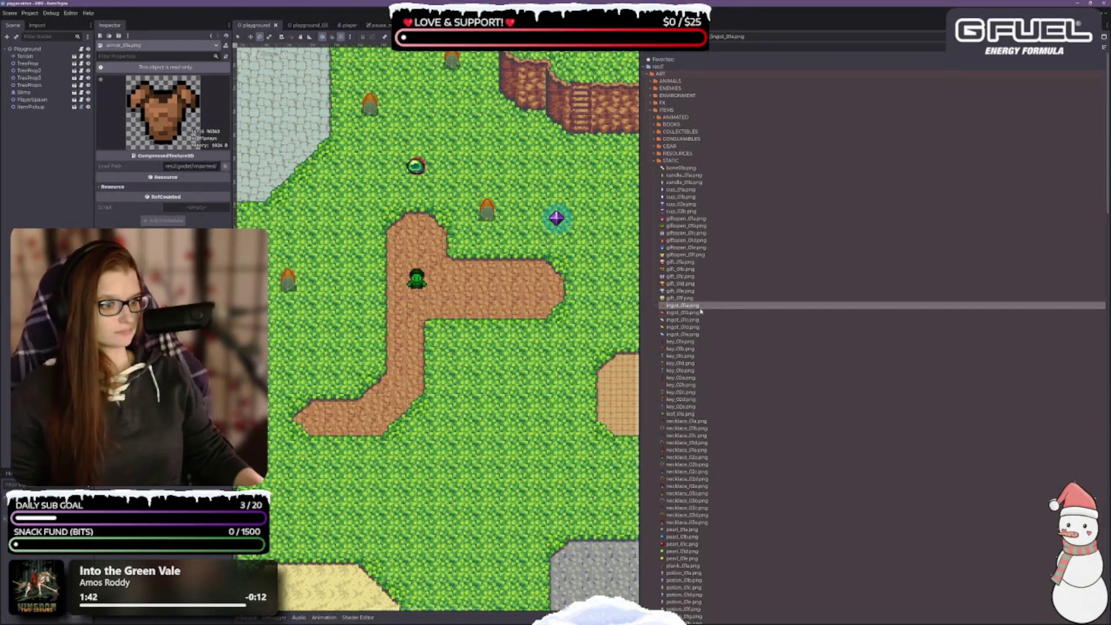
{"action": "left_click", "coordinate": [684, 334], "text": "shift"}
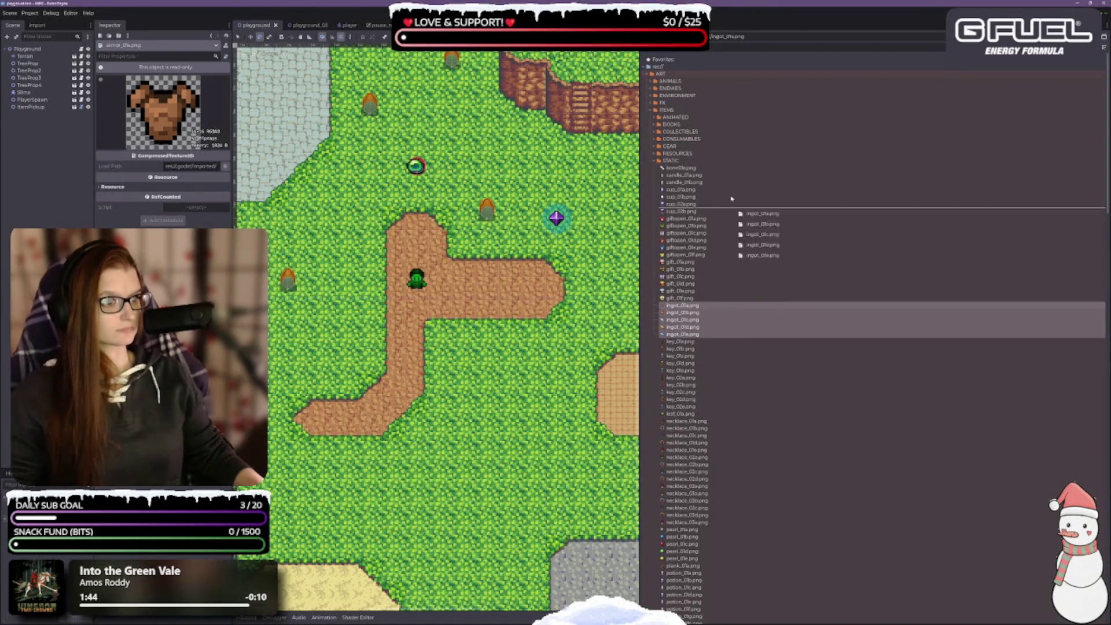
{"action": "left_click_drag", "start_coordinate": [692, 158], "coordinate": [691, 153]}
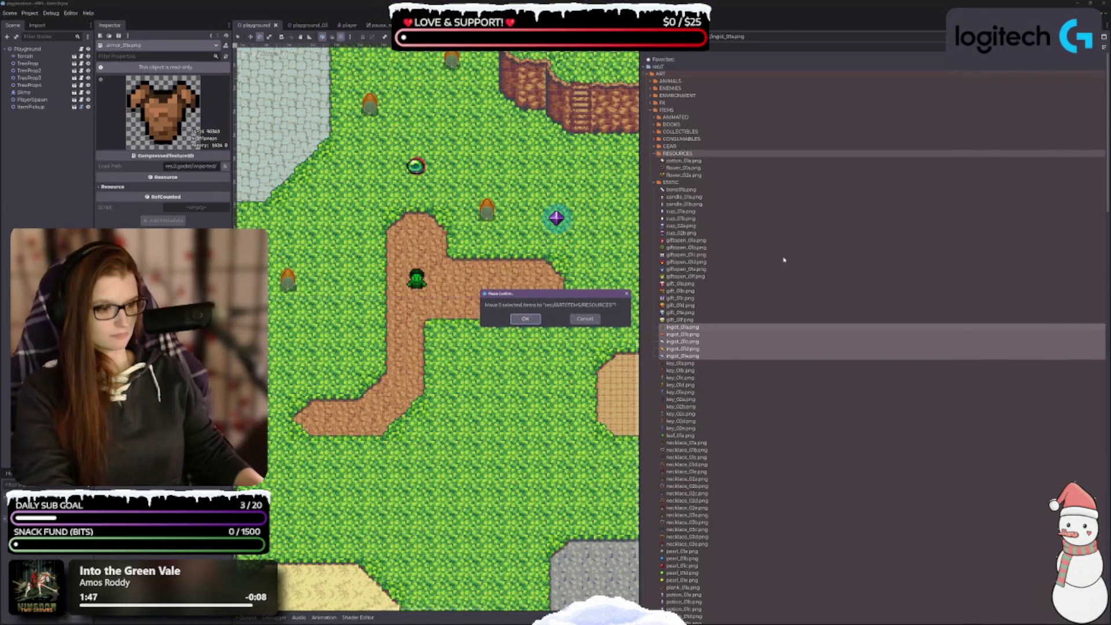
{"action": "key", "text": "Return"}
{"action": "left_click", "coordinate": [680, 363]}
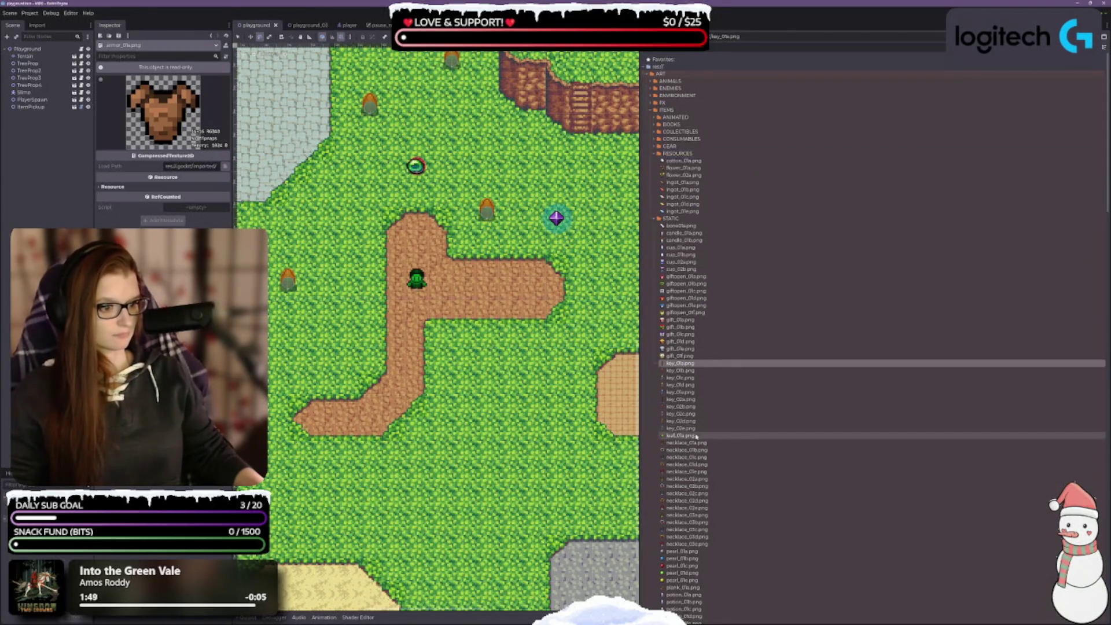
{"action": "left_click", "coordinate": [730, 428], "text": "shift"}
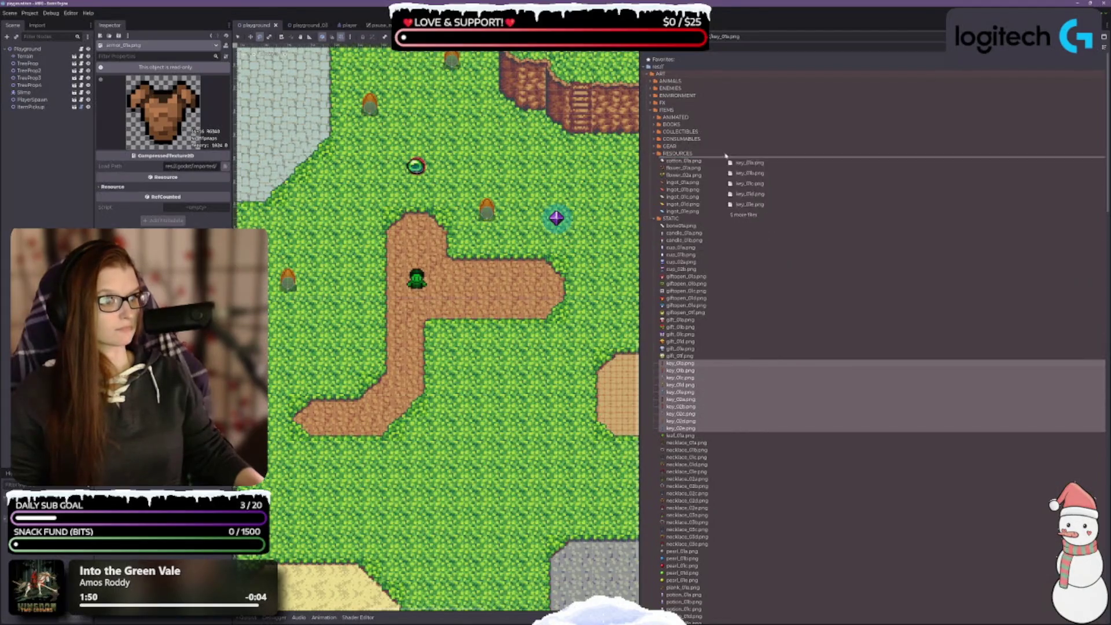
{"action": "left_click_drag", "start_coordinate": [698, 133], "coordinate": [697, 132]}
{"action": "key", "text": "Return"}
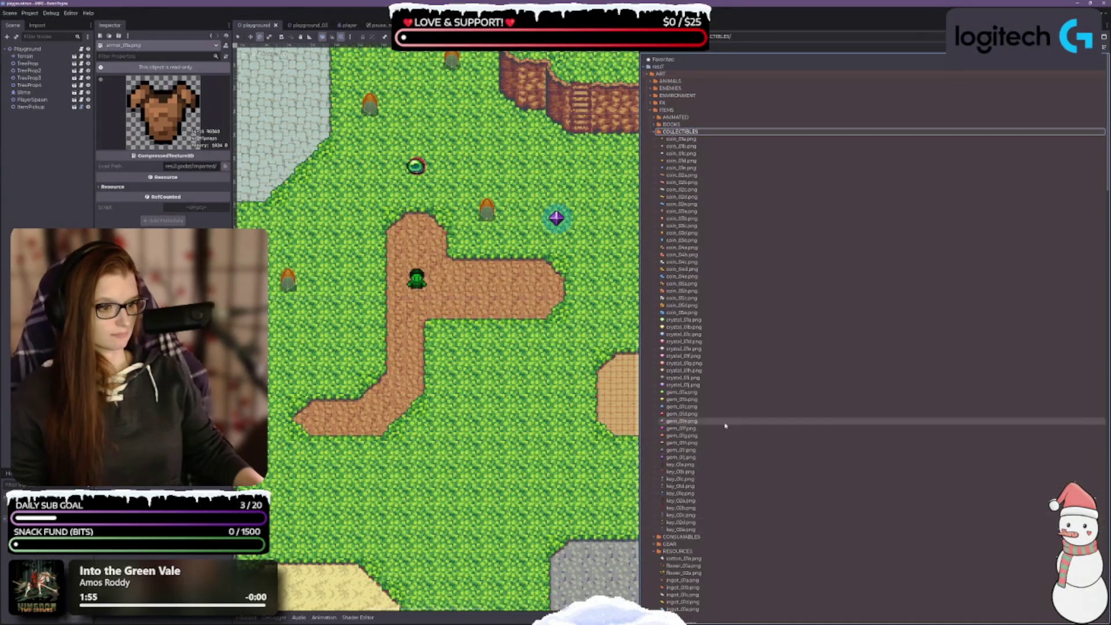
Move all the necklace images into the GEAR folder.
{"action": "scroll", "coordinate": [735, 480], "scroll_direction": "down", "scroll_amount": 5}
{"action": "scroll", "coordinate": [717, 498], "scroll_direction": "down", "scroll_amount": 5}
{"action": "scroll", "coordinate": [714, 505], "scroll_direction": "down", "scroll_amount": 6}
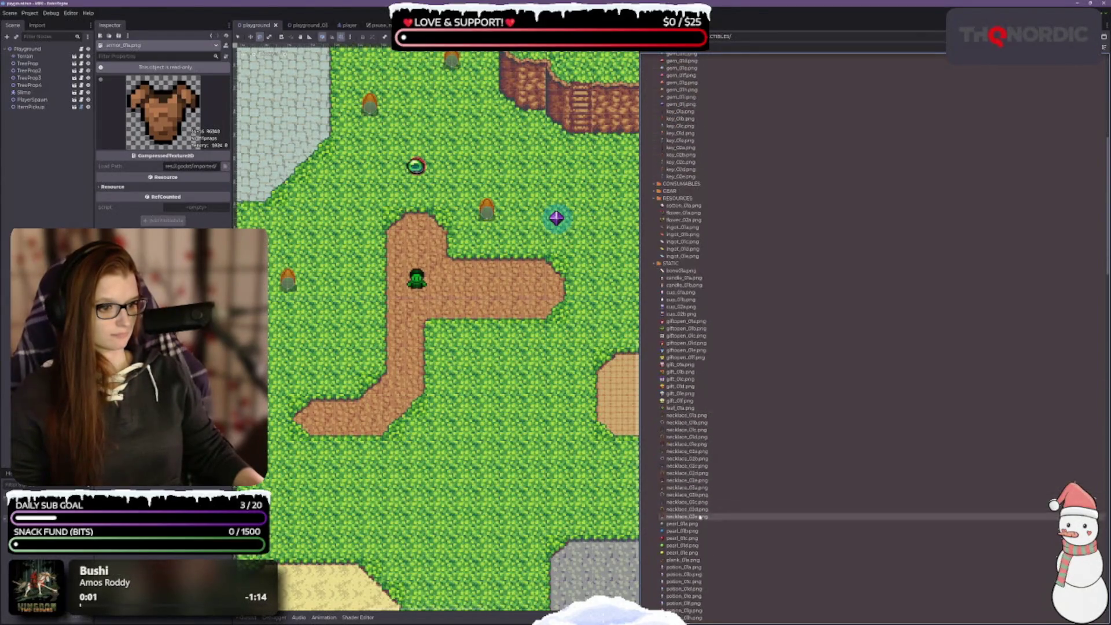
{"action": "left_click", "coordinate": [685, 416]}
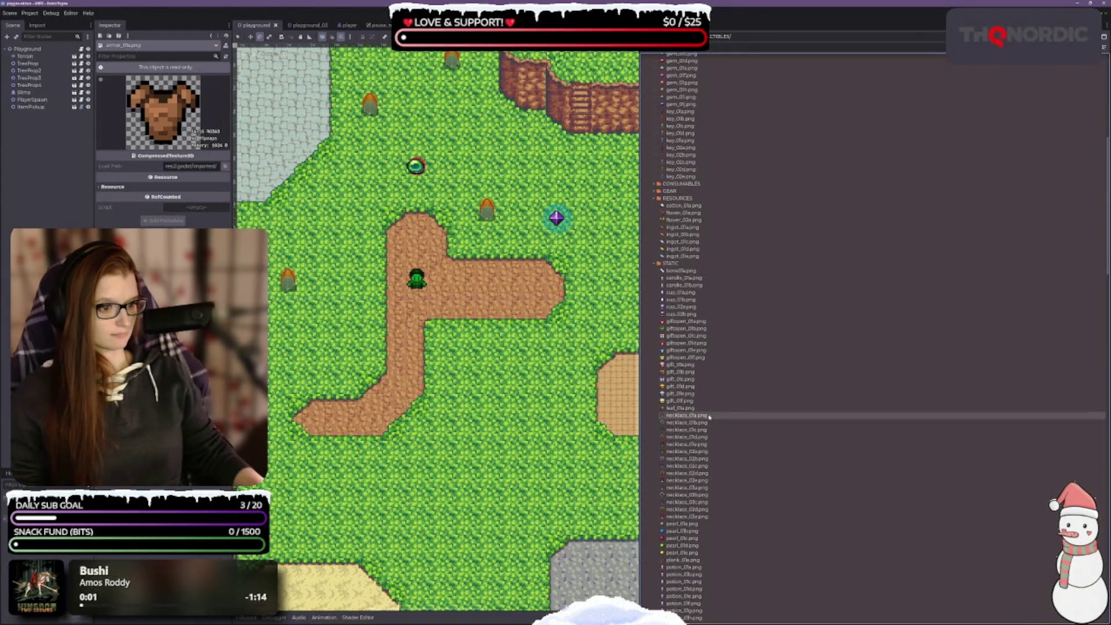
{"action": "left_click", "coordinate": [688, 516], "text": "shift"}
{"action": "scroll", "coordinate": [830, 478], "scroll_direction": "up", "scroll_amount": 3}
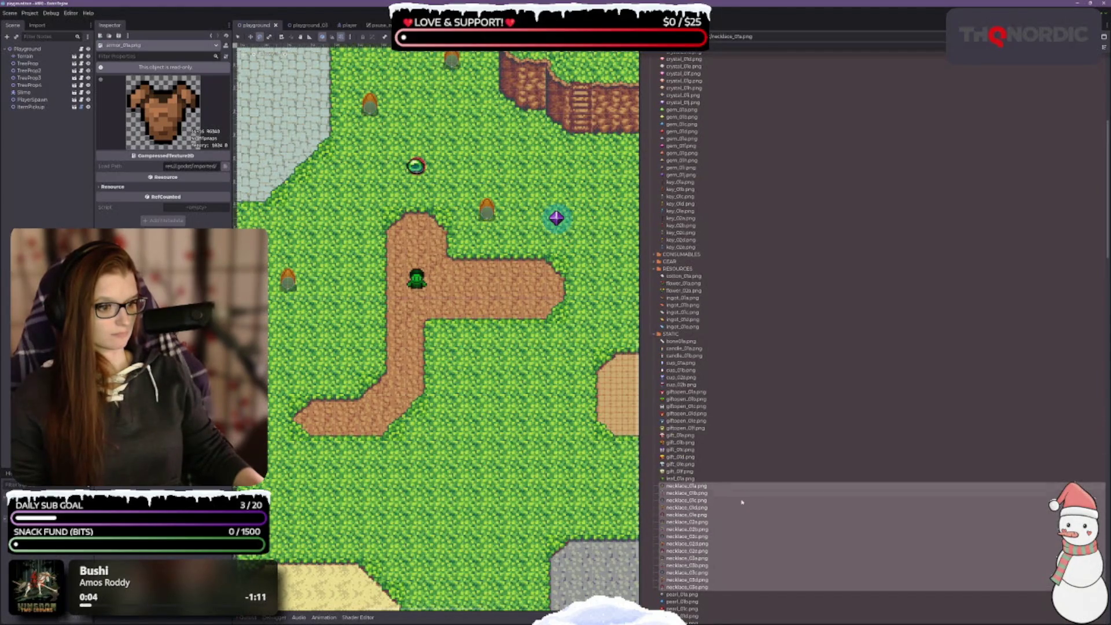
{"action": "left_click_drag", "start_coordinate": [748, 387], "coordinate": [752, 262]}
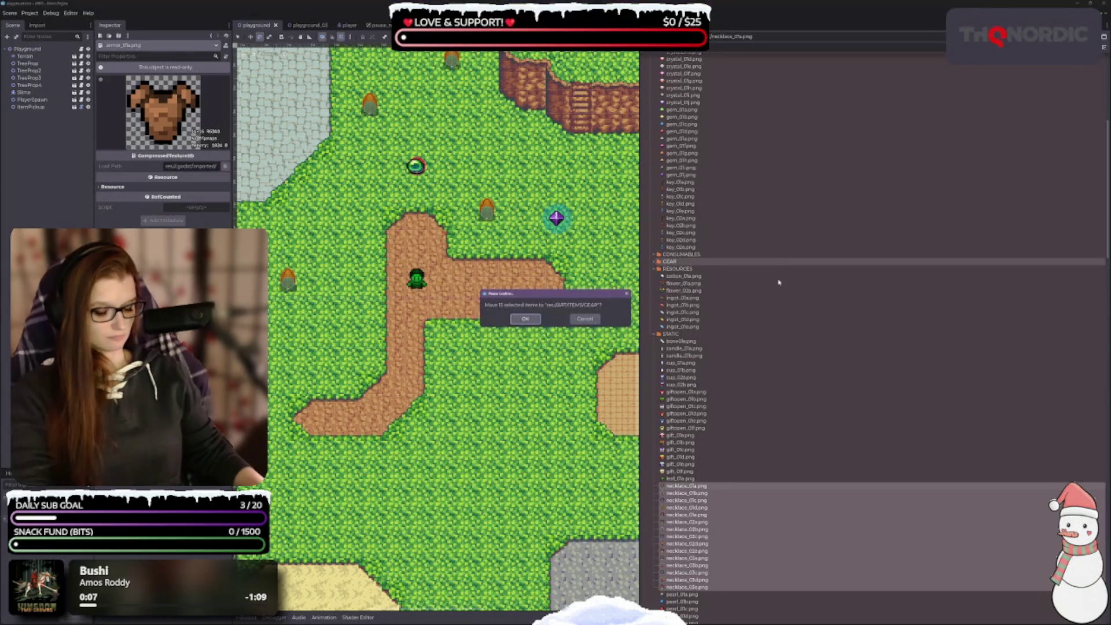
Move leaf_01a and plank_01a into the RESOURCES folder.
{"action": "left_click", "coordinate": [690, 480]}
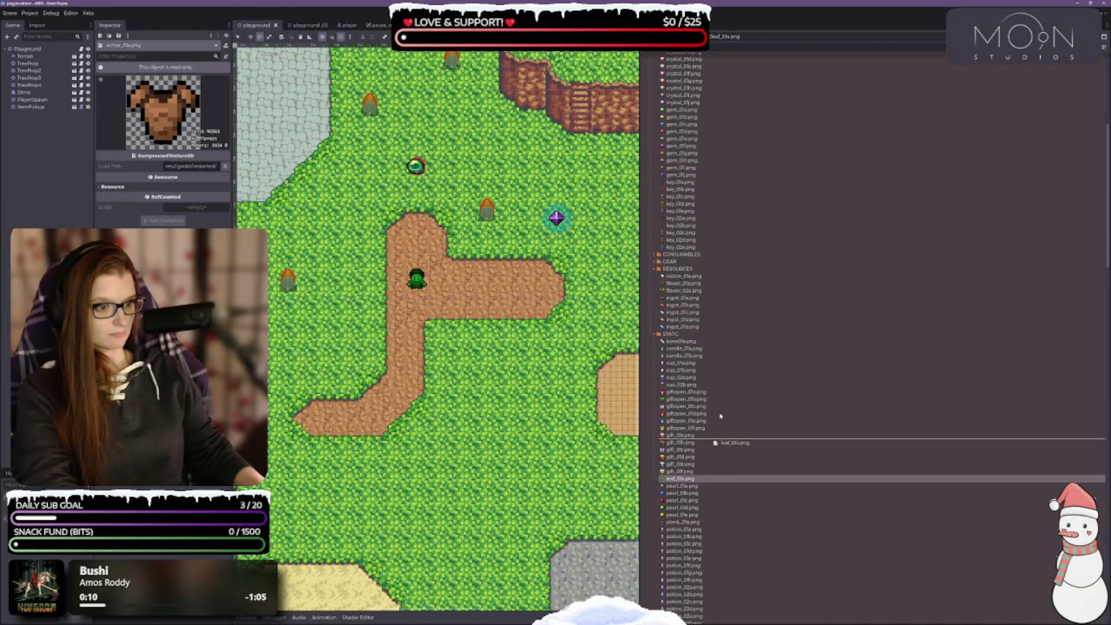
{"action": "left_click_drag", "start_coordinate": [720, 416], "coordinate": [676, 269]}
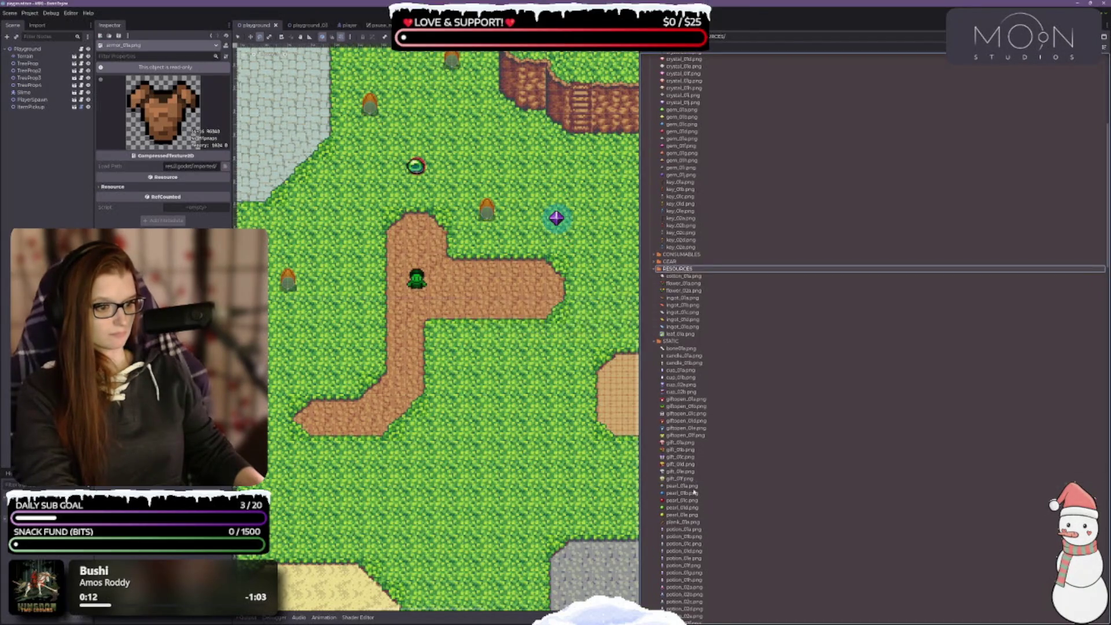
{"action": "left_click", "coordinate": [691, 521]}
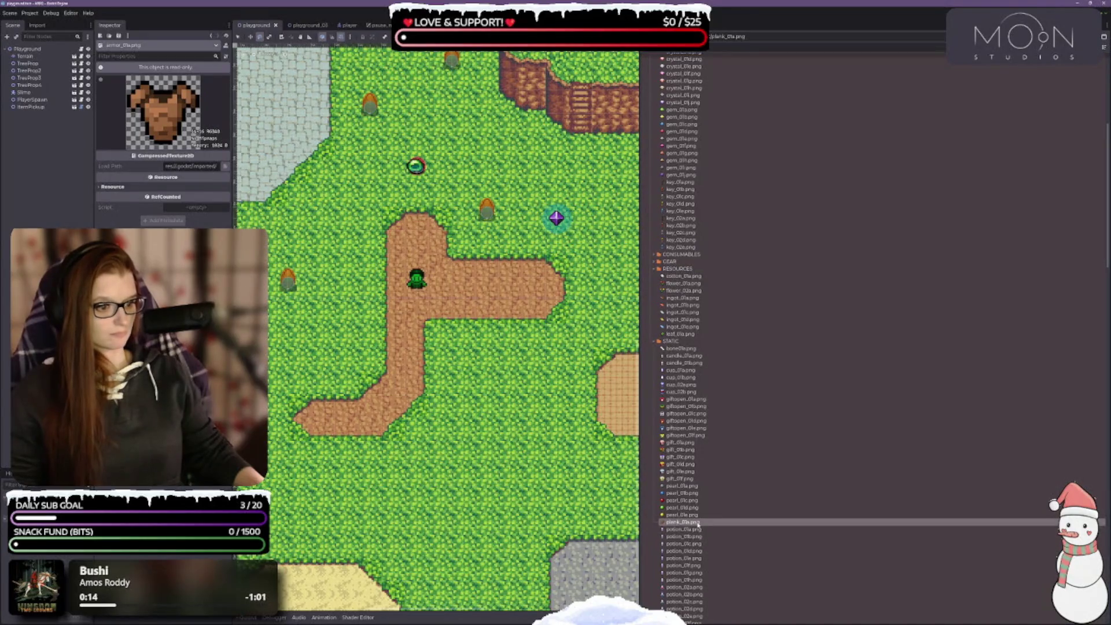
{"action": "left_click_drag", "start_coordinate": [683, 271], "coordinate": [682, 269]}
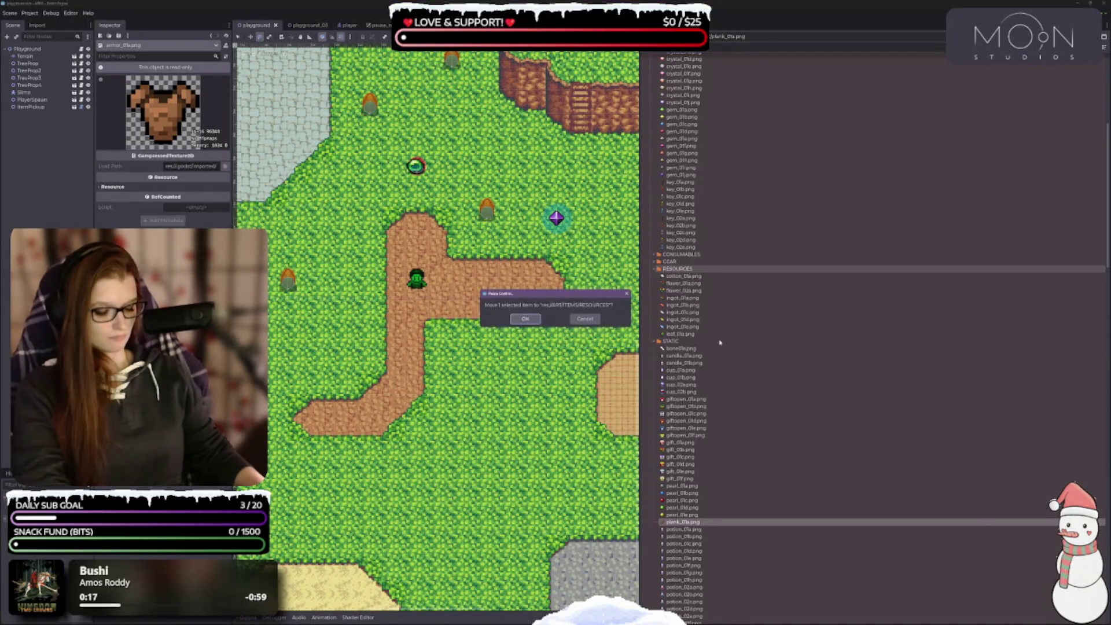
Move all the potion images into the CONSUMABLES folder.
{"action": "left_click", "coordinate": [685, 529]}
{"action": "scroll", "coordinate": [688, 521], "scroll_direction": "down", "scroll_amount": 8}
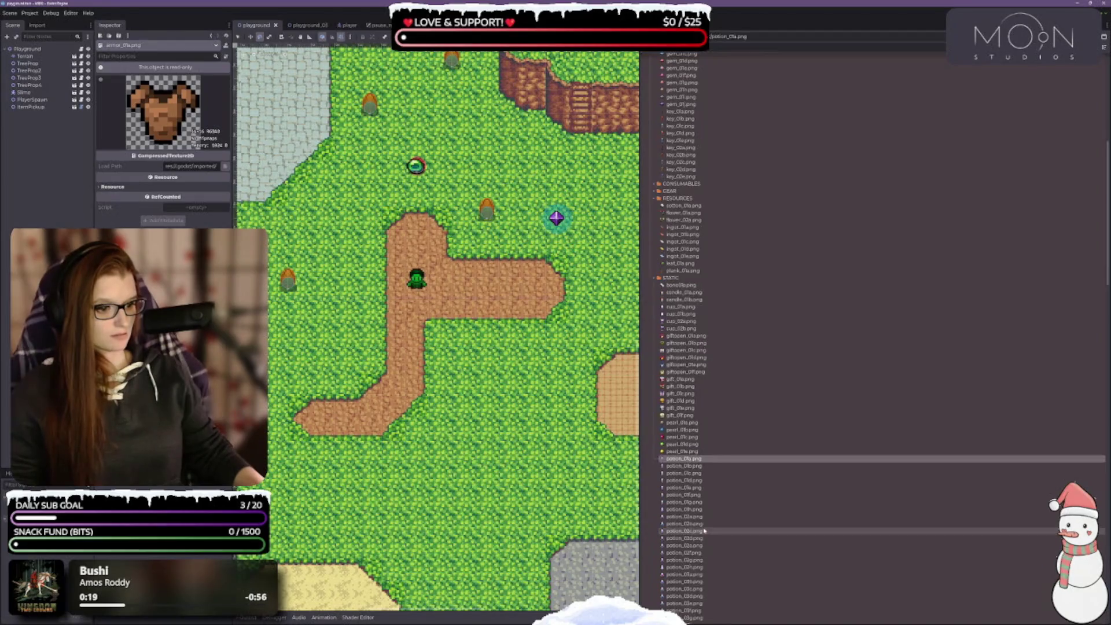
{"action": "left_click", "coordinate": [700, 484], "text": "shift"}
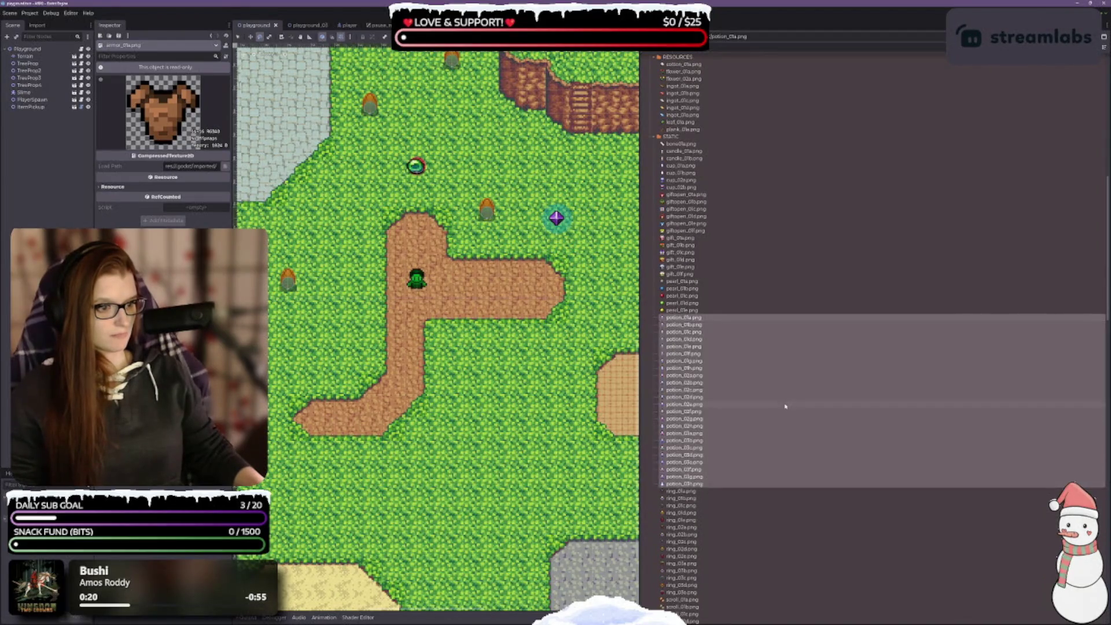
{"action": "scroll", "coordinate": [694, 492], "scroll_direction": "up", "scroll_amount": 6}
{"action": "left_click_drag", "start_coordinate": [692, 504], "coordinate": [682, 184]}
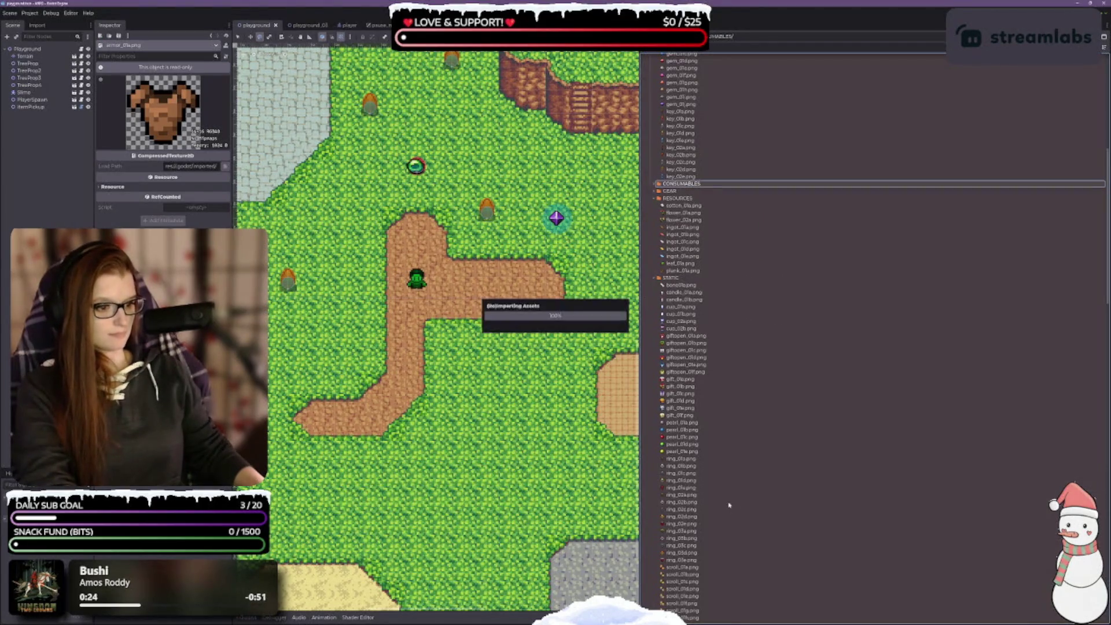
Move the 15 ring images into GEAR, confirming, then reopen the STATIC folder.
{"action": "left_click", "coordinate": [682, 458]}
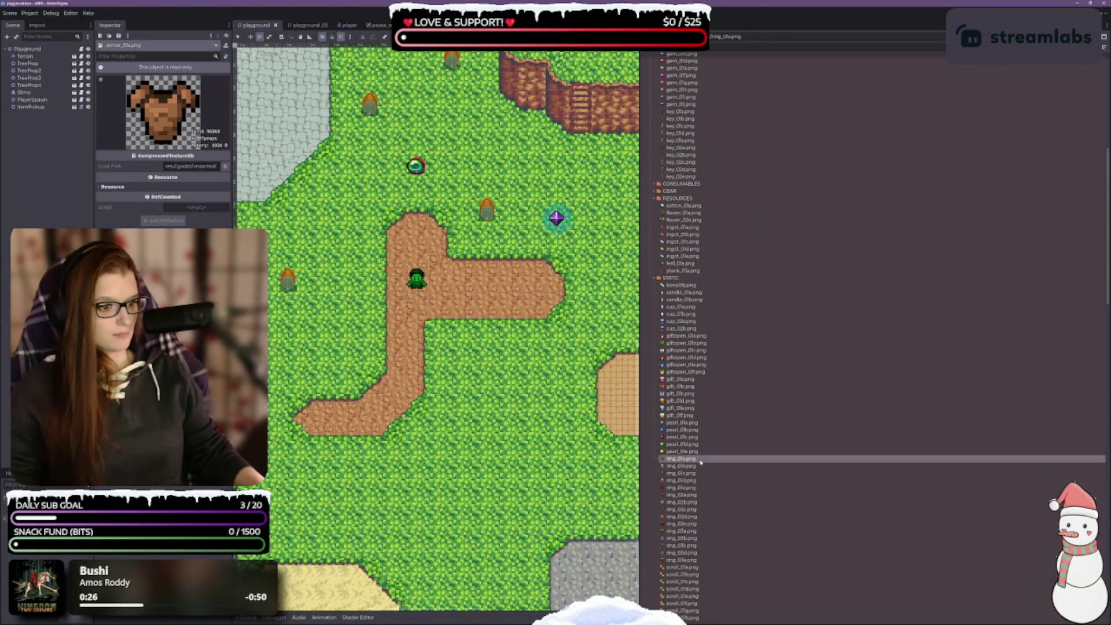
{"action": "left_click", "coordinate": [702, 560], "text": "shift"}
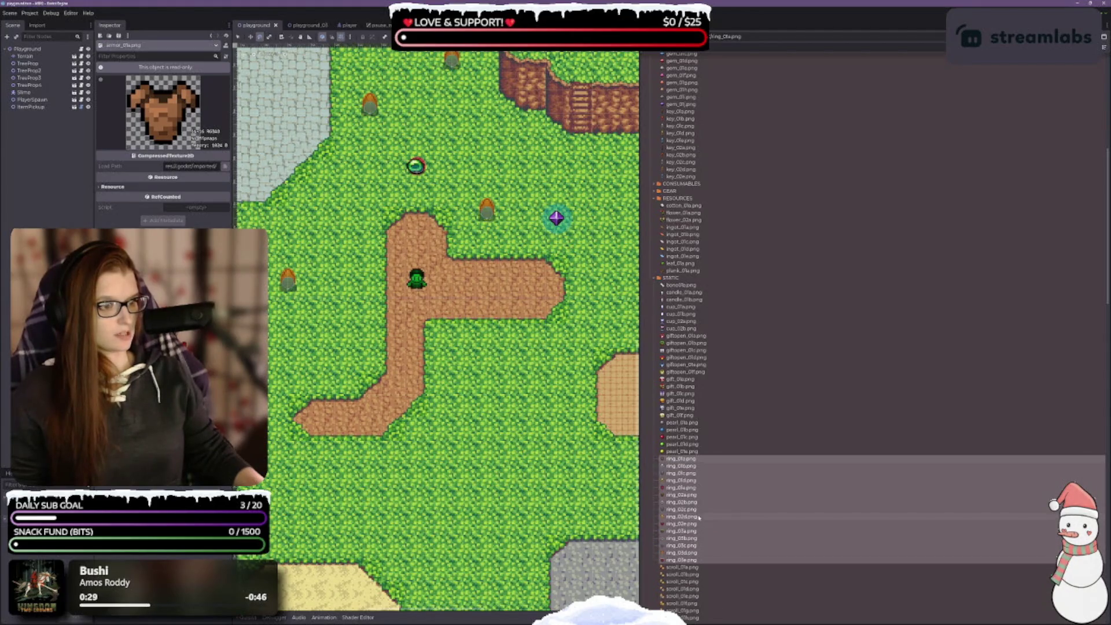
{"action": "left_click_drag", "start_coordinate": [755, 307], "coordinate": [683, 192]}
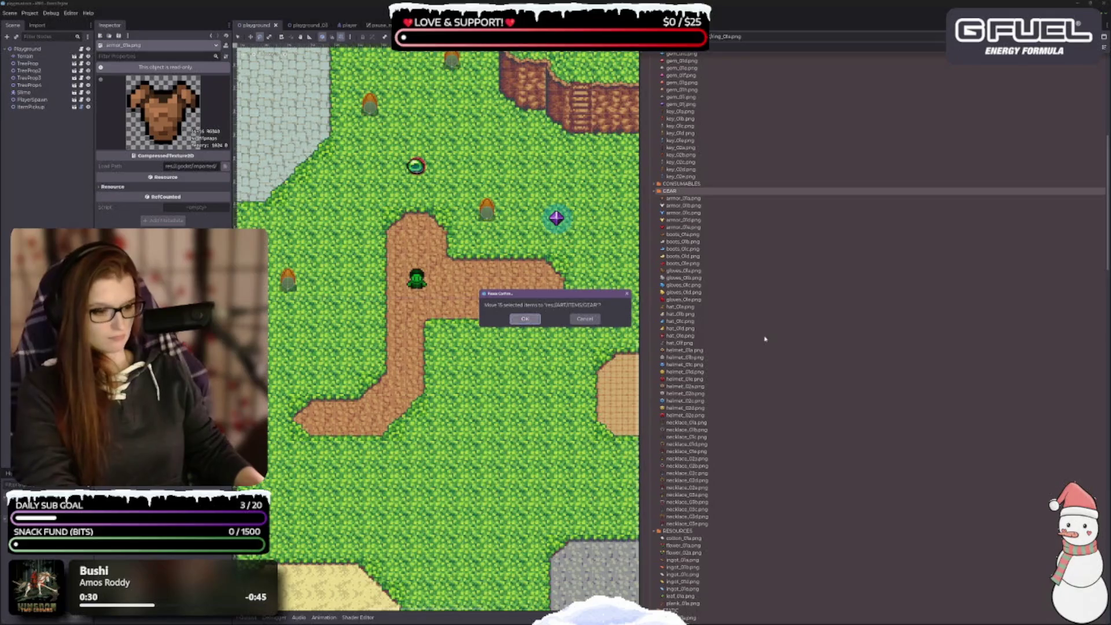
{"action": "key", "text": "Return"}
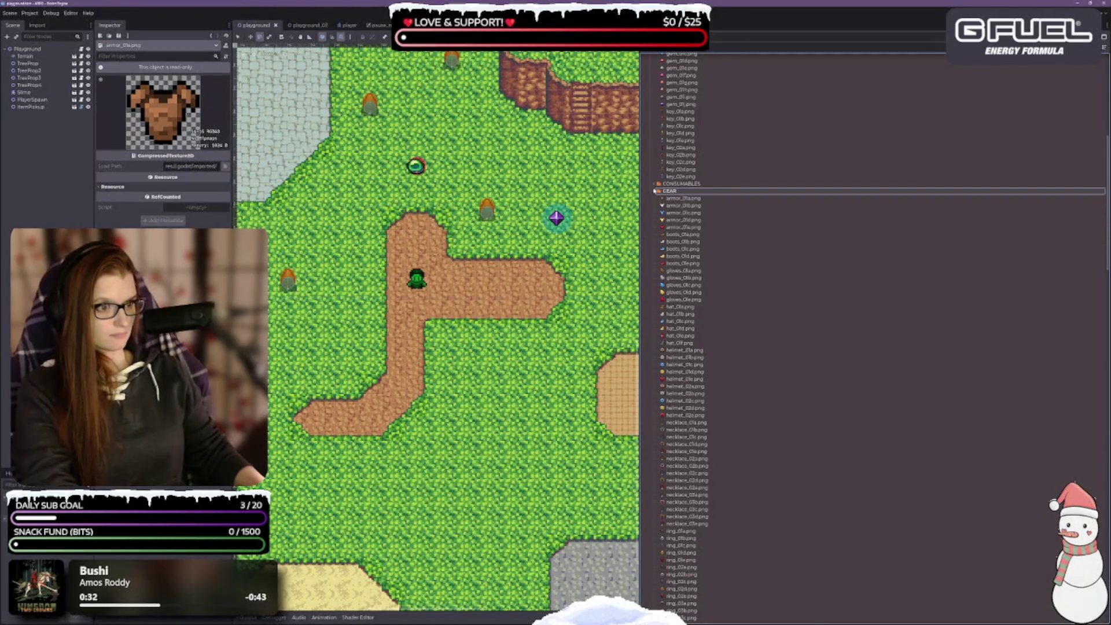
{"action": "left_click", "coordinate": [655, 191]}
{"action": "left_click", "coordinate": [656, 206]}
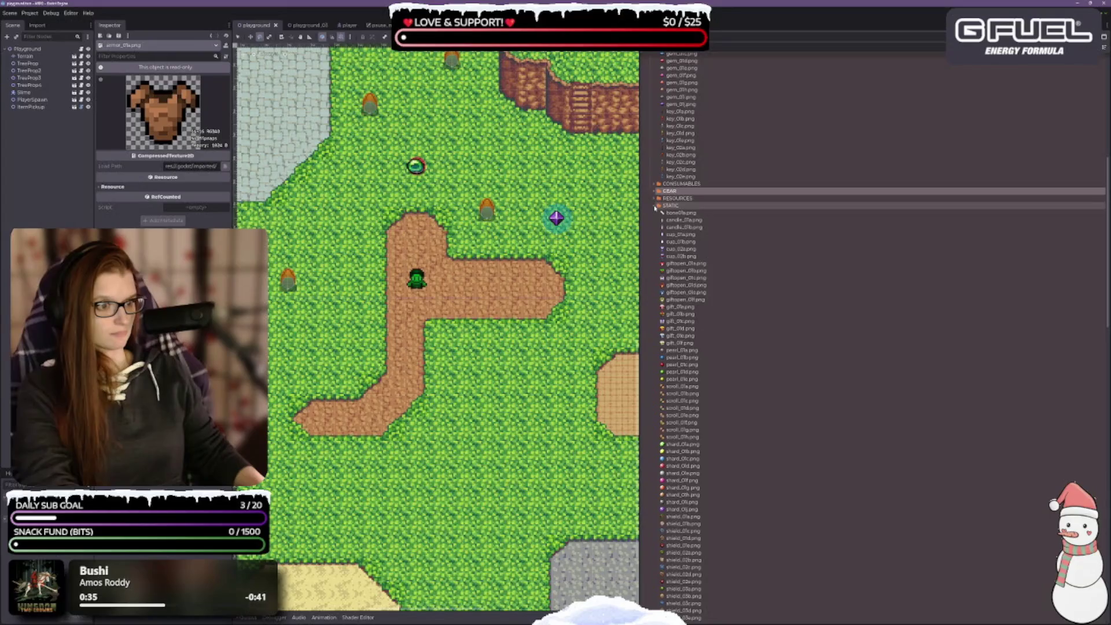
{"action": "left_click", "coordinate": [698, 445]}
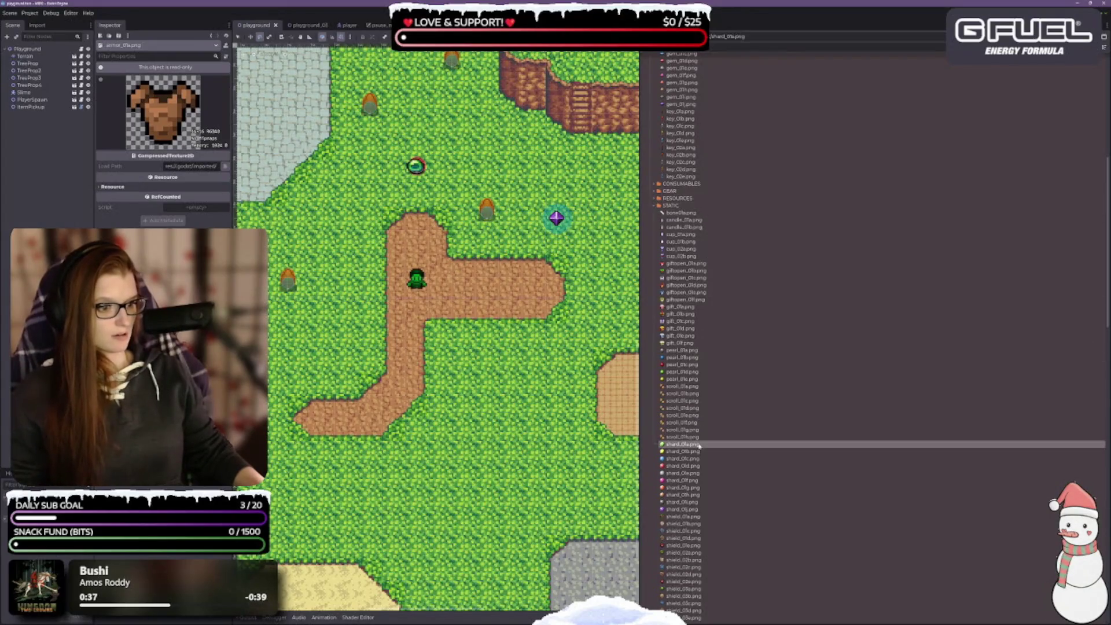
{"action": "left_click", "coordinate": [689, 509], "text": "shift"}
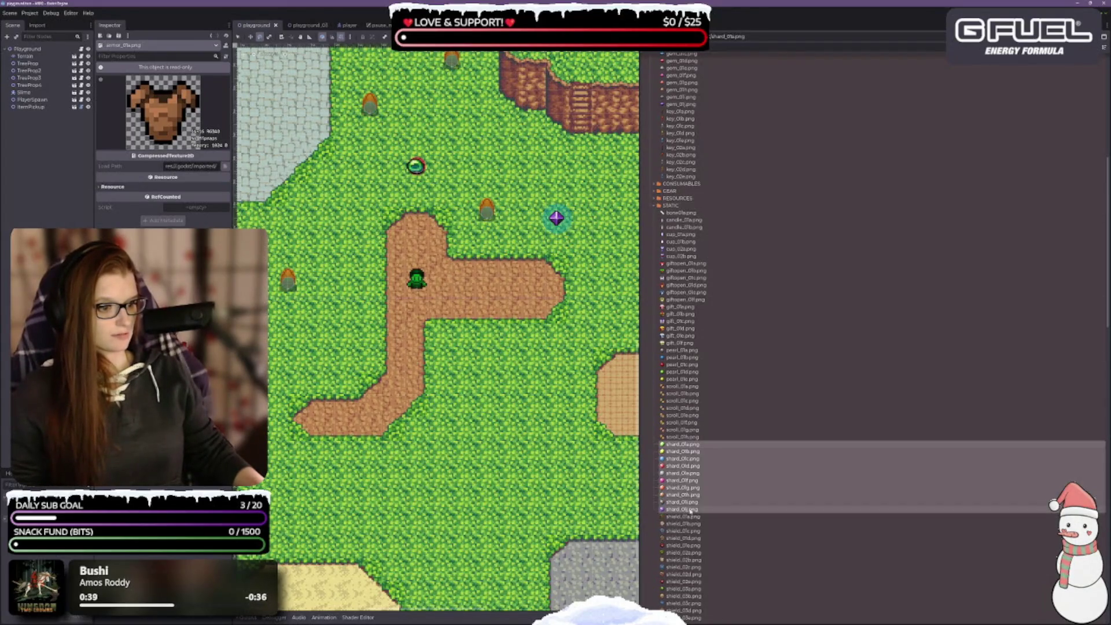
{"action": "right_click", "coordinate": [765, 458]}
{"action": "right_click", "coordinate": [767, 438]}
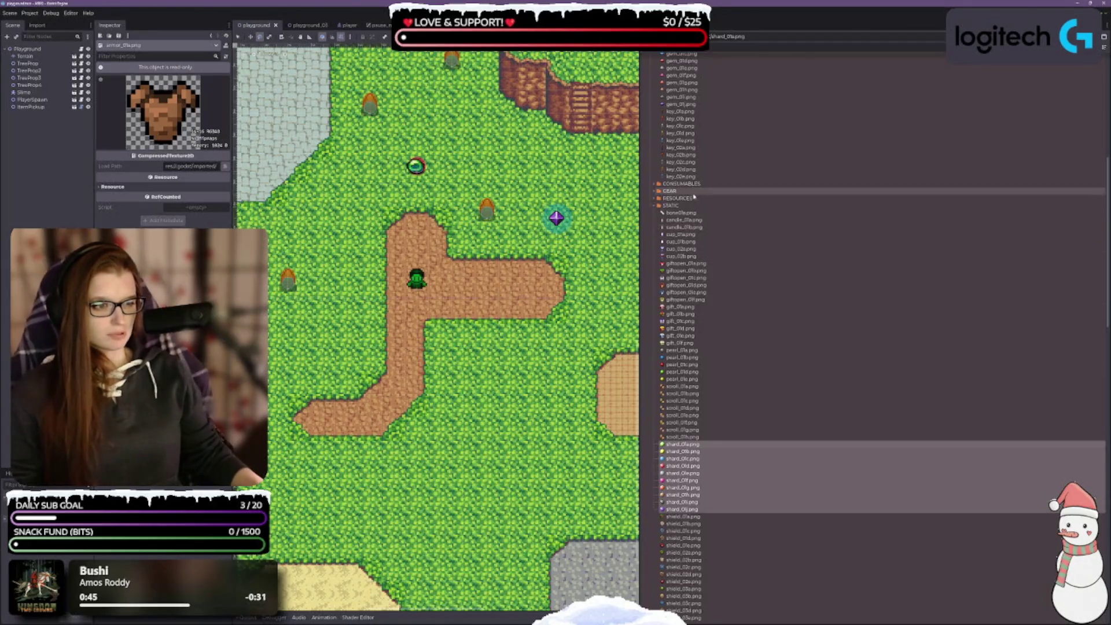
{"action": "scroll", "coordinate": [723, 272], "scroll_direction": "up", "scroll_amount": 5}
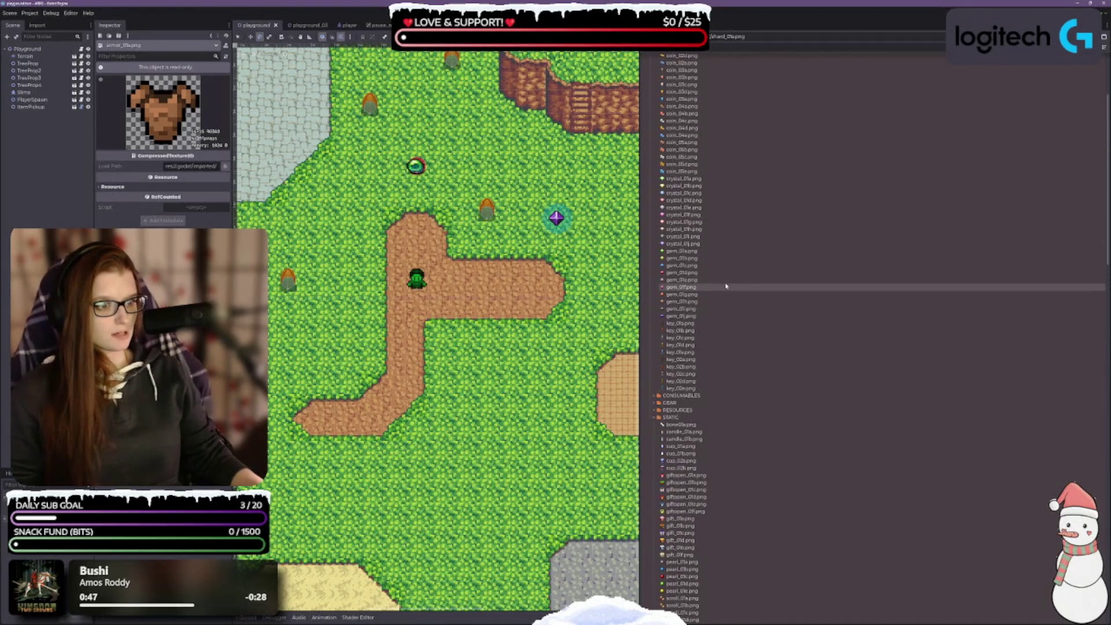
{"action": "scroll", "coordinate": [728, 289], "scroll_direction": "up", "scroll_amount": 5}
{"action": "left_click", "coordinate": [655, 132]}
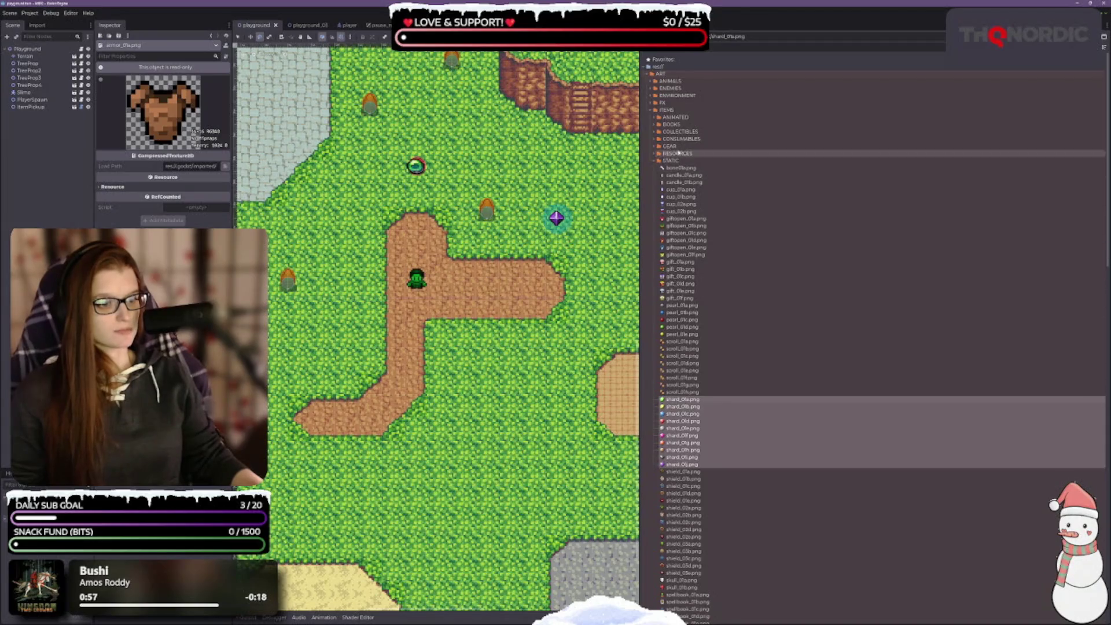
{"action": "left_click", "coordinate": [653, 132]}
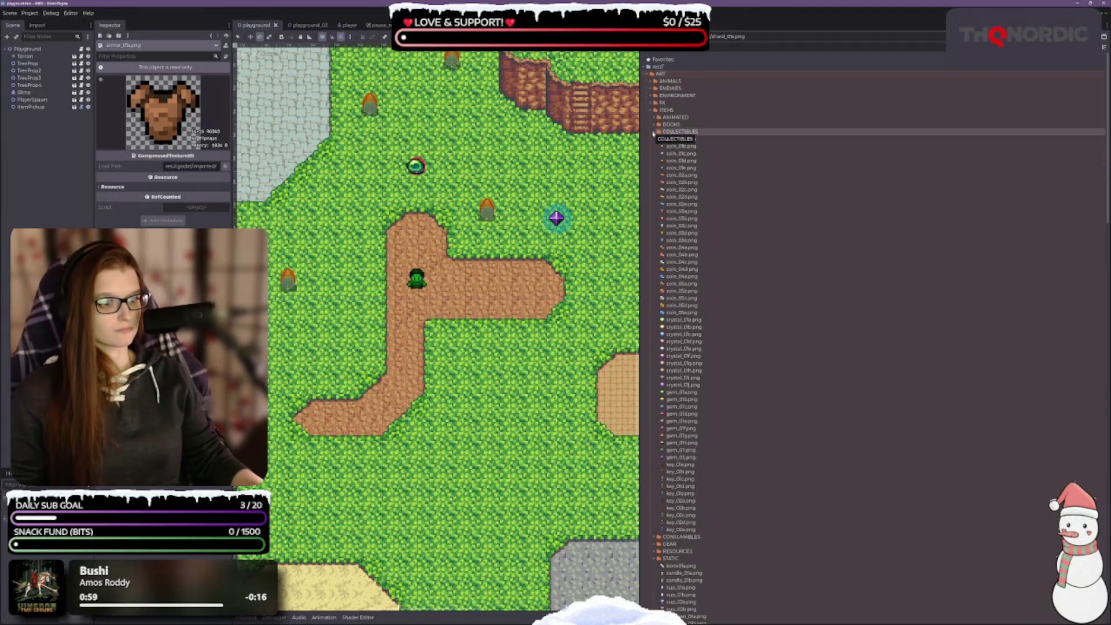
{"action": "left_click", "coordinate": [653, 132]}
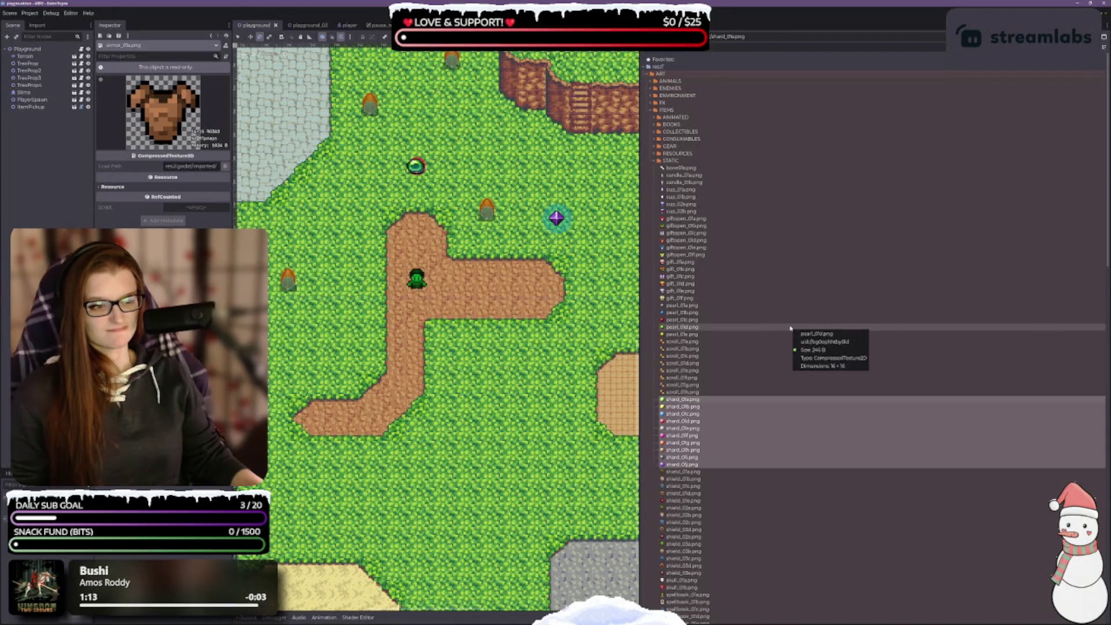
{"action": "left_click", "coordinate": [723, 472]}
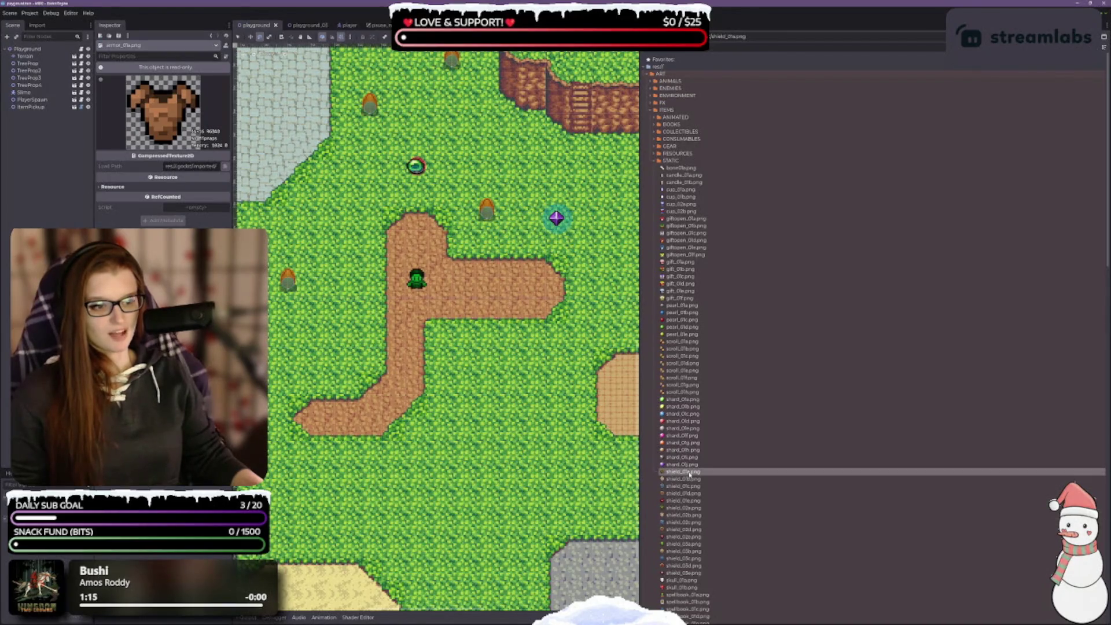
{"action": "left_click", "coordinate": [763, 568], "text": "shift"}
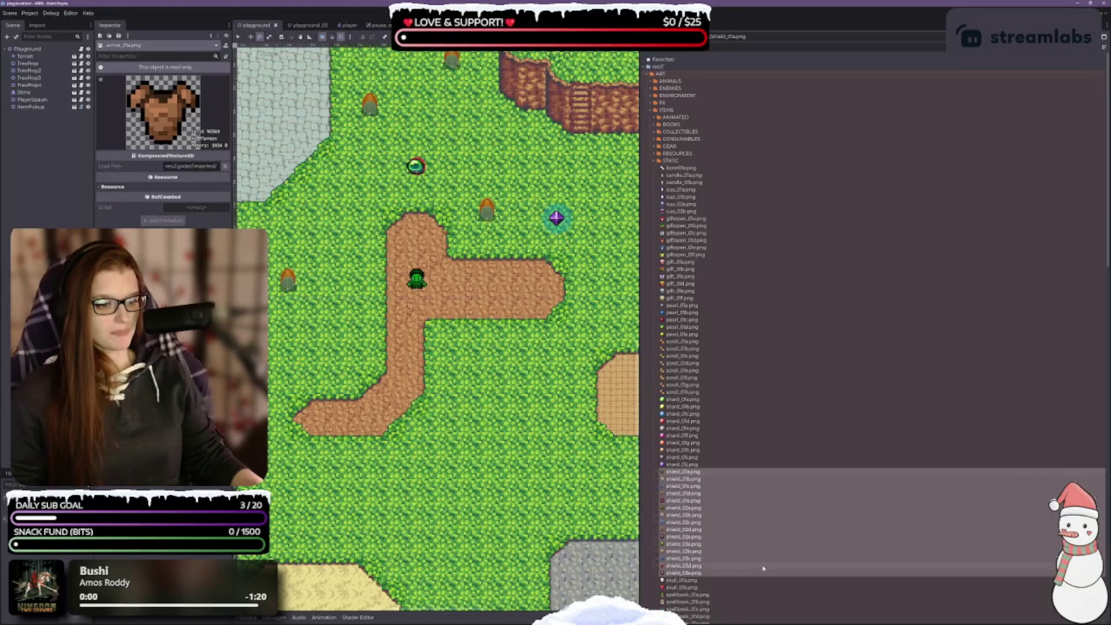
Move the shield images into GEAR and the spellbook images into BOOKS.
{"action": "left_click_drag", "start_coordinate": [699, 522], "coordinate": [687, 148]}
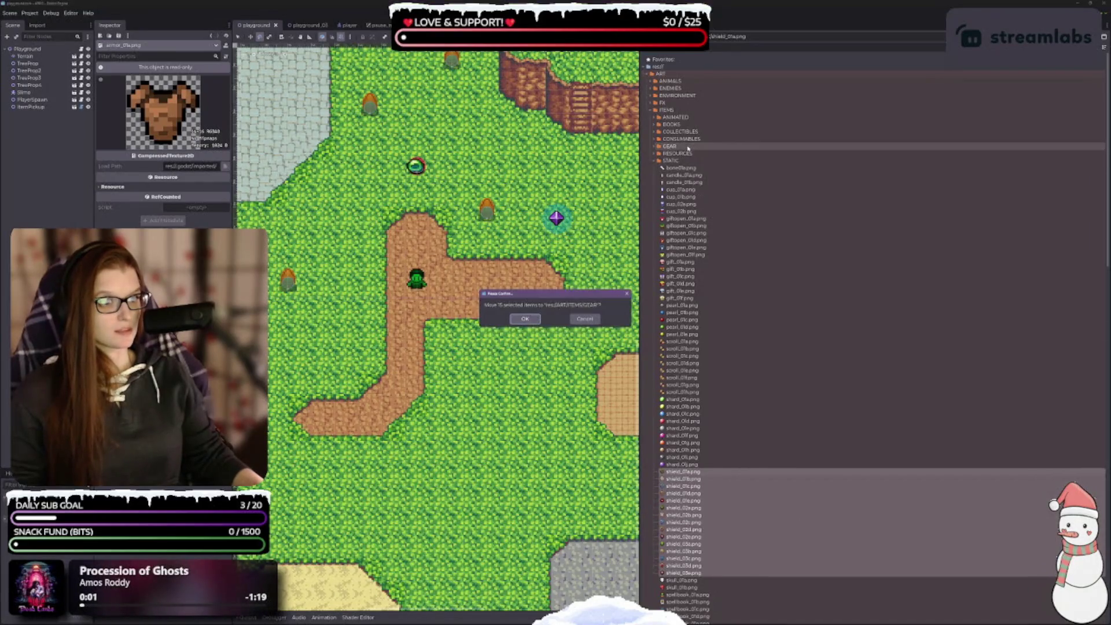
{"action": "key", "text": "Return"}
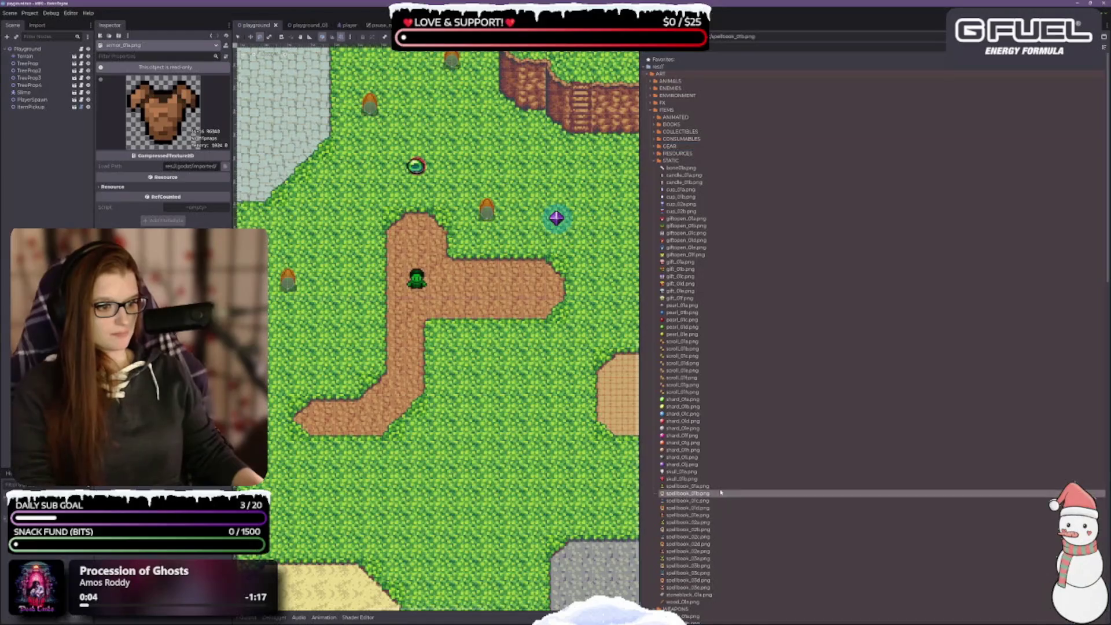
{"action": "left_click", "coordinate": [717, 487]}
{"action": "left_click", "coordinate": [754, 585], "text": "shift"}
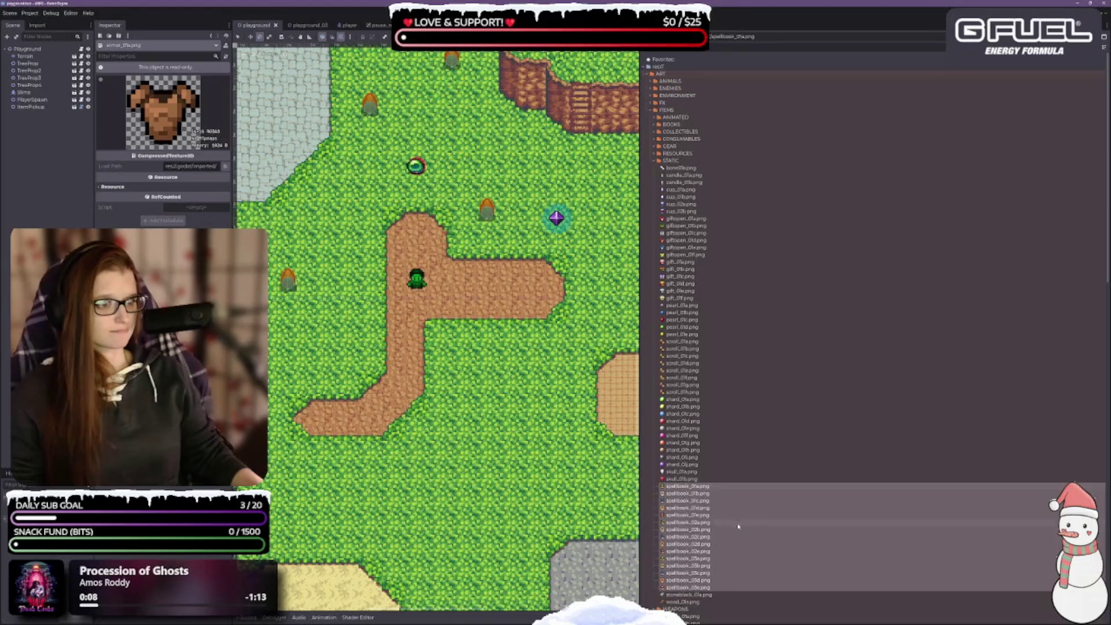
{"action": "left_click_drag", "start_coordinate": [730, 548], "coordinate": [704, 128]}
{"action": "key", "text": "Return"}
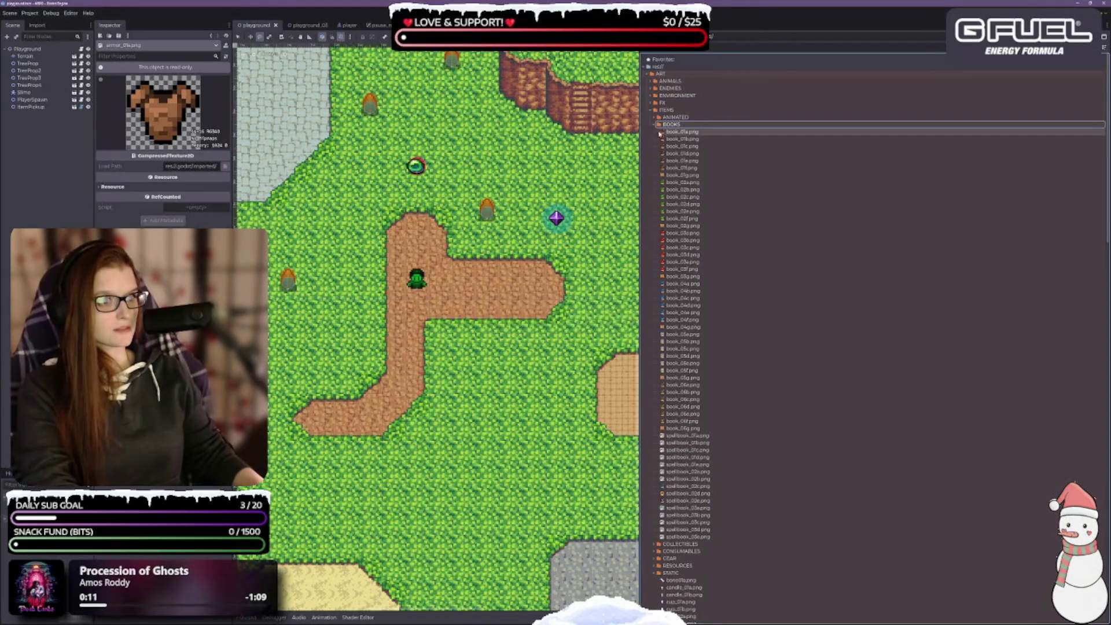
{"action": "left_click", "coordinate": [655, 125]}
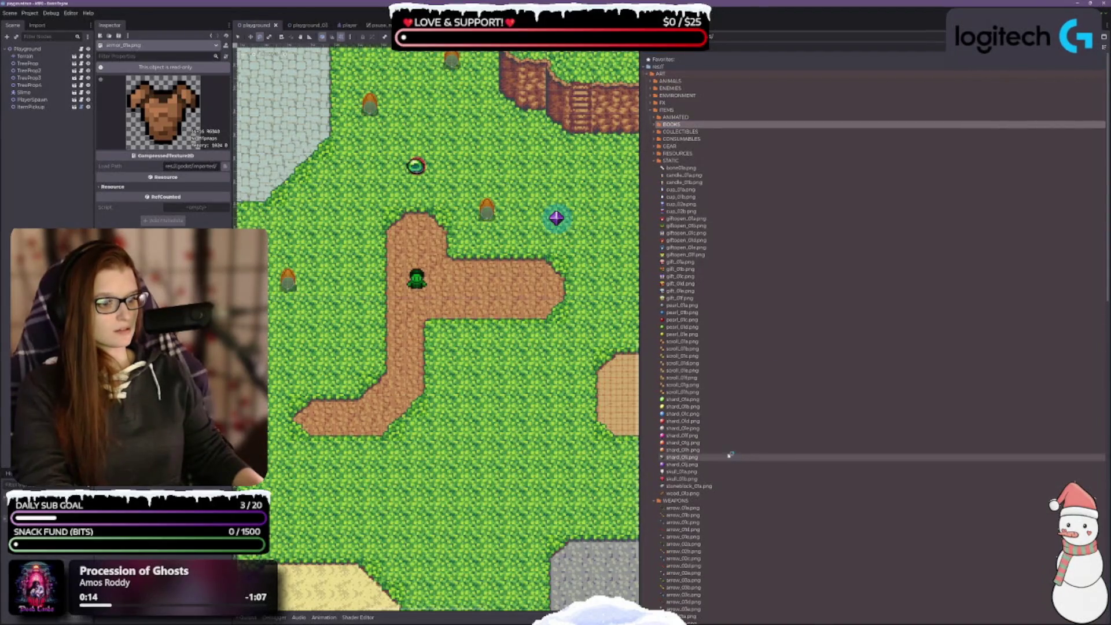
Move stoneblock_01a.png and wood_01a.png into the RESOURCES folder.
{"action": "left_click", "coordinate": [697, 486]}
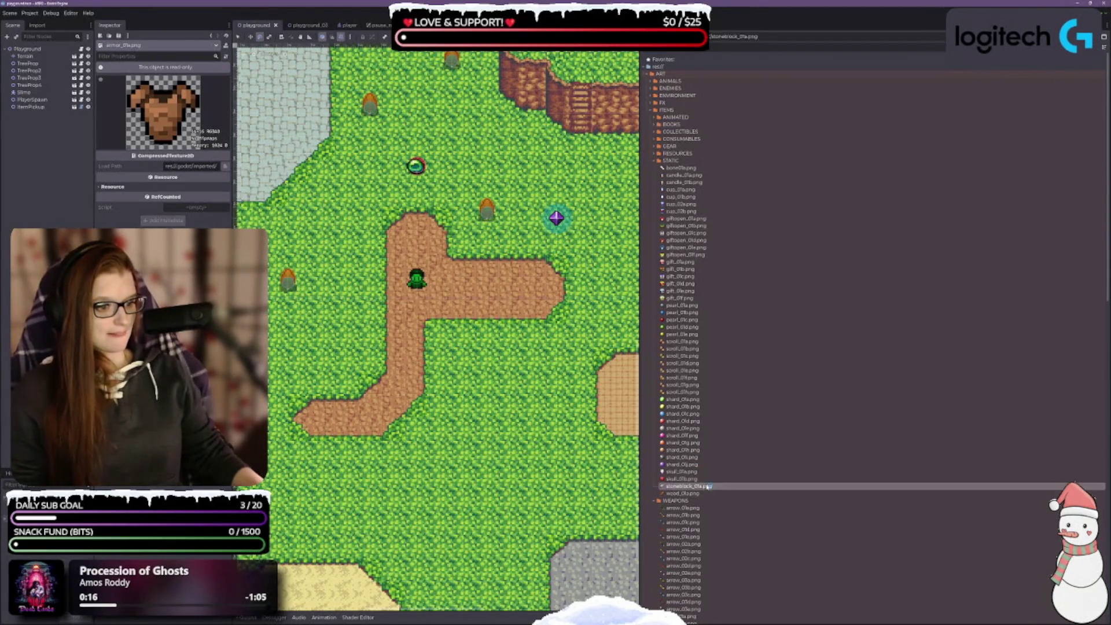
{"action": "left_click", "coordinate": [703, 492], "text": "shift"}
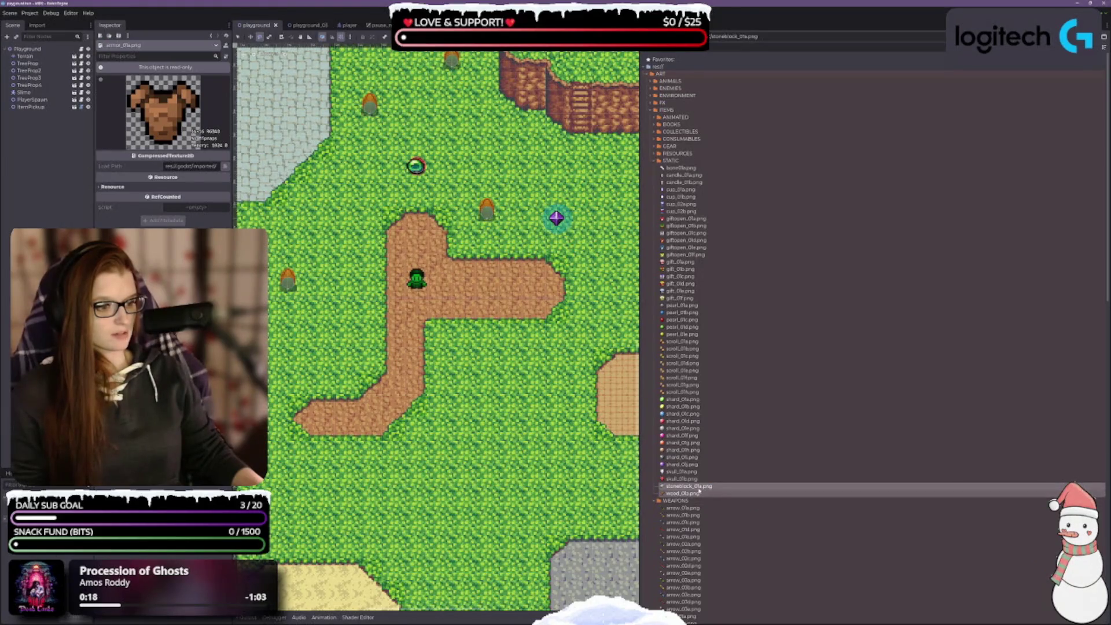
{"action": "left_click_drag", "start_coordinate": [697, 490], "coordinate": [702, 153]}
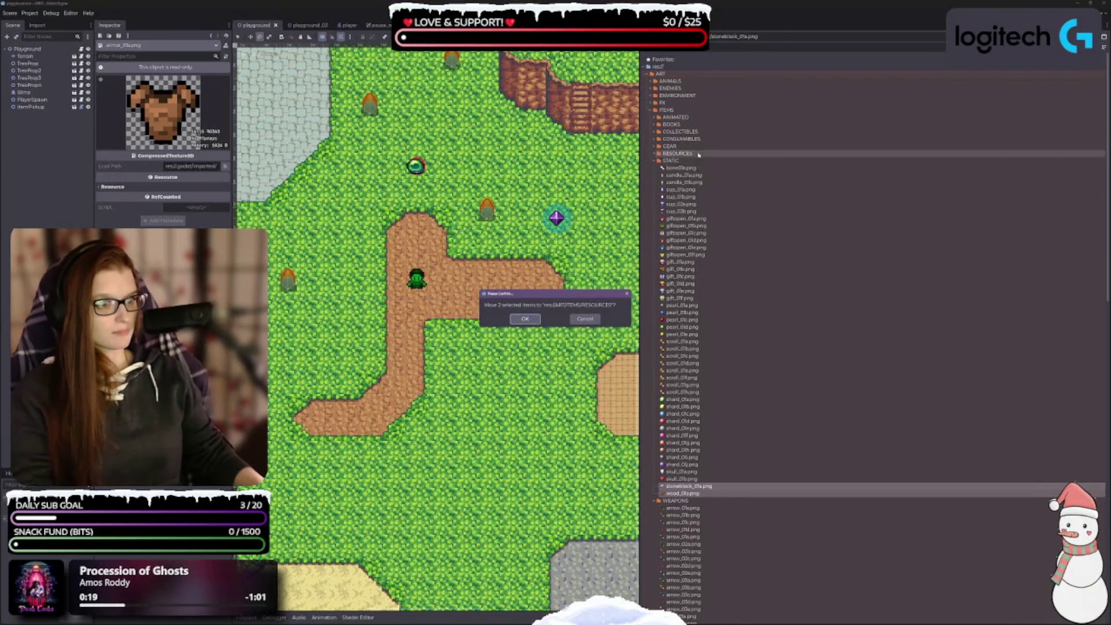
{"action": "key", "text": "Return"}
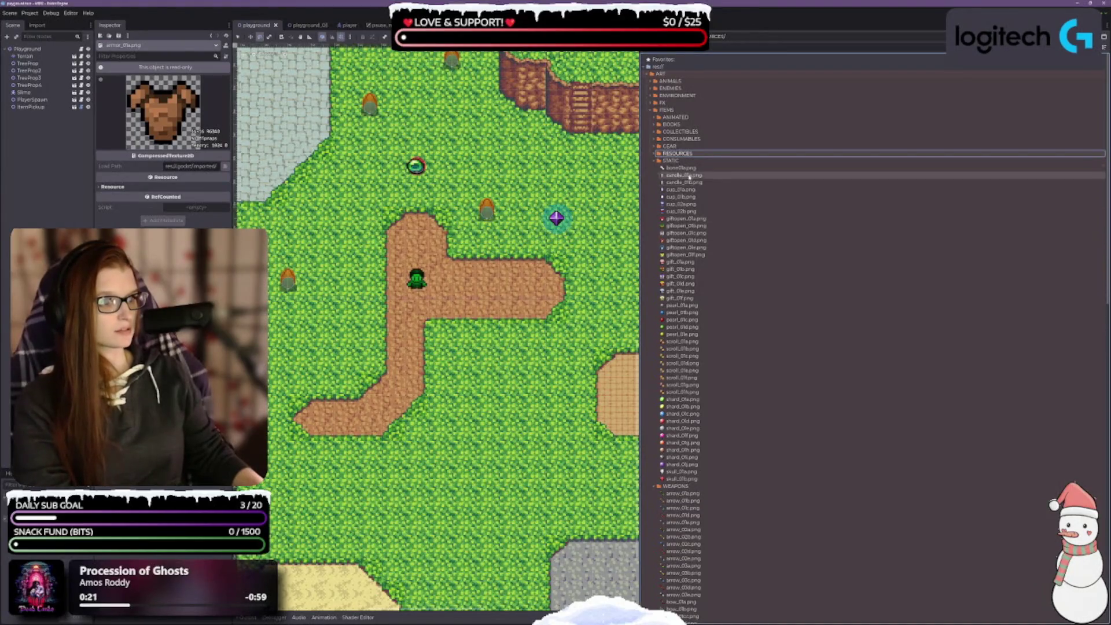
{"action": "left_click", "coordinate": [682, 168]}
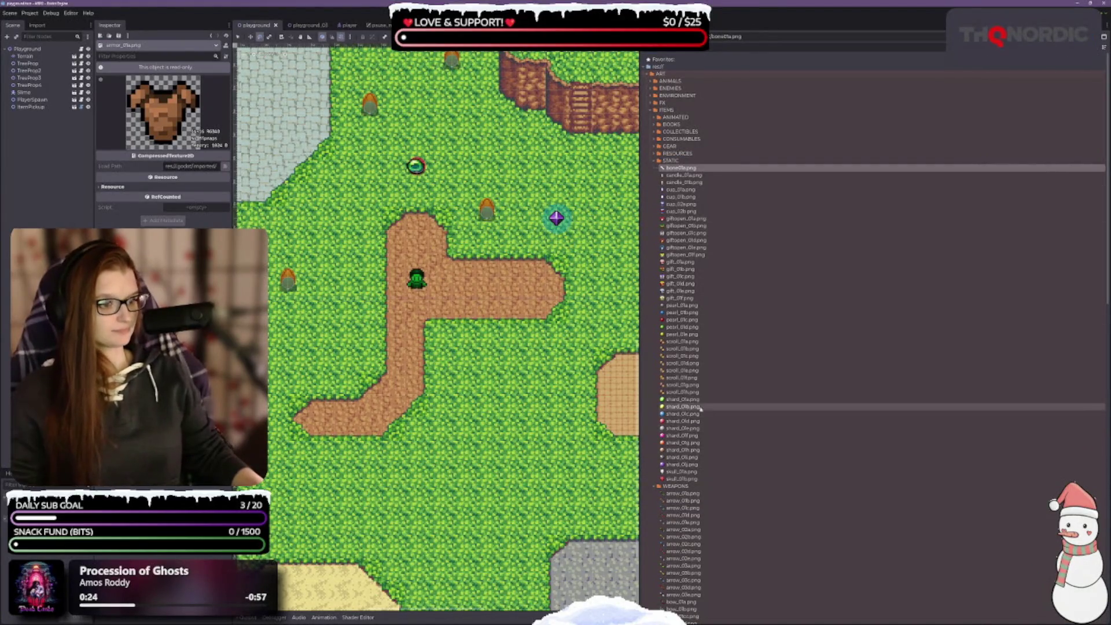
Move scroll_01a through scroll_01h into the CONSUMABLES folder.
{"action": "left_click", "coordinate": [689, 392]}
{"action": "left_click", "coordinate": [686, 342], "text": "shift"}
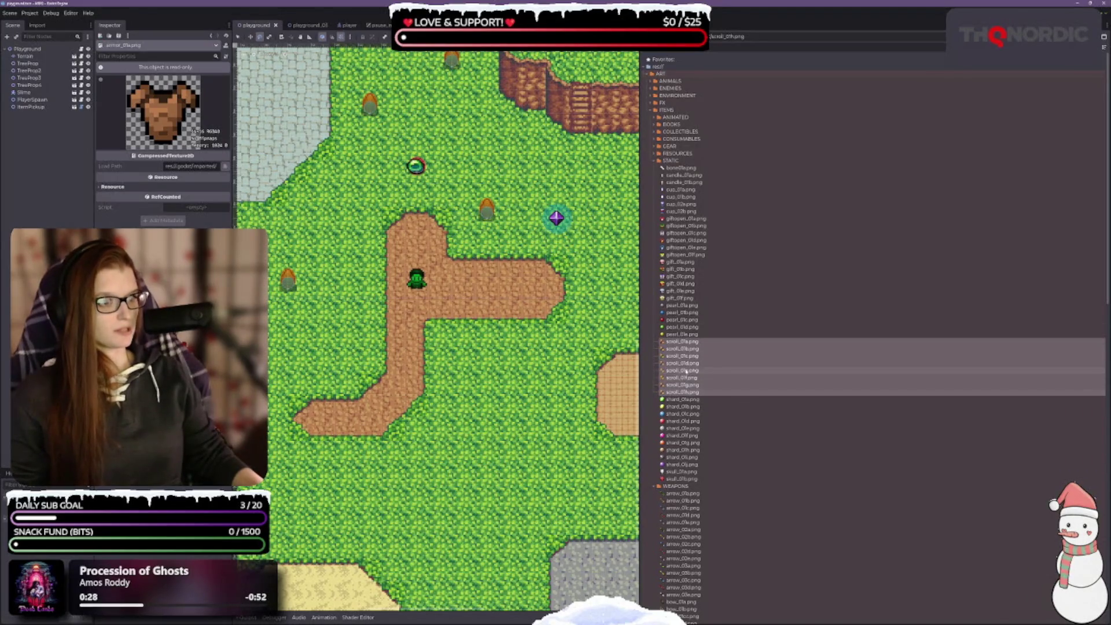
{"action": "mouse_move", "coordinate": [685, 371]}
{"action": "left_mouse_down"}
{"action": "mouse_move", "coordinate": [726, 169]}
{"action": "mouse_move", "coordinate": [691, 139]}
{"action": "left_mouse_up"}
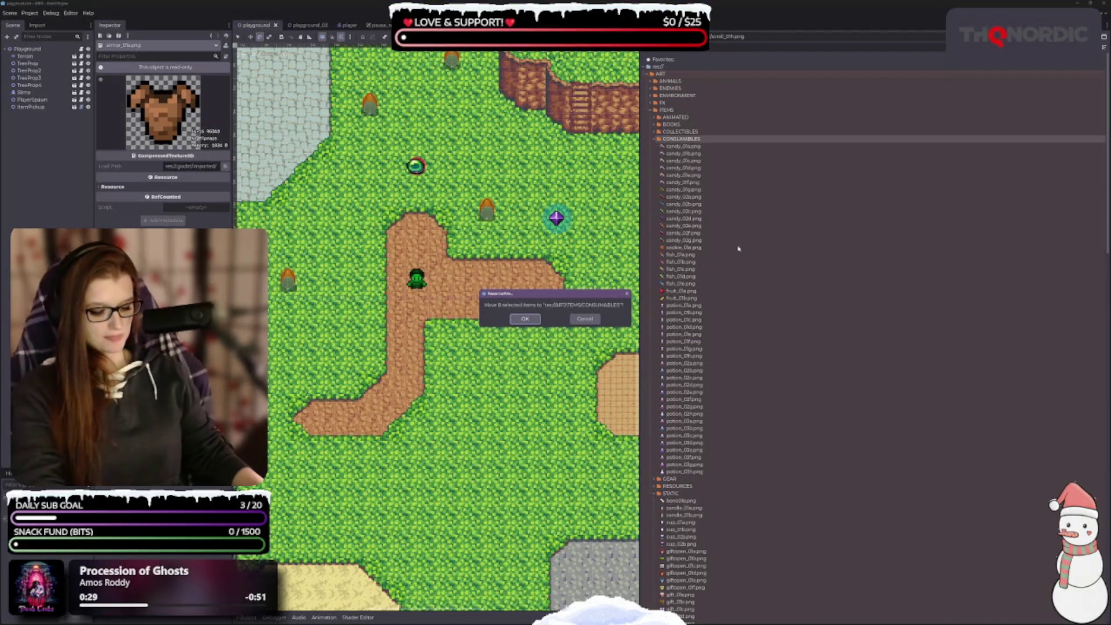
{"action": "key", "text": "Return"}
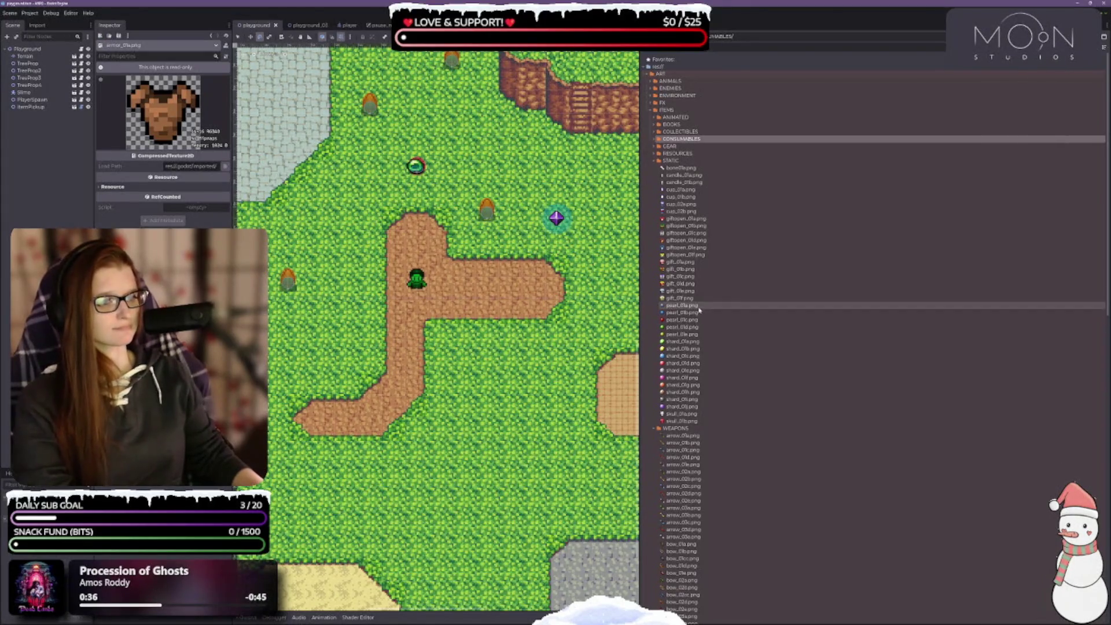
Move pearl_01a through pearl_01e into the COLLECTIBLES folder.
{"action": "left_click", "coordinate": [717, 305]}
{"action": "left_click", "coordinate": [715, 333], "text": "shift"}
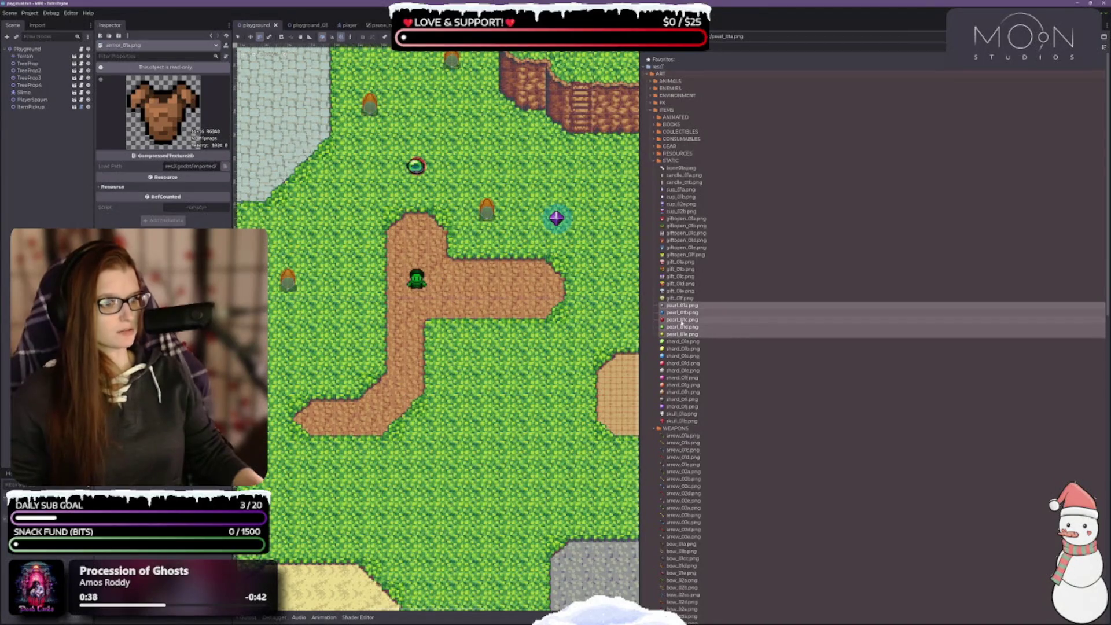
{"action": "left_click_drag", "start_coordinate": [681, 323], "coordinate": [680, 132]}
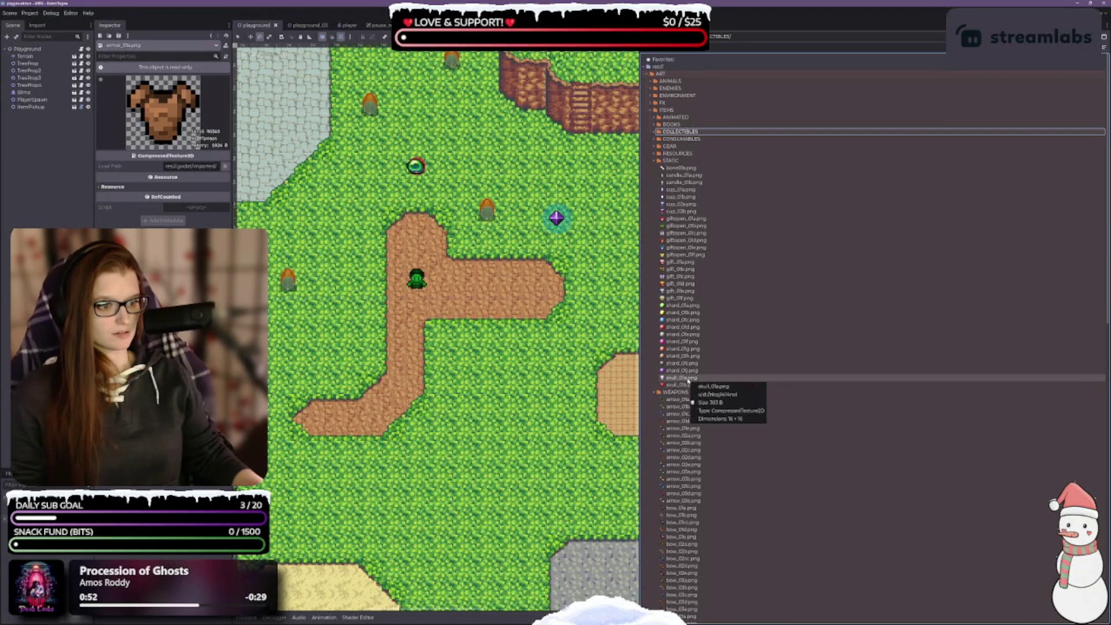
{"action": "left_click", "coordinate": [687, 383]}
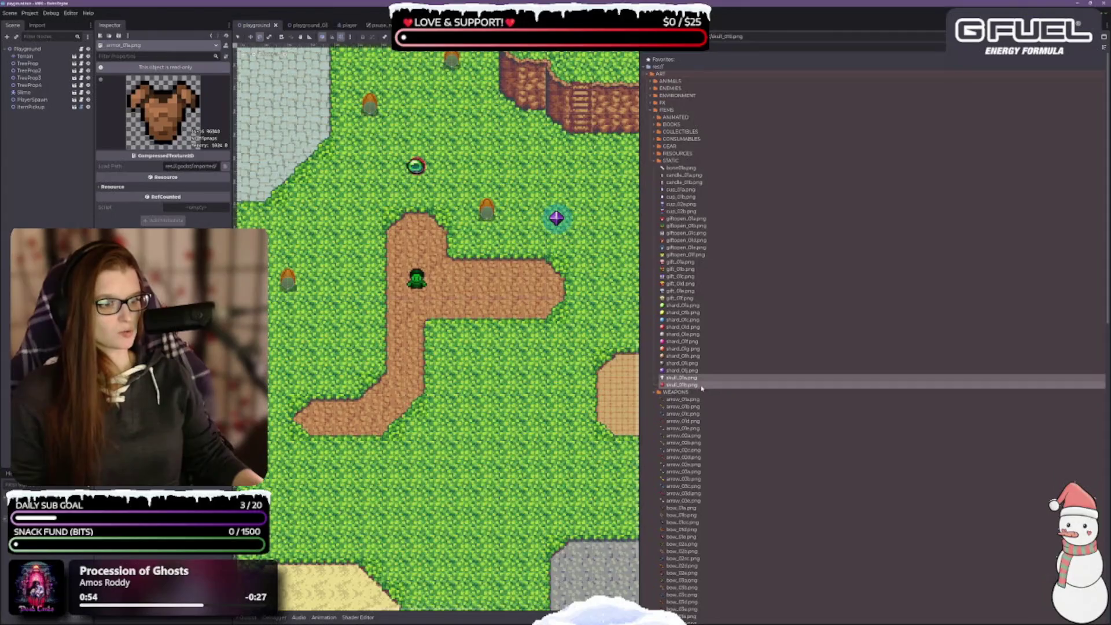
Move both skull files and giftopen_01a through gift_01f into COLLECTIBLES, confirming each move.
{"action": "left_click_drag", "start_coordinate": [683, 384], "coordinate": [680, 132]}
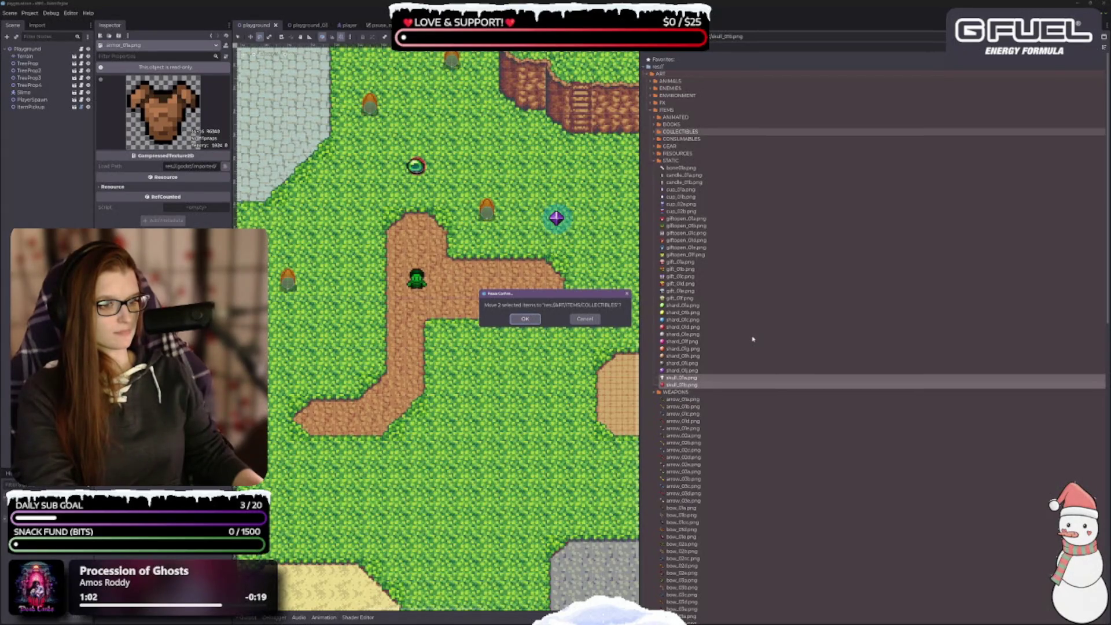
{"action": "key", "text": "Return"}
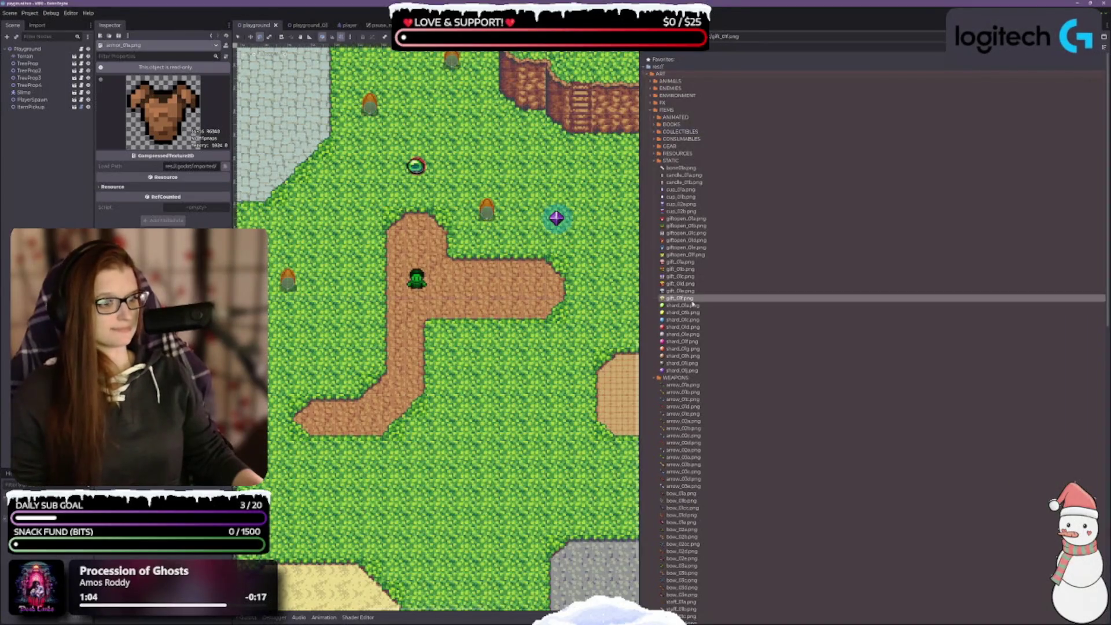
{"action": "left_click", "coordinate": [714, 221], "text": "shift"}
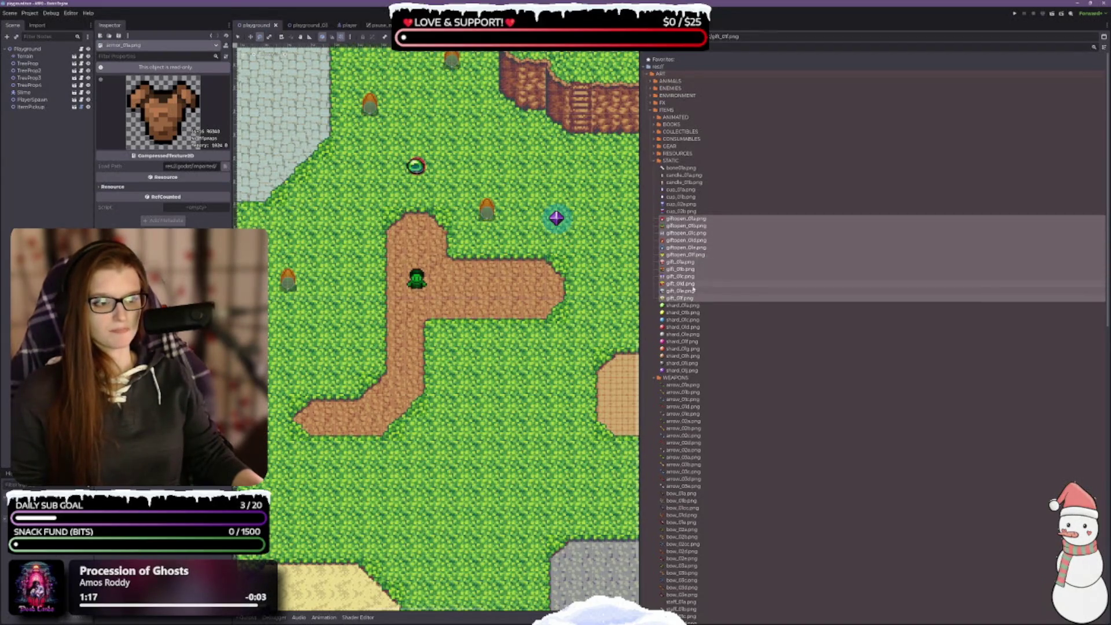
{"action": "mouse_move", "coordinate": [676, 257]}
{"action": "left_mouse_down"}
{"action": "mouse_move", "coordinate": [694, 191]}
{"action": "mouse_move", "coordinate": [685, 131]}
{"action": "left_mouse_up"}
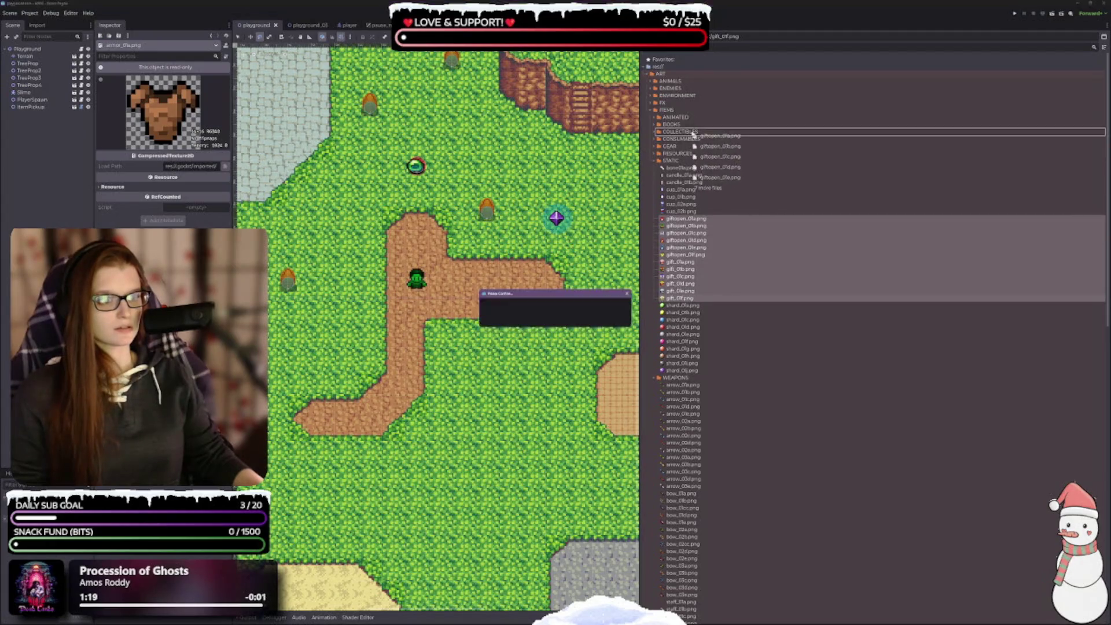
{"action": "key", "text": "Return"}
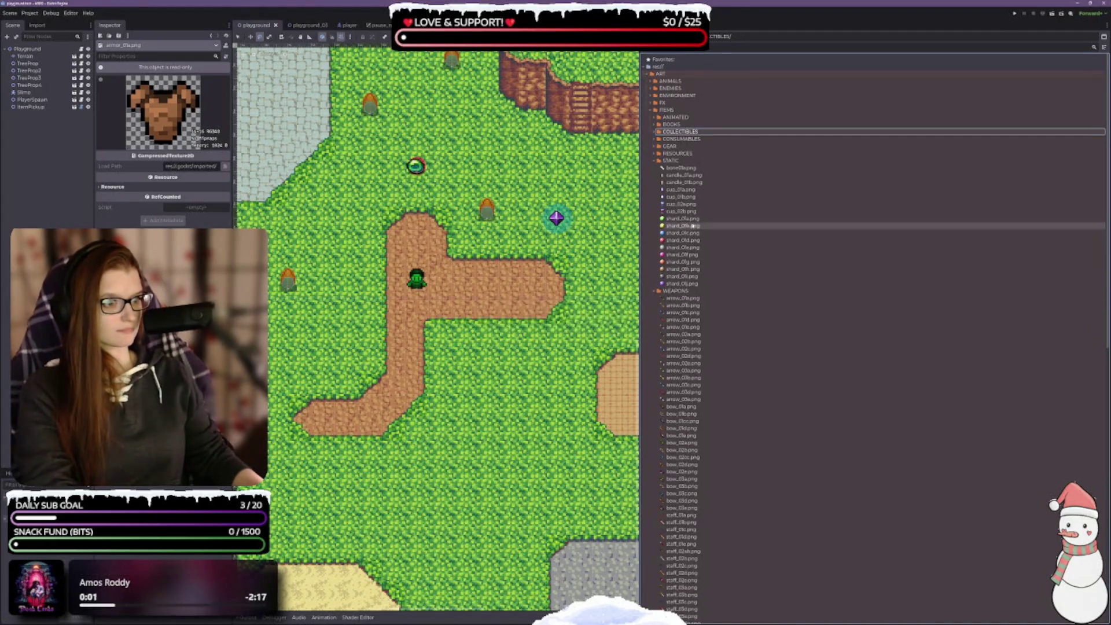
{"action": "left_click", "coordinate": [685, 167]}
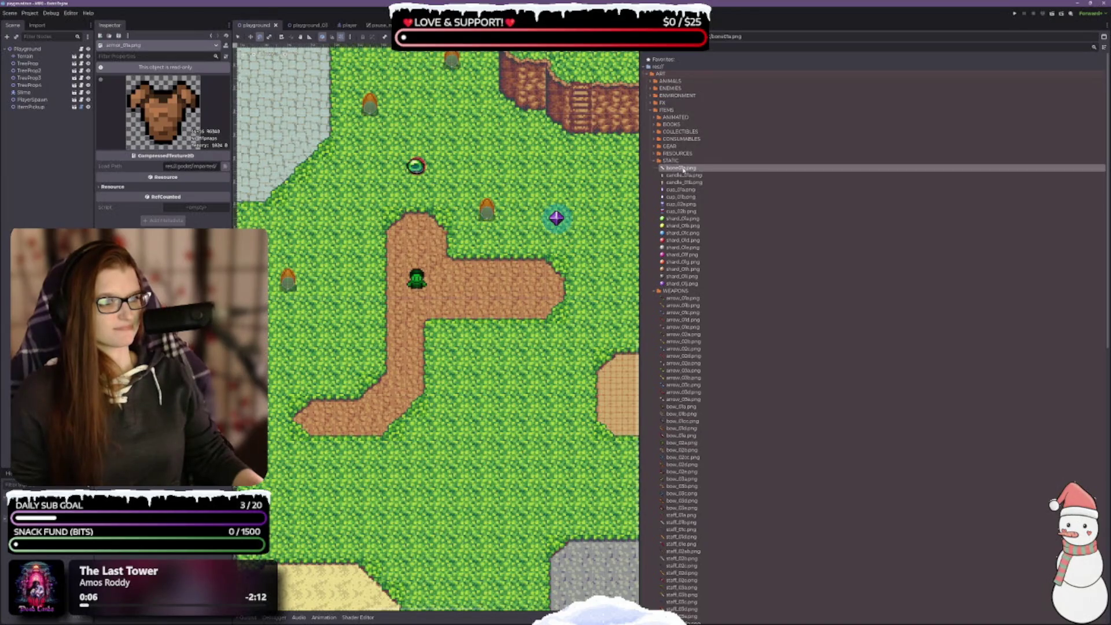
Preview bone01a.png and move it into the RESOURCES folder.
{"action": "double_click", "coordinate": [683, 169]}
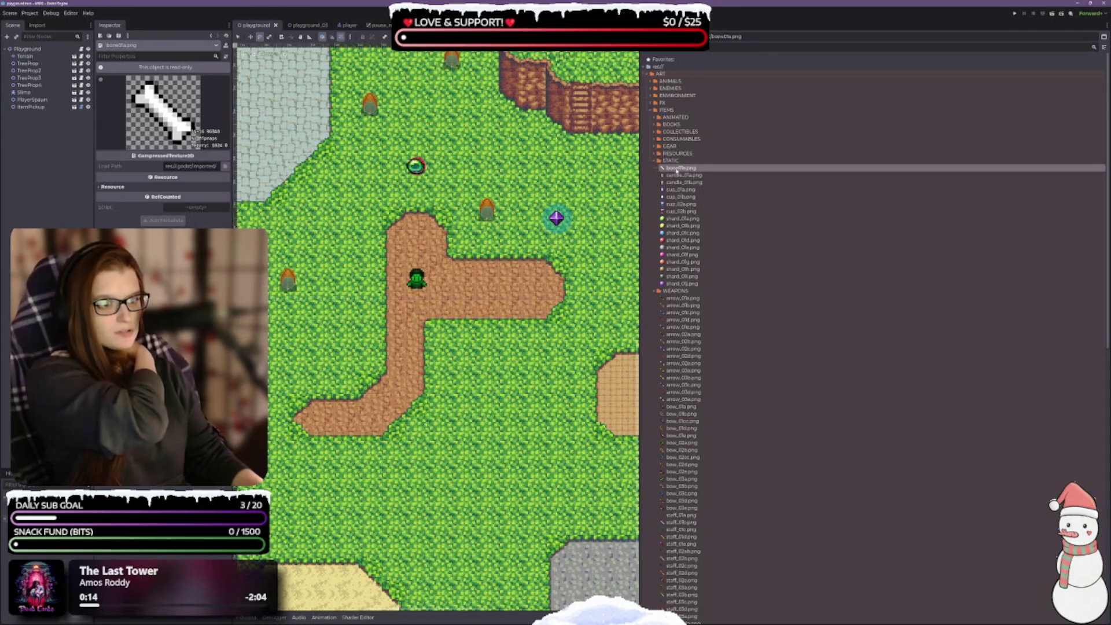
{"action": "left_click_drag", "start_coordinate": [678, 158], "coordinate": [677, 154]}
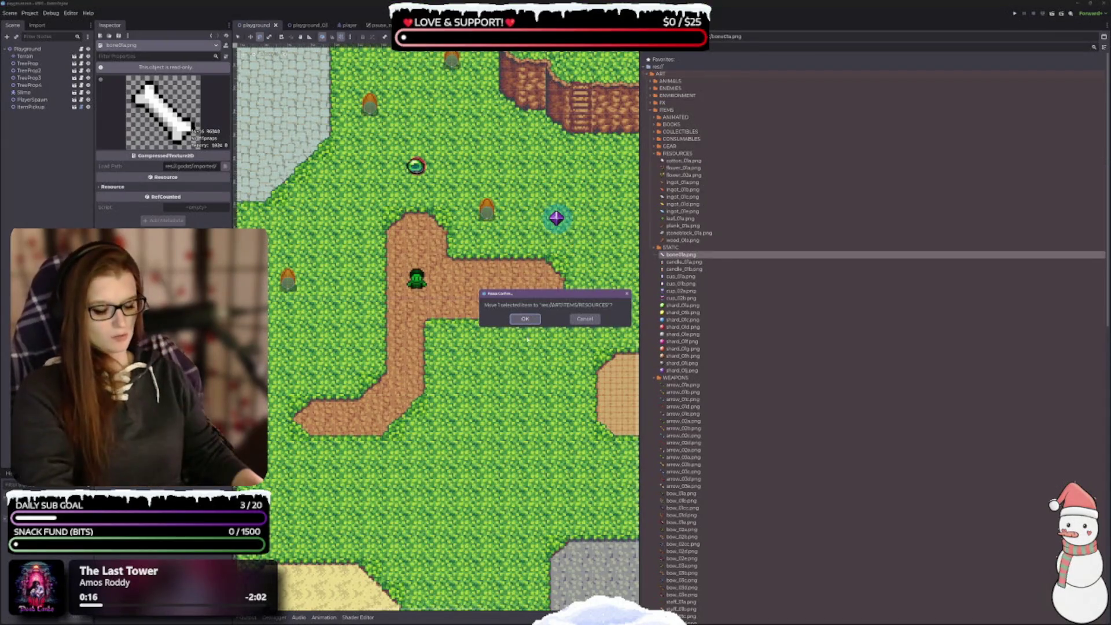
{"action": "left_click", "coordinate": [684, 261]}
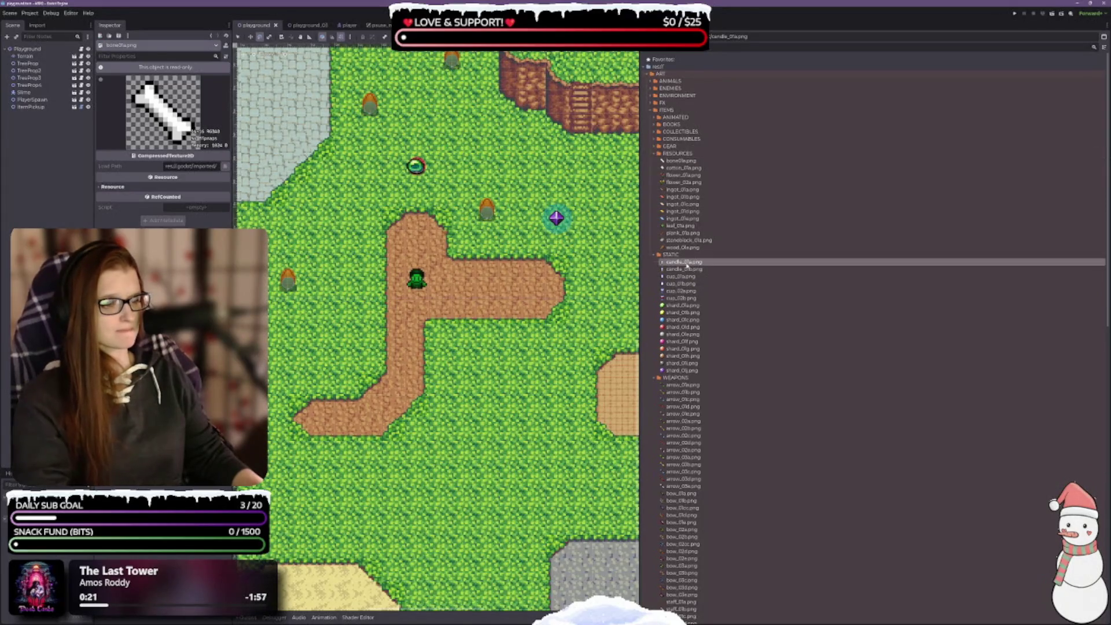
Expand COLLECTIBLES to review its coin, crystal and gem images.
{"action": "left_click", "coordinate": [710, 299], "text": "shift"}
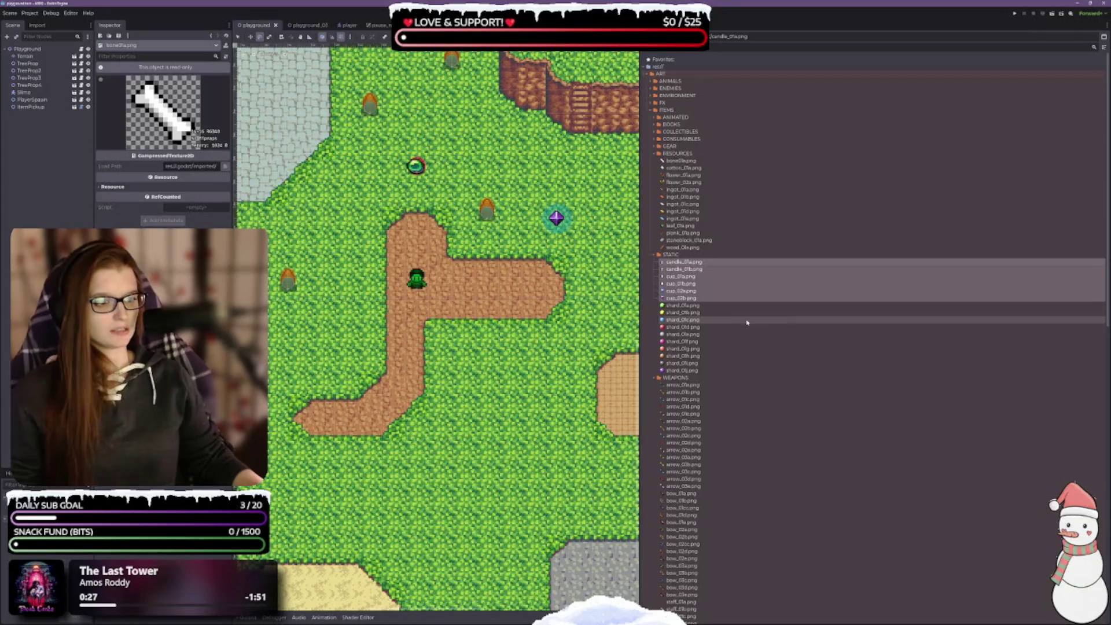
{"action": "left_click", "coordinate": [731, 306]}
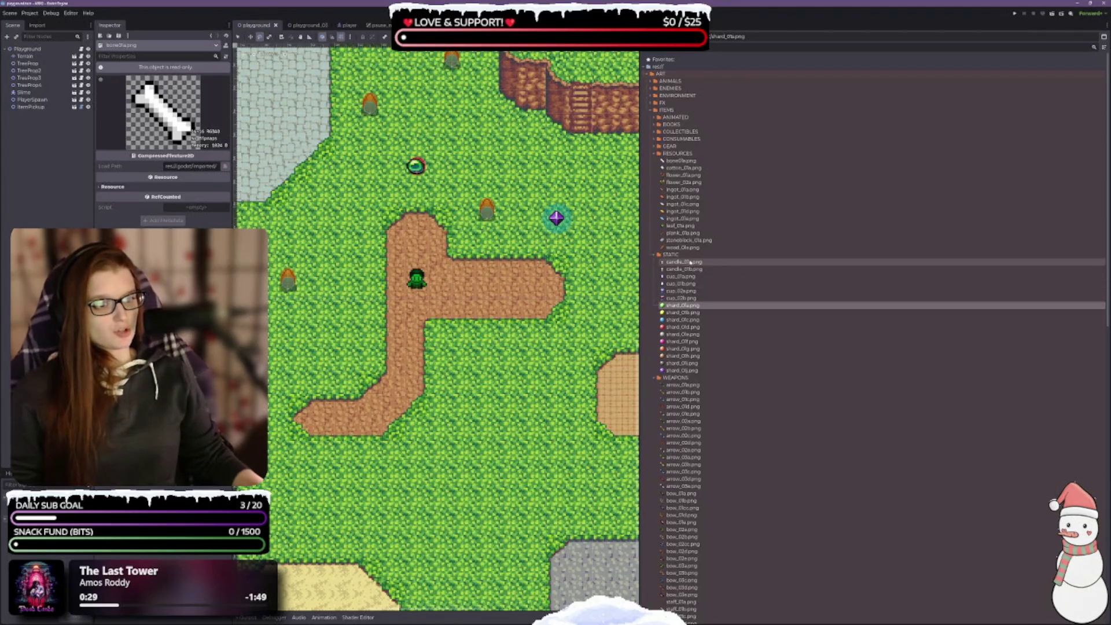
{"action": "left_click", "coordinate": [653, 134]}
{"action": "left_click", "coordinate": [697, 321]}
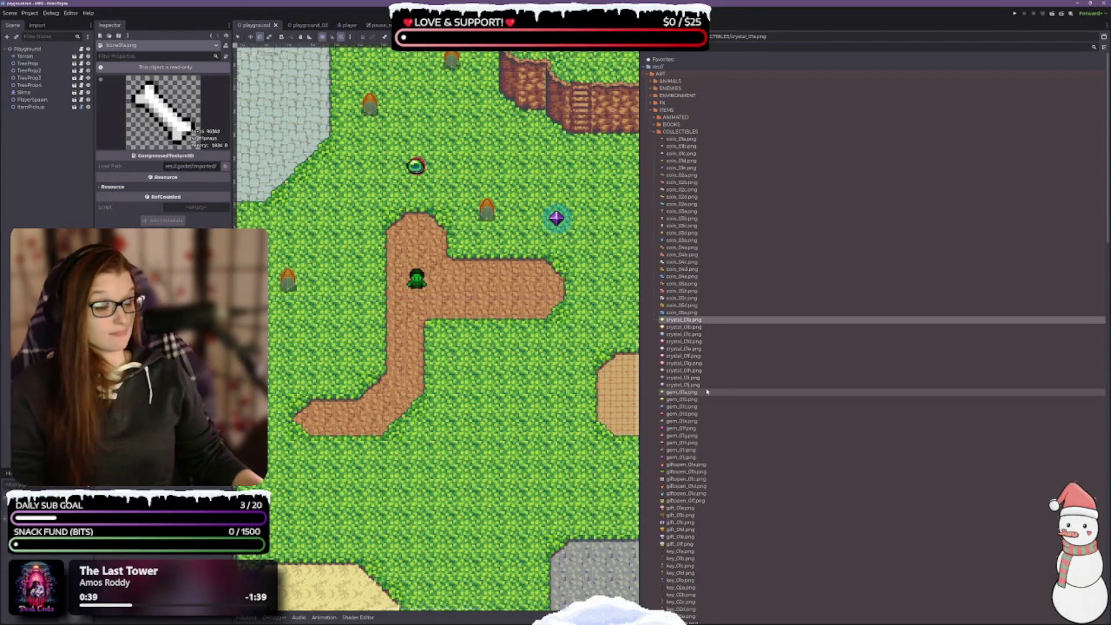
{"action": "scroll", "coordinate": [734, 353], "scroll_direction": "down", "scroll_amount": 5}
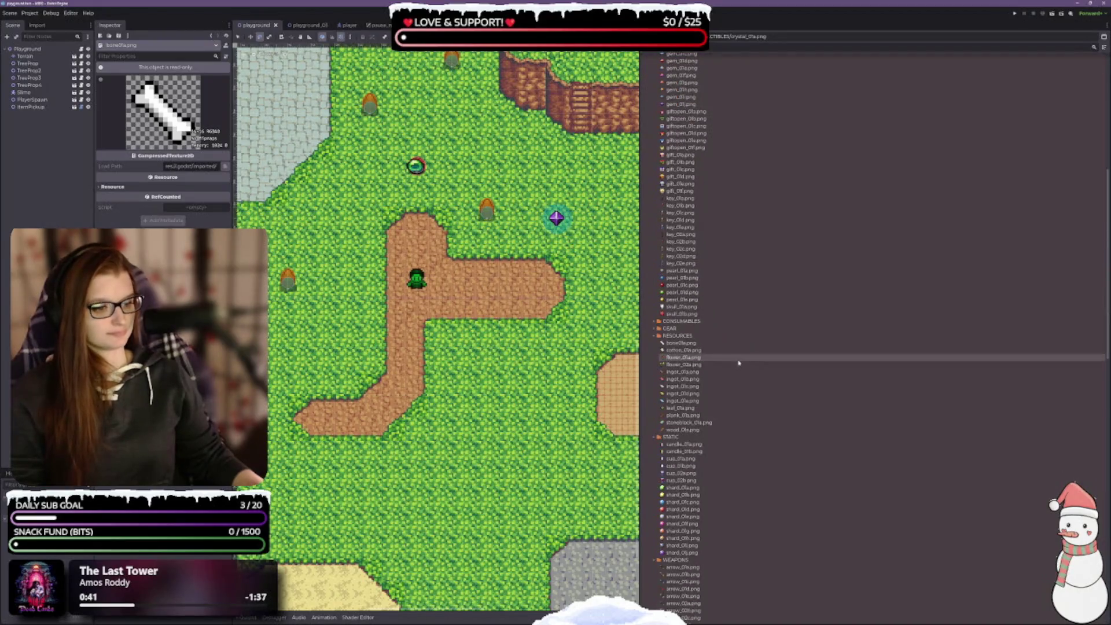
{"action": "left_click", "coordinate": [653, 337]}
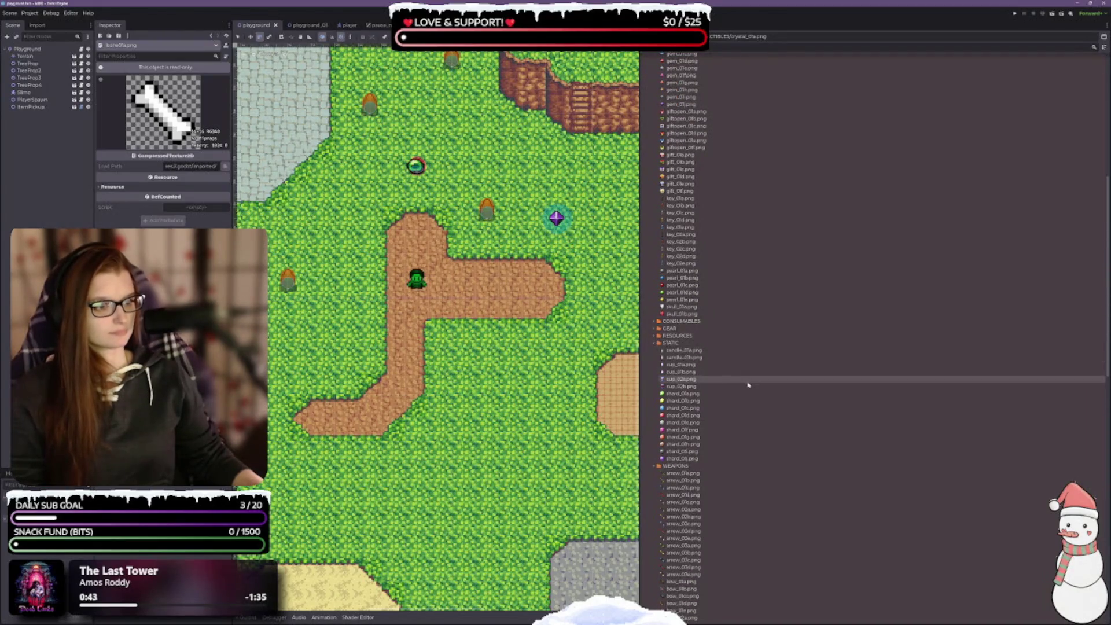
{"action": "scroll", "coordinate": [748, 378], "scroll_direction": "up", "scroll_amount": 1}
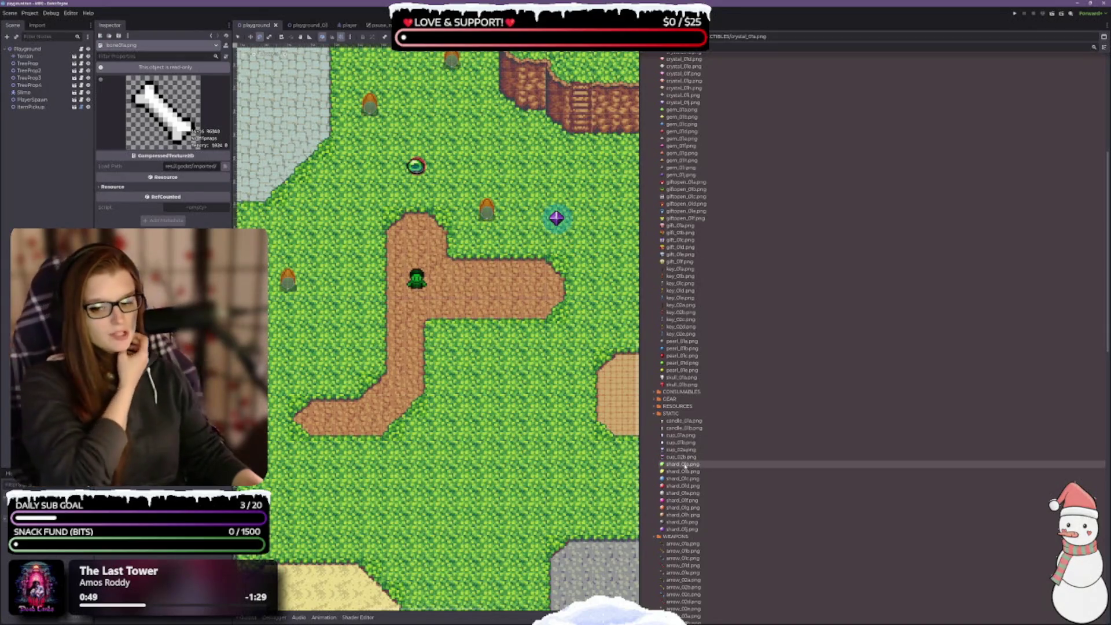
{"action": "scroll", "coordinate": [723, 454], "scroll_direction": "up", "scroll_amount": 2}
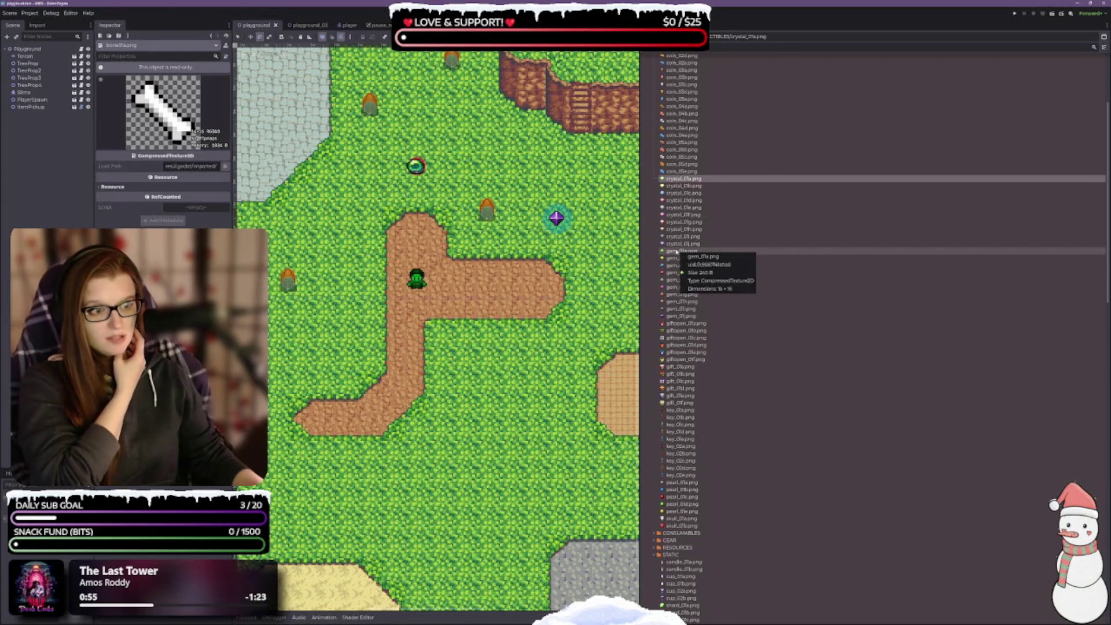
{"action": "double_click", "coordinate": [677, 251]}
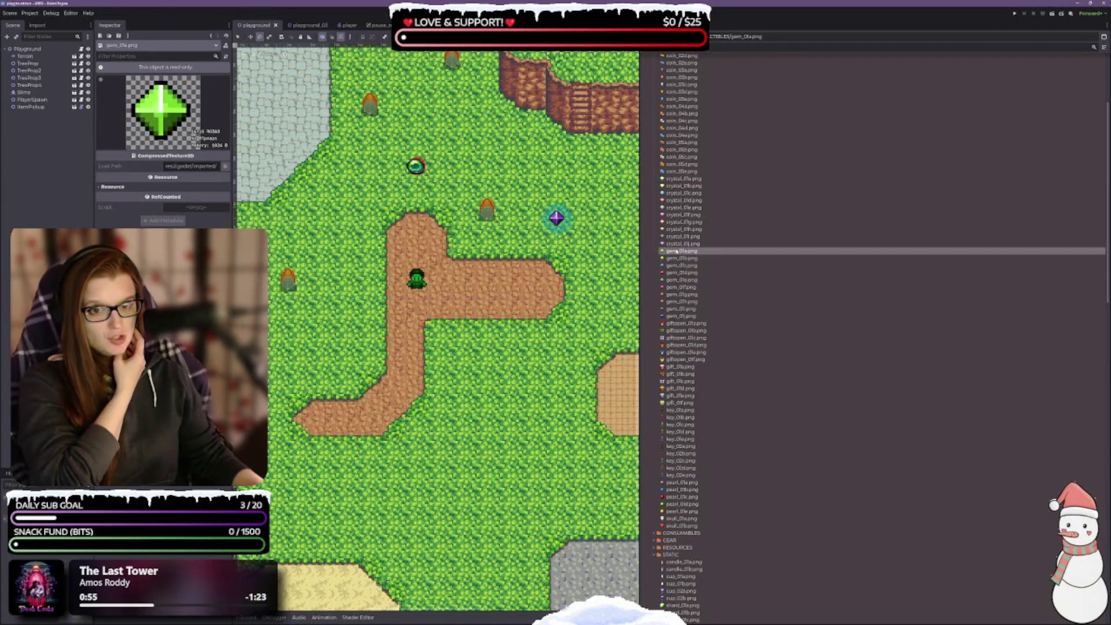
{"action": "left_click", "coordinate": [676, 180]}
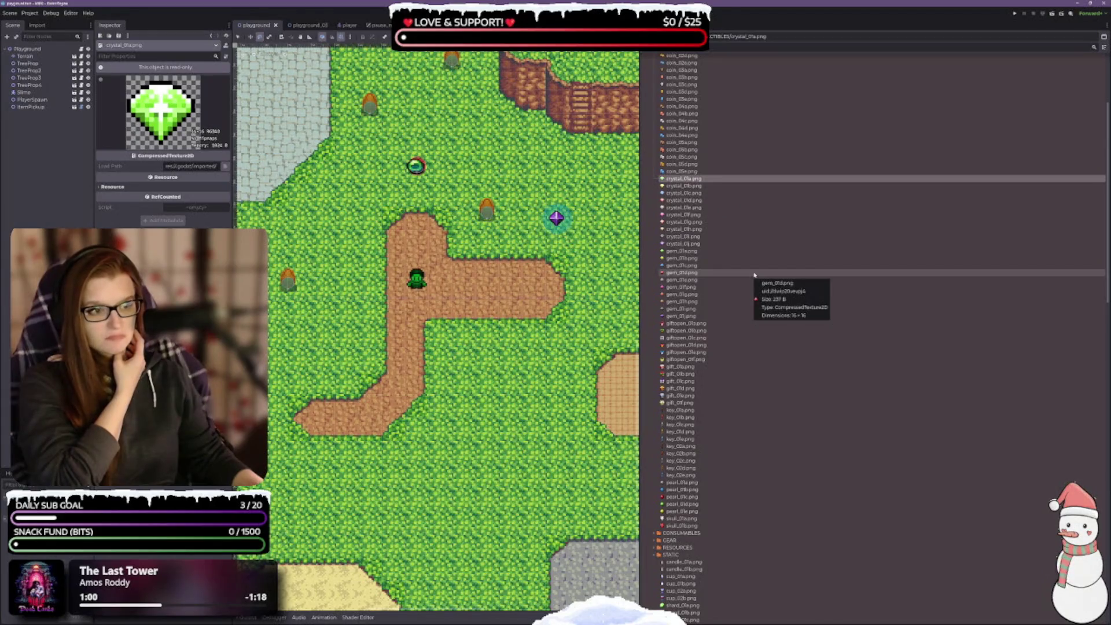
{"action": "scroll", "coordinate": [754, 274], "scroll_direction": "up", "scroll_amount": 5}
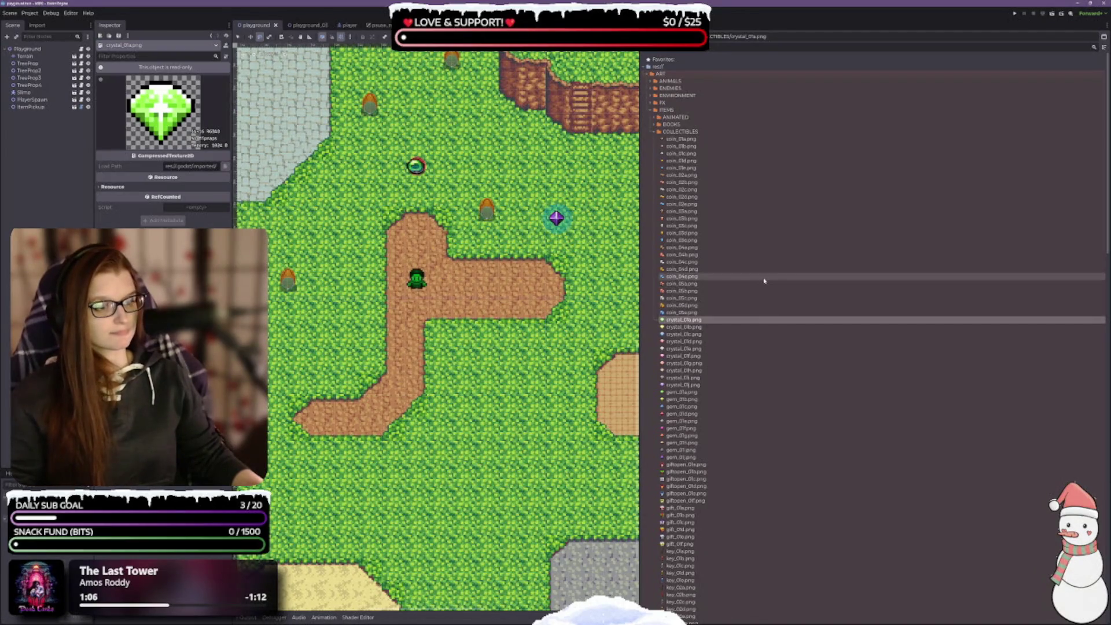
{"action": "scroll", "coordinate": [762, 272], "scroll_direction": "down", "scroll_amount": 5}
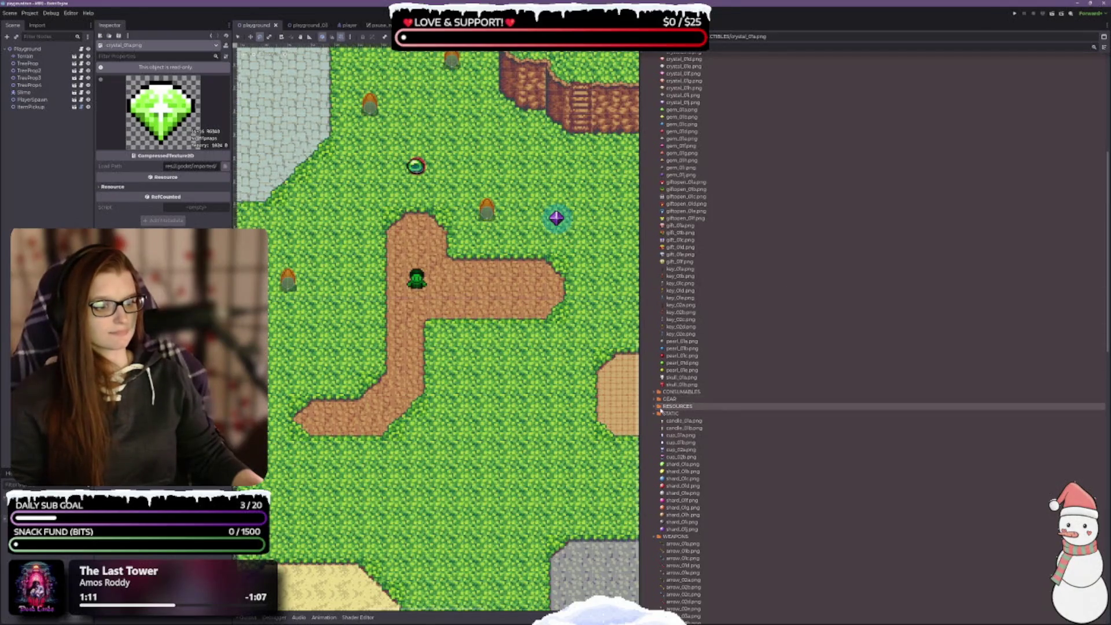
{"action": "left_click", "coordinate": [654, 407]}
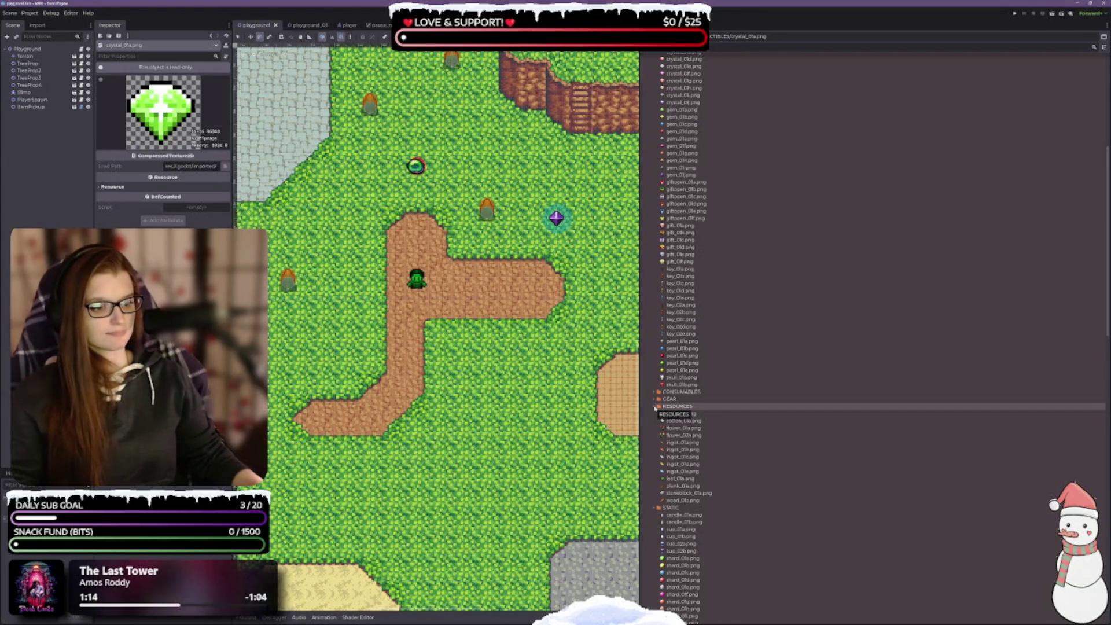
{"action": "left_click", "coordinate": [656, 406]}
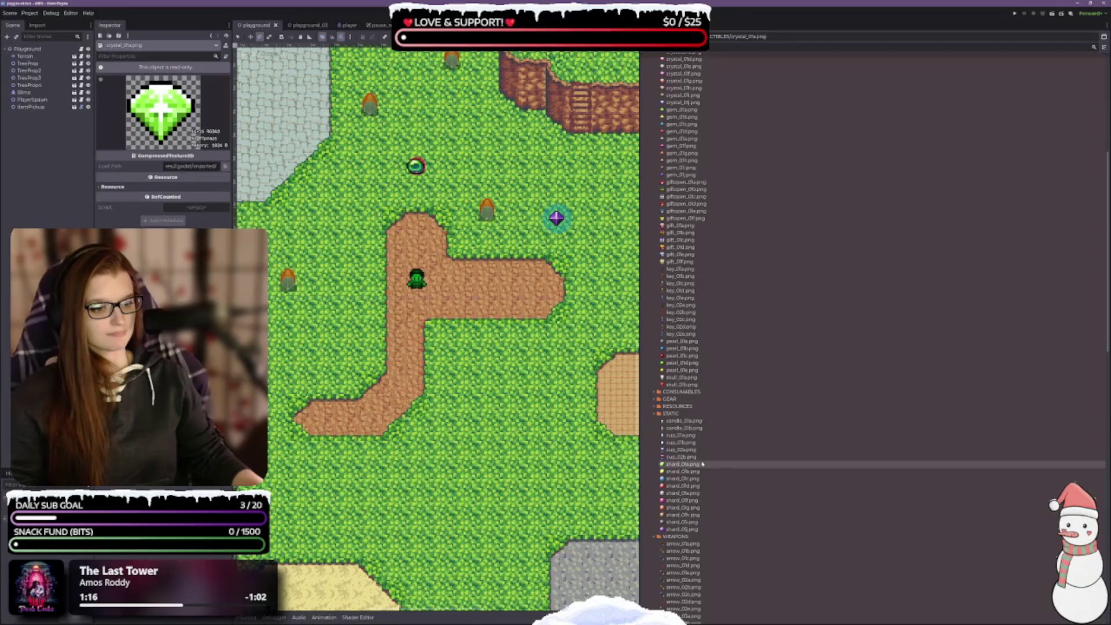
{"action": "left_click", "coordinate": [683, 464]}
{"action": "left_click", "coordinate": [696, 529], "text": "shift"}
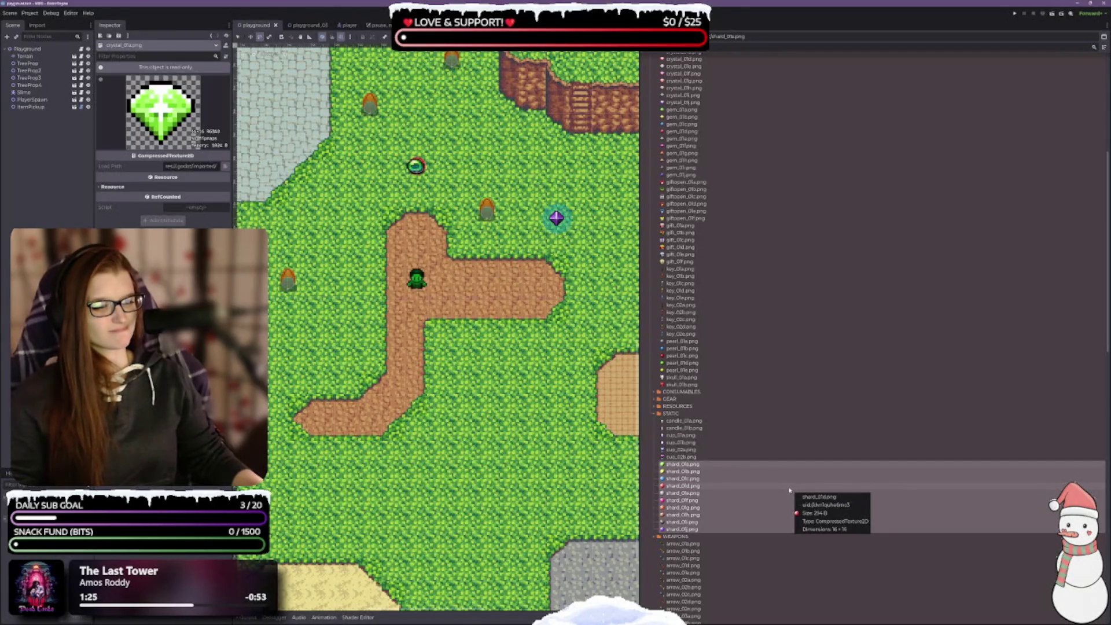
Move Wrapped_Presents (16x16).png into COLLECTIBLES and confirm with OK.
{"action": "scroll", "coordinate": [766, 391], "scroll_direction": "up", "scroll_amount": 5}
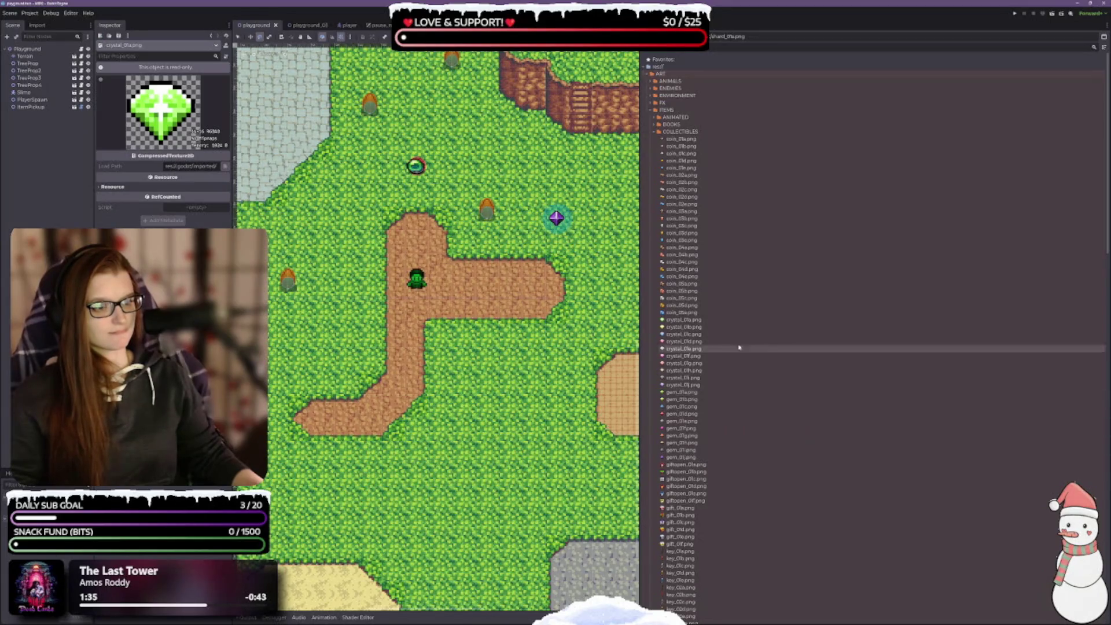
{"action": "scroll", "coordinate": [739, 349], "scroll_direction": "down", "scroll_amount": 15}
{"action": "scroll", "coordinate": [742, 359], "scroll_direction": "down", "scroll_amount": 3}
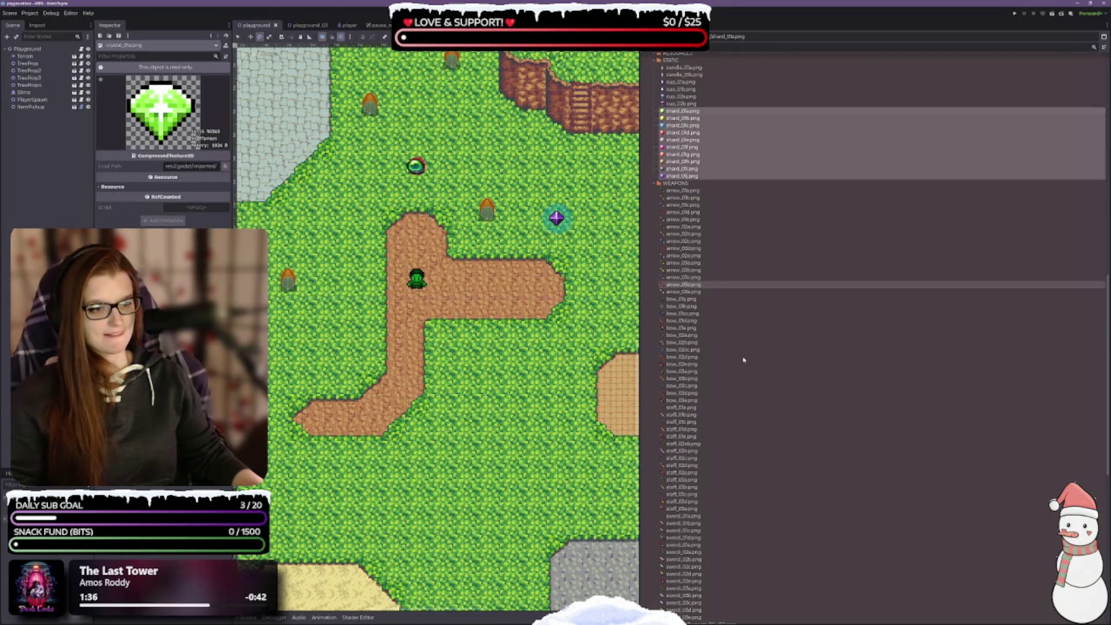
{"action": "left_click", "coordinate": [655, 183]}
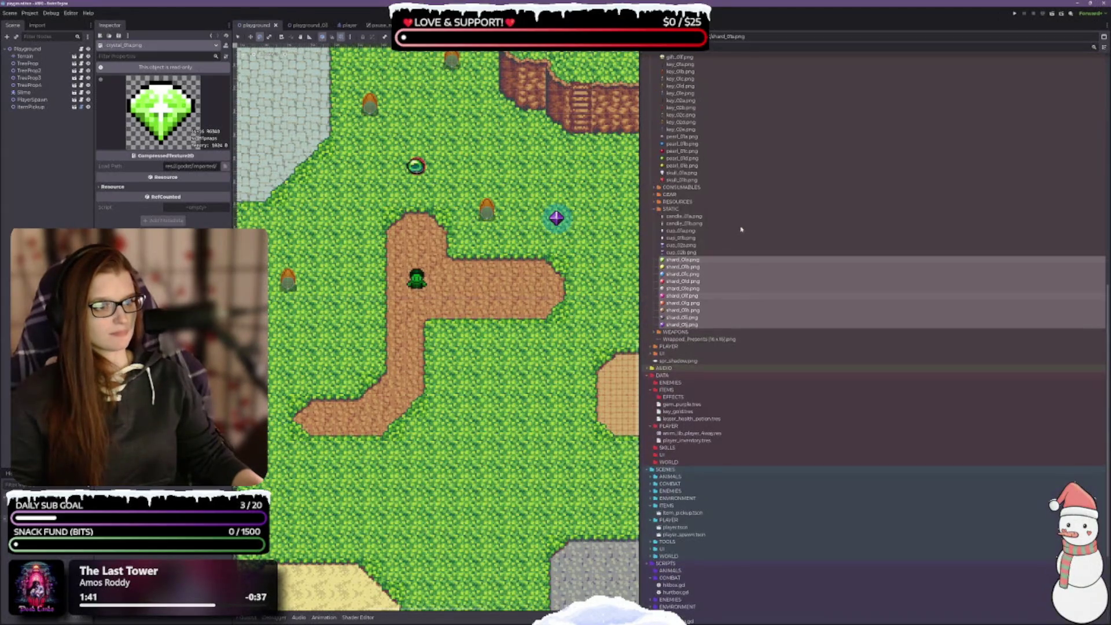
{"action": "scroll", "coordinate": [742, 231], "scroll_direction": "up", "scroll_amount": 6}
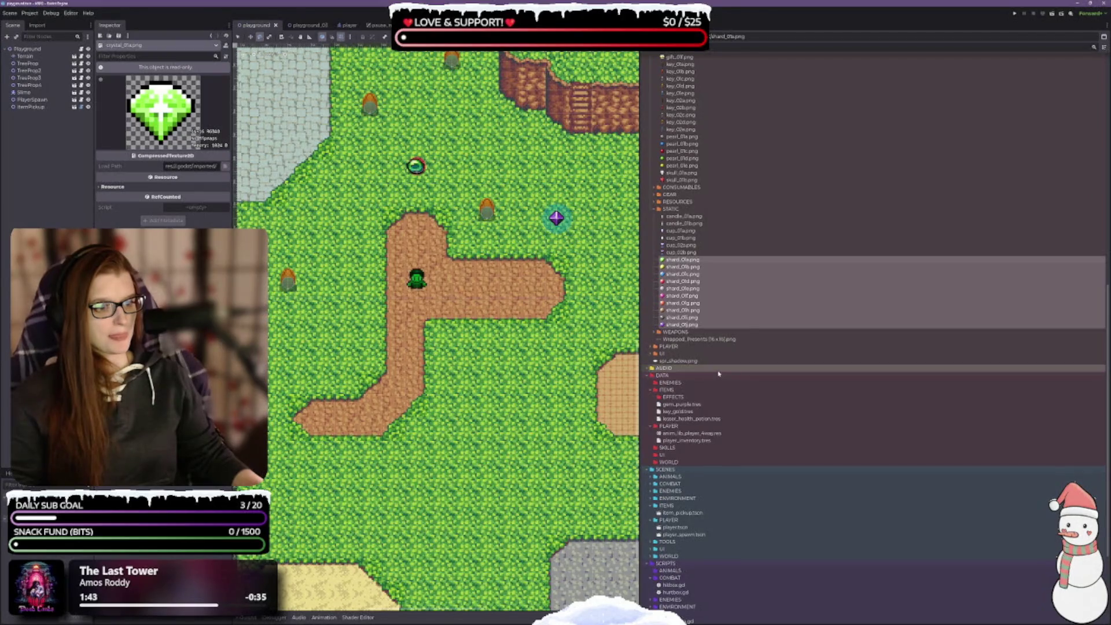
{"action": "left_click", "coordinate": [715, 340]}
{"action": "scroll", "coordinate": [723, 342], "scroll_direction": "up", "scroll_amount": 5}
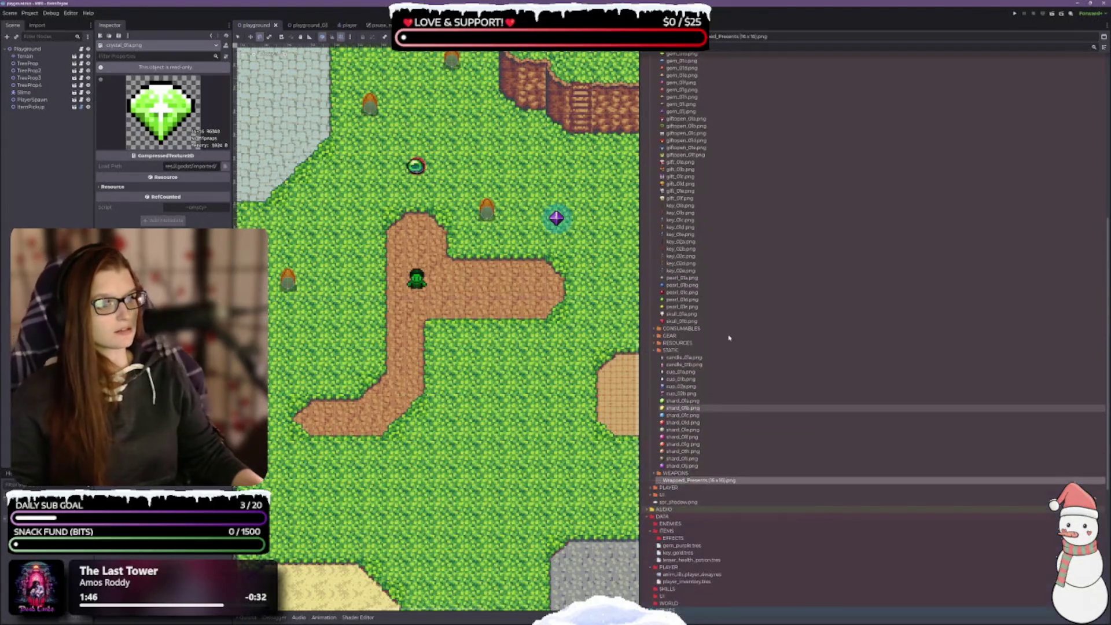
{"action": "mouse_move", "coordinate": [726, 480]}
{"action": "left_mouse_down"}
{"action": "mouse_move", "coordinate": [759, 387]}
{"action": "mouse_move", "coordinate": [682, 132]}
{"action": "left_mouse_up"}
{"action": "scroll", "coordinate": [746, 405], "scroll_direction": "up", "scroll_amount": 10}
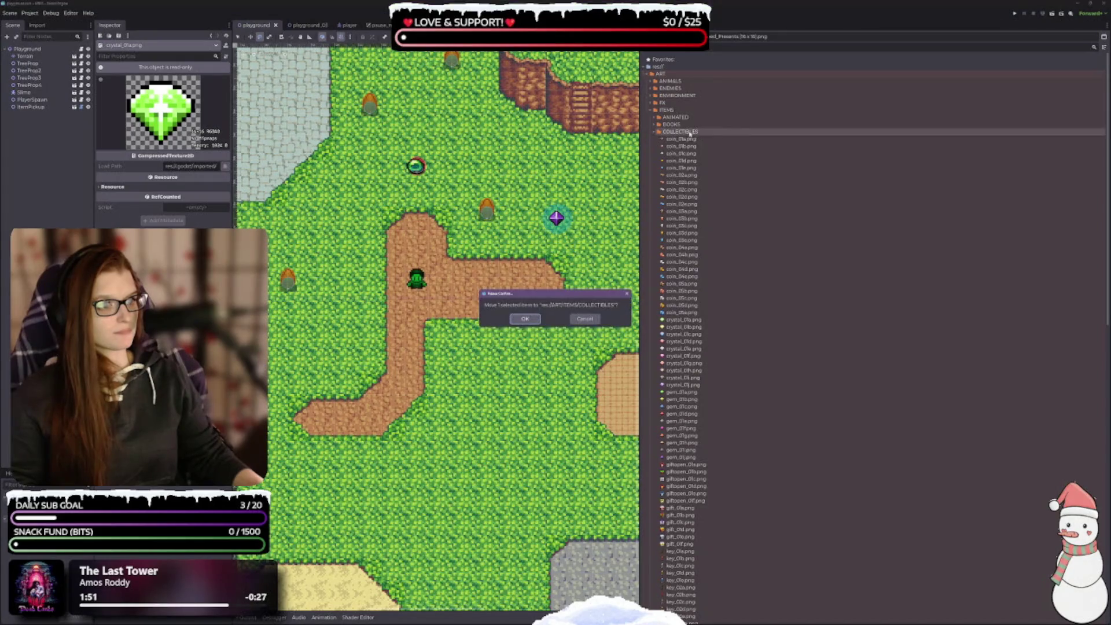
{"action": "left_click", "coordinate": [525, 319]}
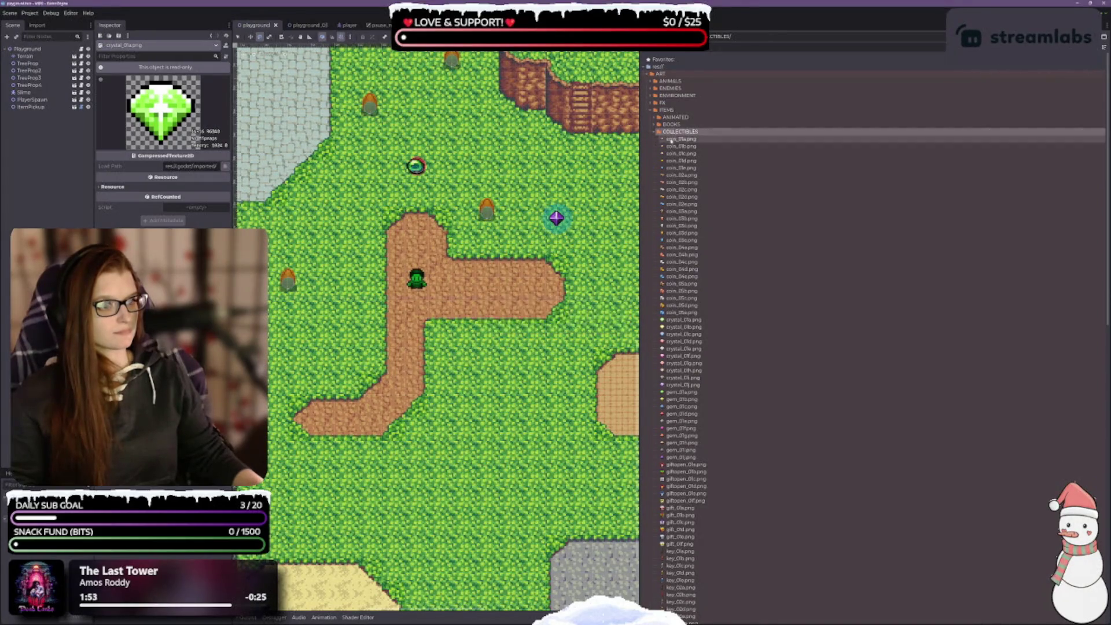
{"action": "scroll", "coordinate": [735, 325], "scroll_direction": "down", "scroll_amount": 5}
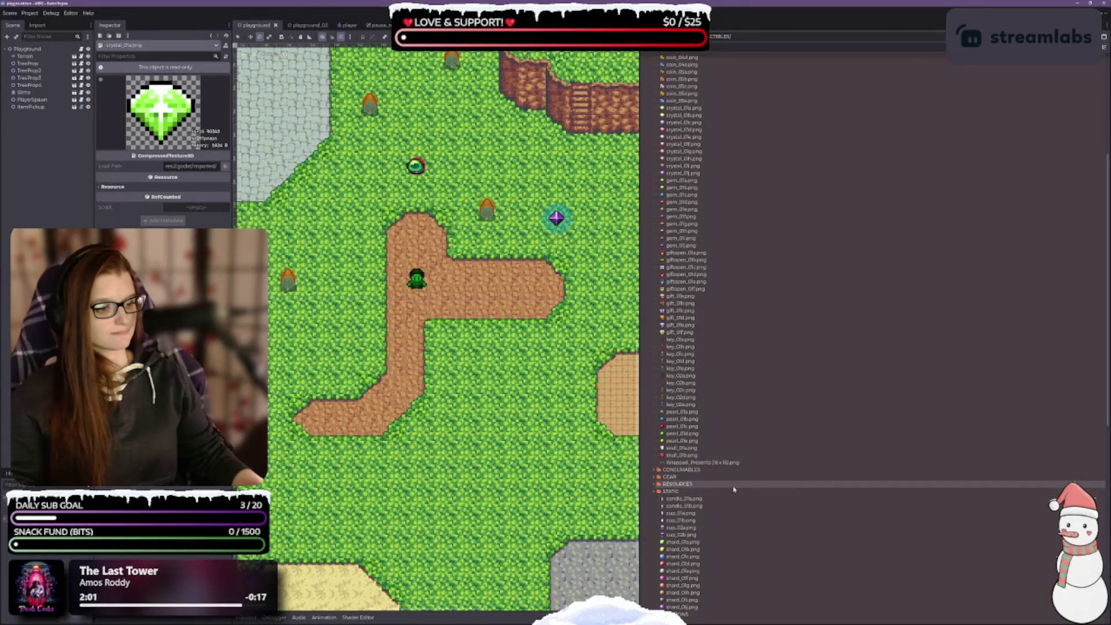
Bring up the context menu of the ITEMS folder in the FileSystem dock.
{"action": "scroll", "coordinate": [764, 456], "scroll_direction": "up", "scroll_amount": 5}
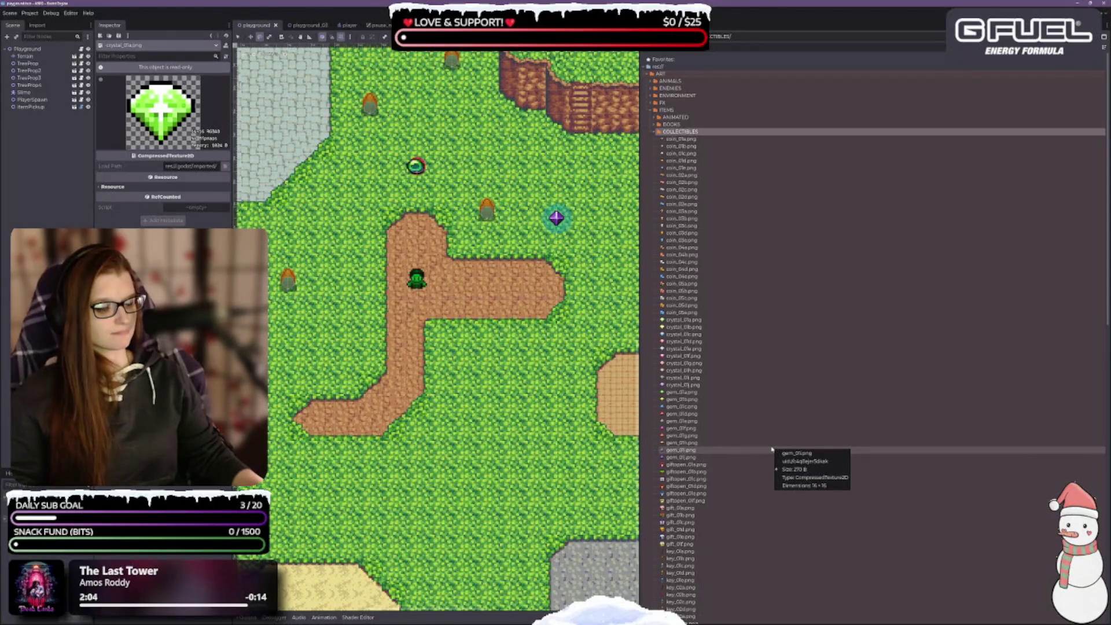
{"action": "scroll", "coordinate": [772, 449], "scroll_direction": "down", "scroll_amount": 5}
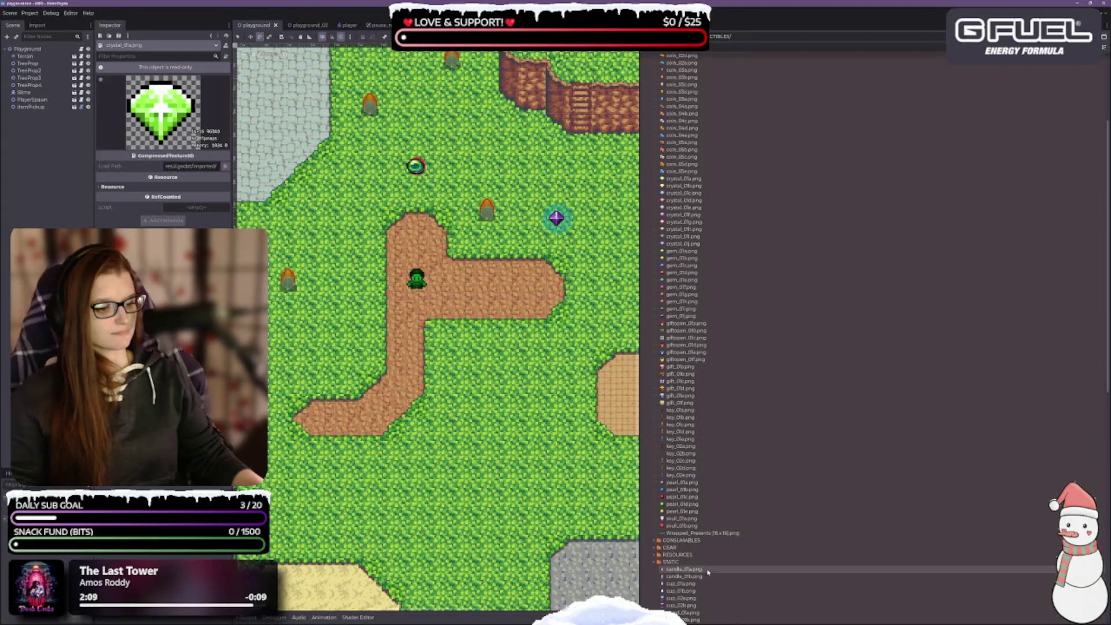
{"action": "scroll", "coordinate": [694, 272], "scroll_direction": "up", "scroll_amount": 5}
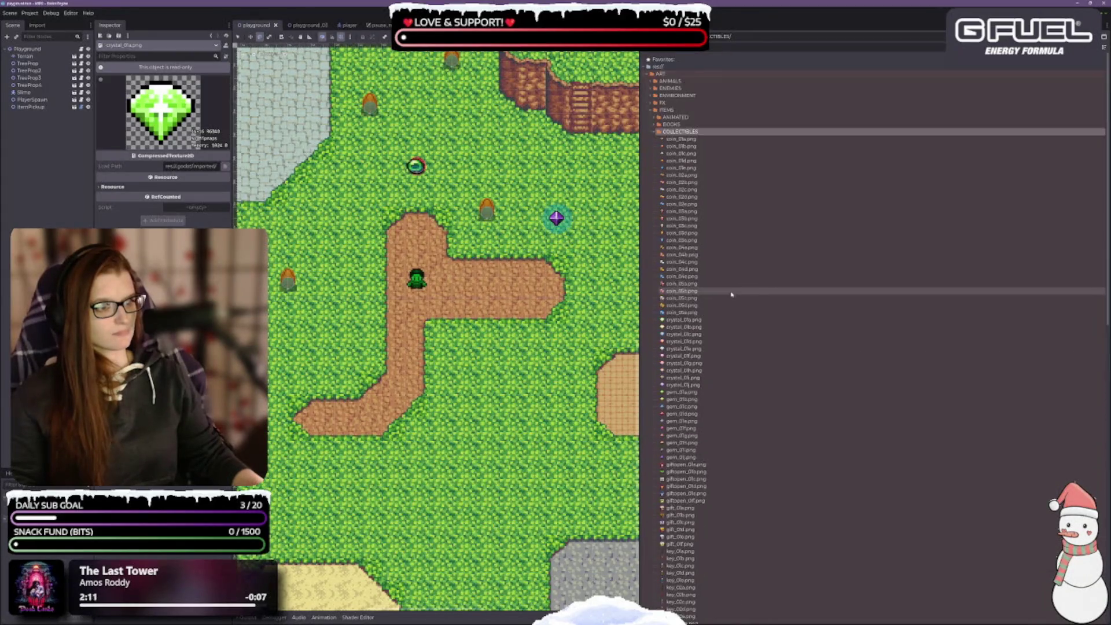
{"action": "right_click", "coordinate": [671, 111]}
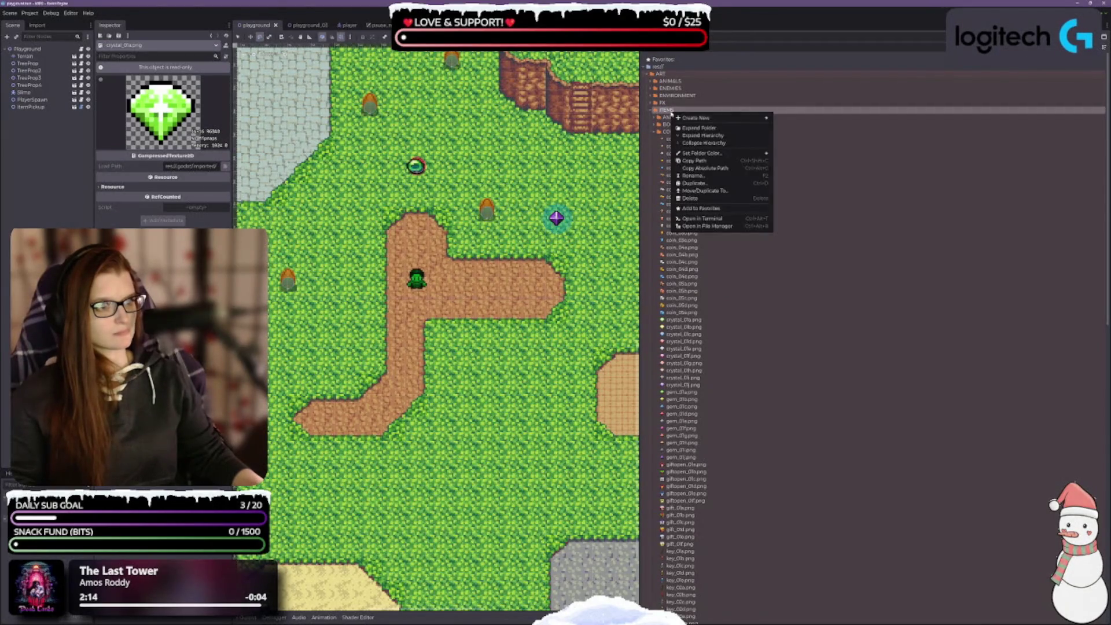
Create a new folder named MISC inside ITEMS.
{"action": "mouse_move", "coordinate": [752, 118]}
{"action": "left_click", "coordinate": [801, 120]}
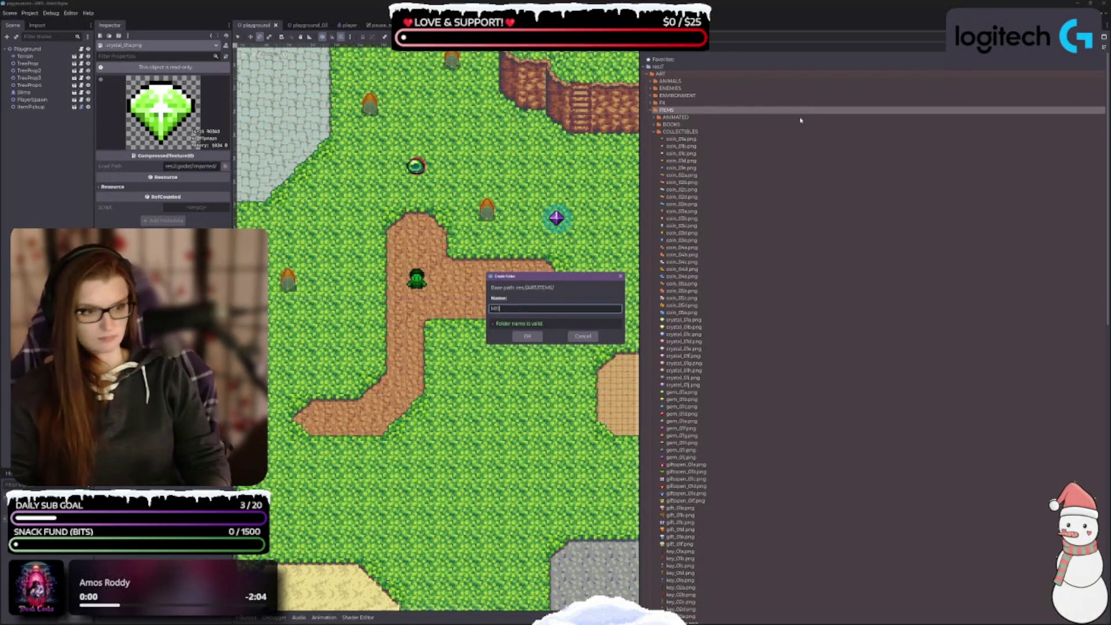
{"action": "key", "text": "Escape"}
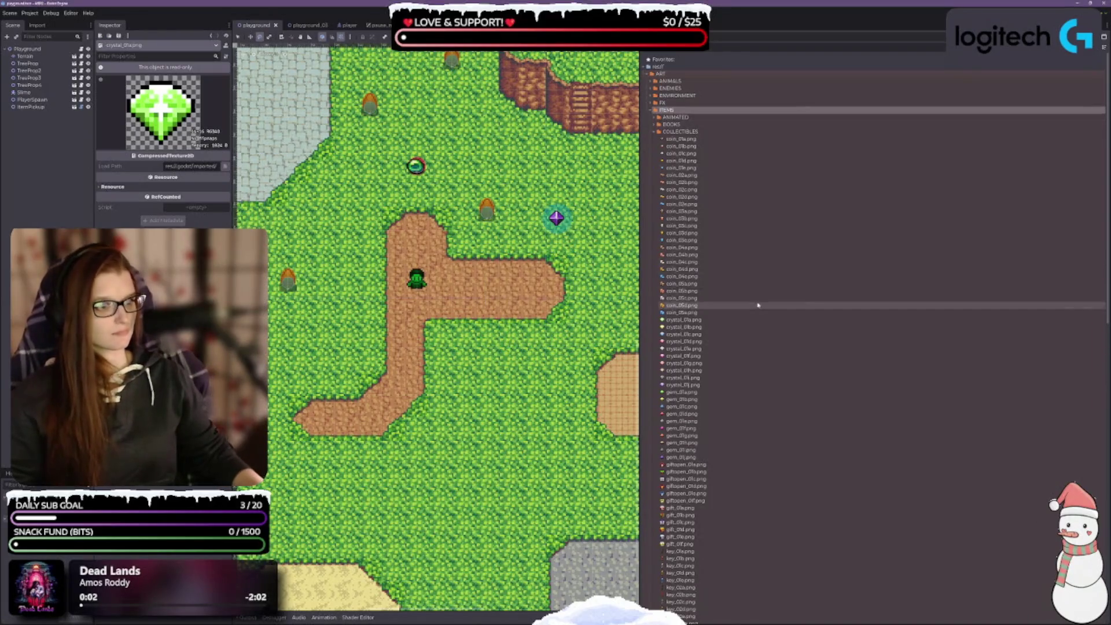
{"action": "scroll", "coordinate": [723, 301], "scroll_direction": "down", "scroll_amount": 10}
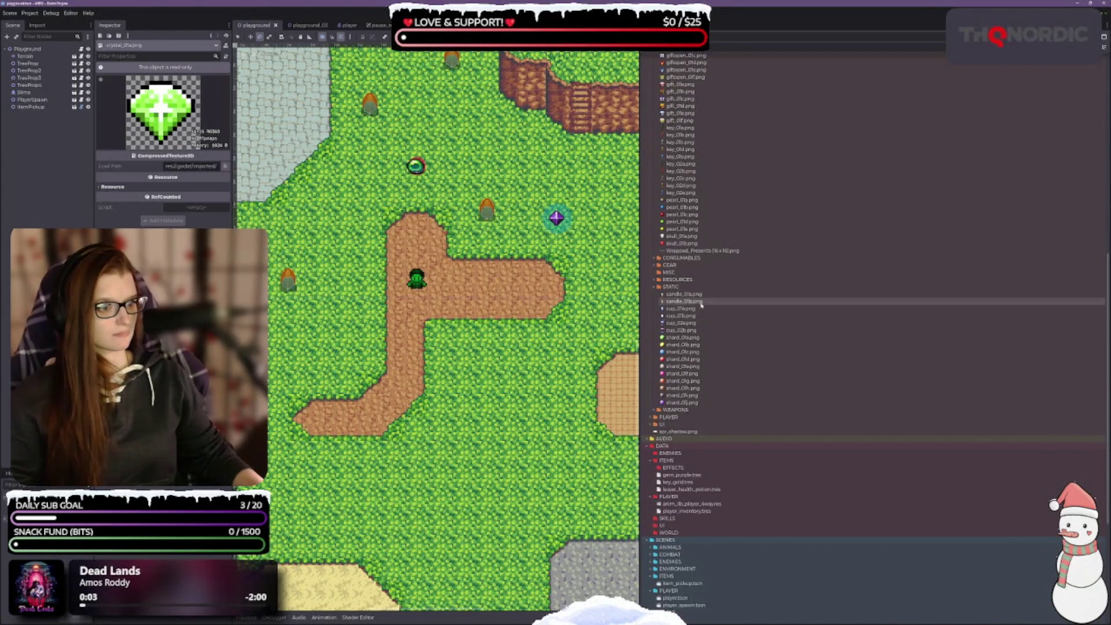
Move the six candle and cup sprites from STATIC into MISC.
{"action": "left_click", "coordinate": [683, 294]}
{"action": "left_click", "coordinate": [677, 331], "text": "shift"}
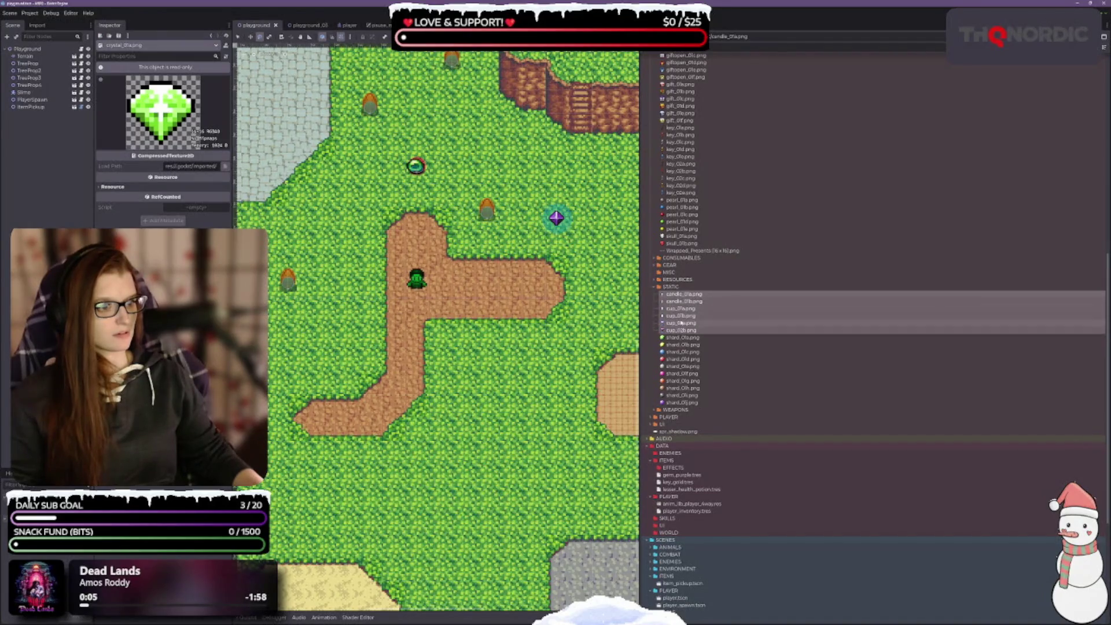
{"action": "left_click_drag", "start_coordinate": [681, 323], "coordinate": [670, 272]}
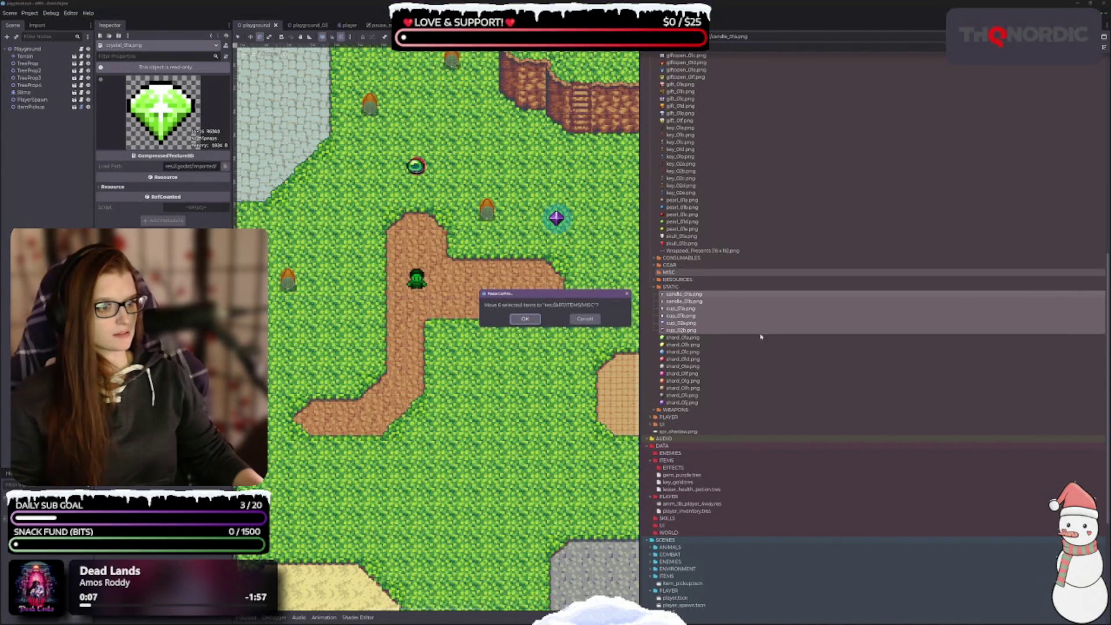
{"action": "left_click", "coordinate": [524, 318]}
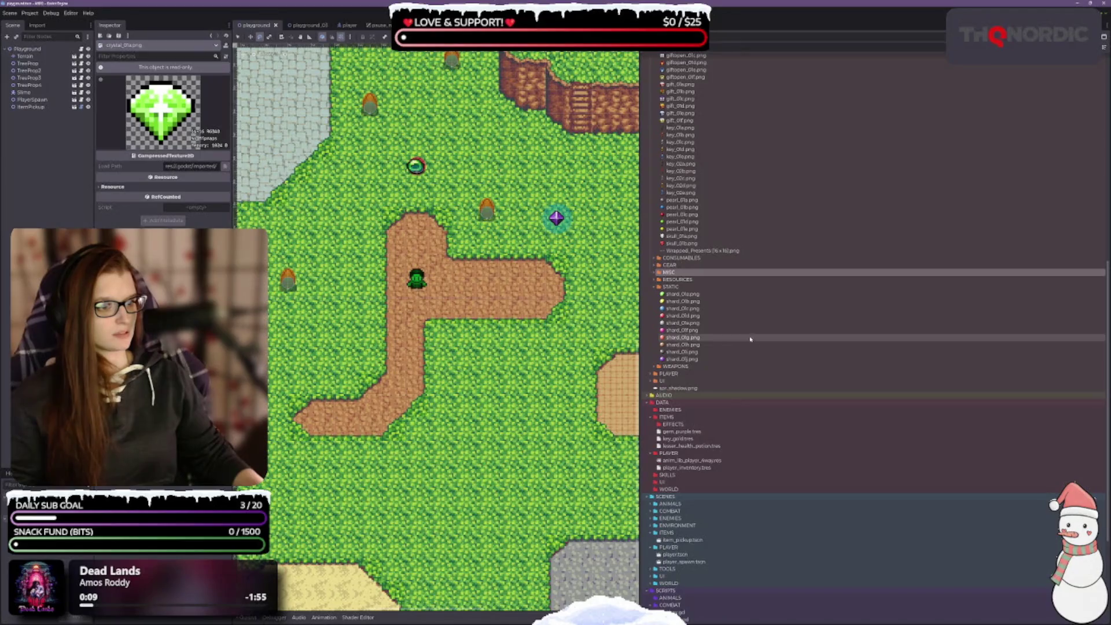
{"action": "left_click", "coordinate": [752, 294]}
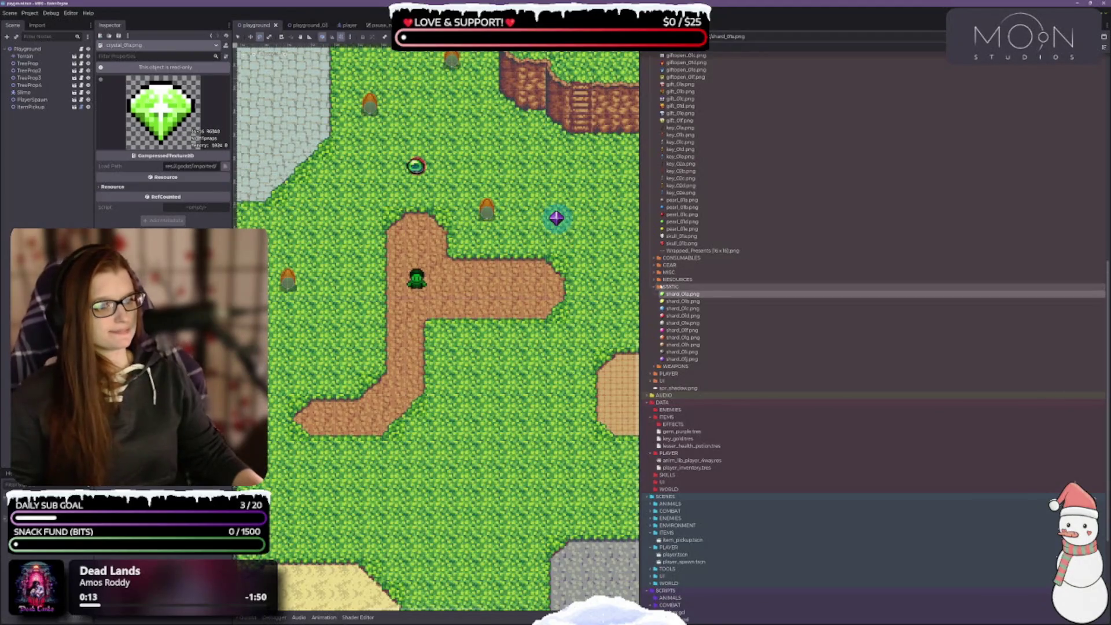
{"action": "left_click", "coordinate": [656, 282]}
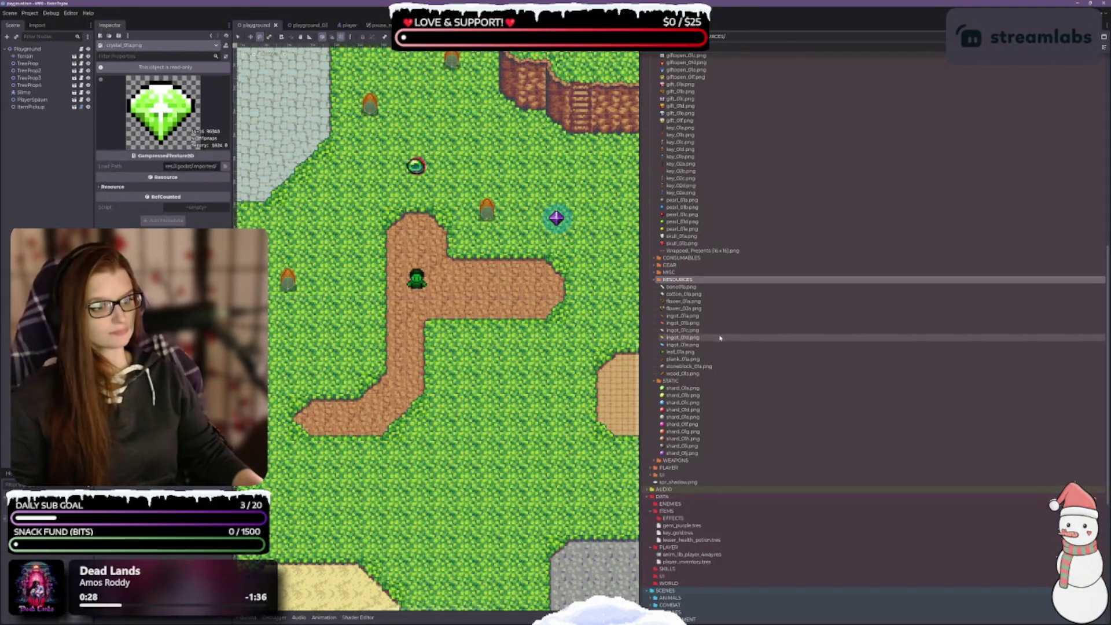
Select shard_01a through shard_01j and drag them onto COLLECTIBLES.
{"action": "left_click", "coordinate": [656, 281]}
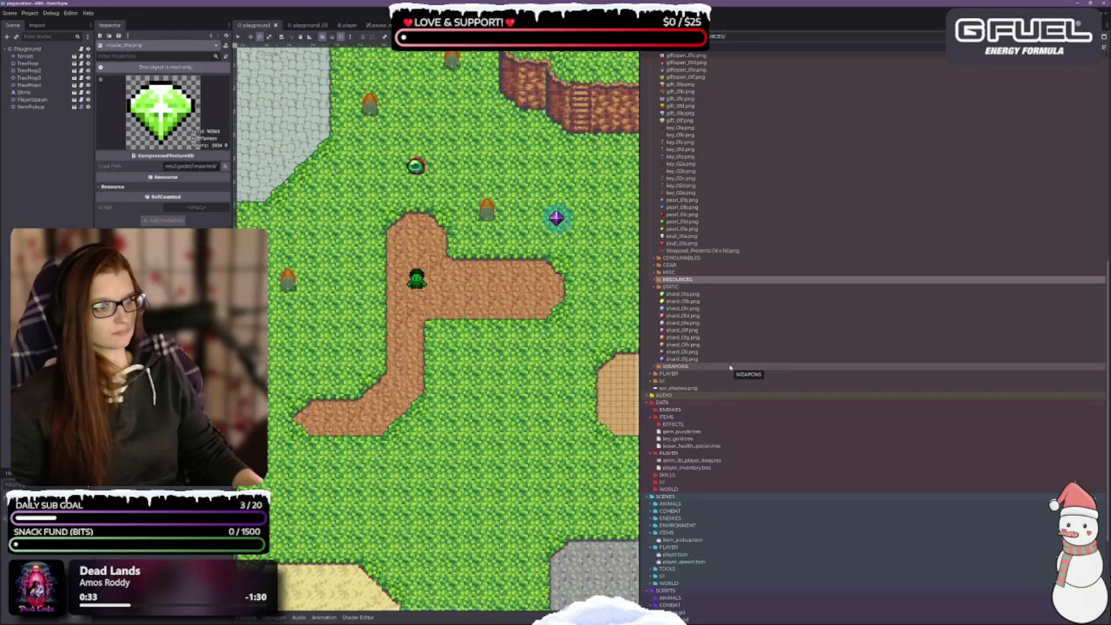
{"action": "left_click", "coordinate": [682, 294]}
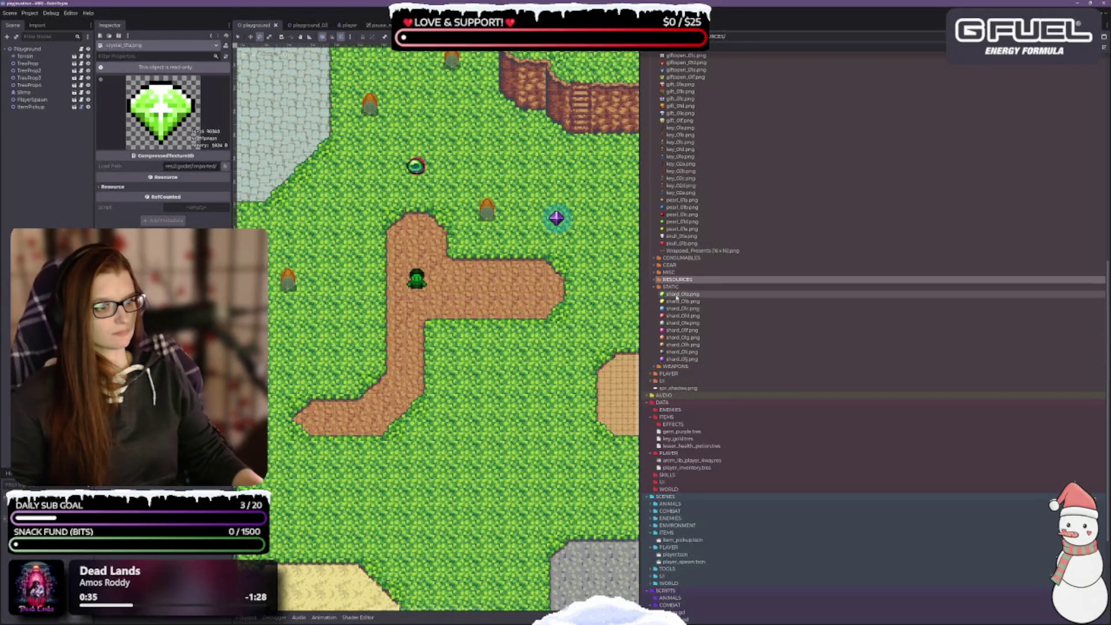
{"action": "left_click", "coordinate": [687, 359], "text": "shift"}
{"action": "scroll", "coordinate": [723, 405], "scroll_direction": "up", "scroll_amount": 5}
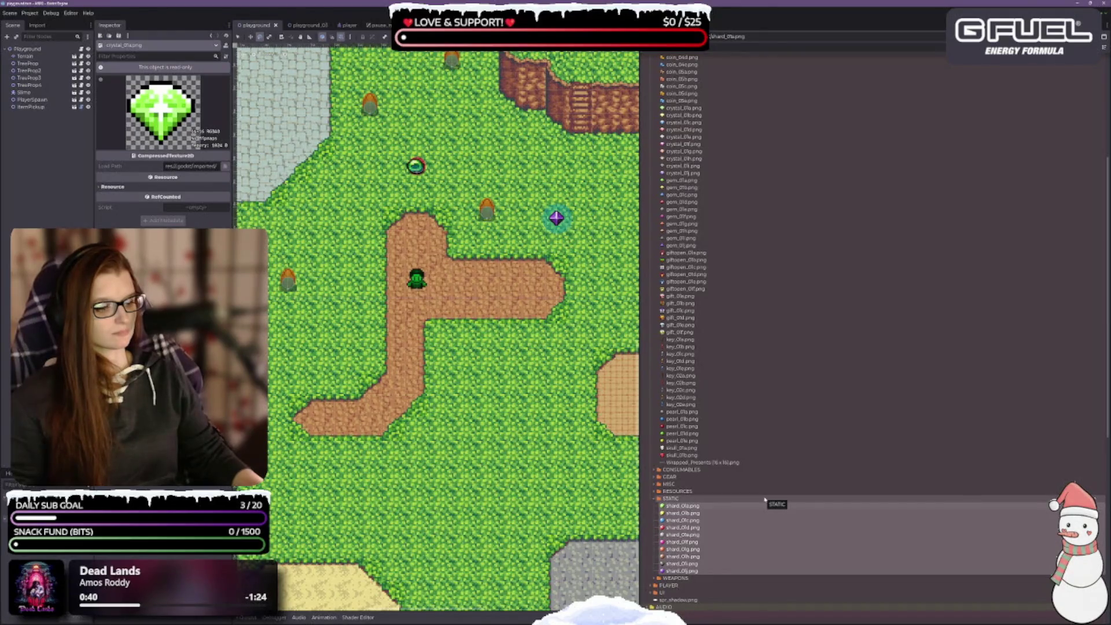
{"action": "mouse_move", "coordinate": [680, 534]}
{"action": "left_mouse_down"}
{"action": "mouse_move", "coordinate": [772, 310]}
{"action": "mouse_move", "coordinate": [694, 98]}
{"action": "mouse_move", "coordinate": [688, 135]}
{"action": "left_mouse_up"}
{"action": "scroll", "coordinate": [766, 306], "scroll_direction": "up", "scroll_amount": 5}
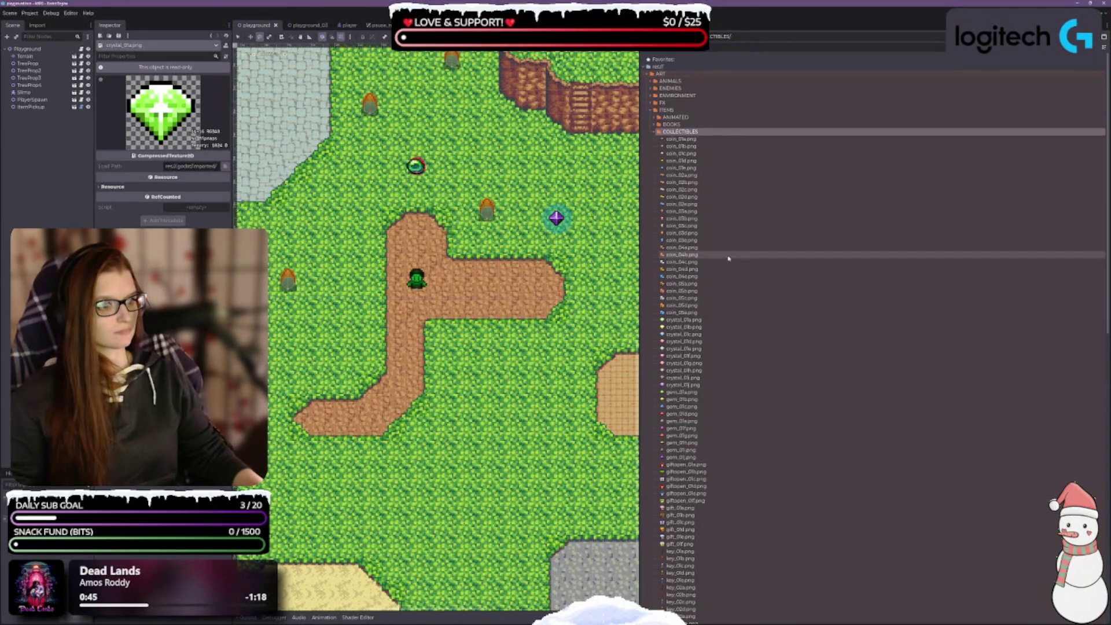
{"action": "scroll", "coordinate": [723, 274], "scroll_direction": "down", "scroll_amount": 5}
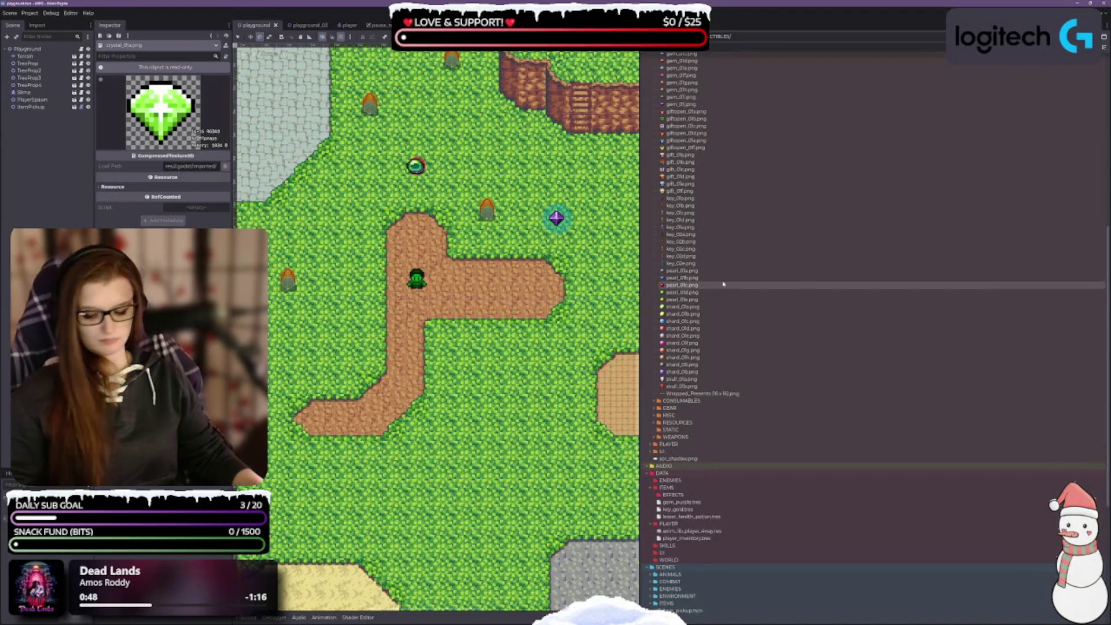
{"action": "scroll", "coordinate": [730, 373], "scroll_direction": "up", "scroll_amount": 5}
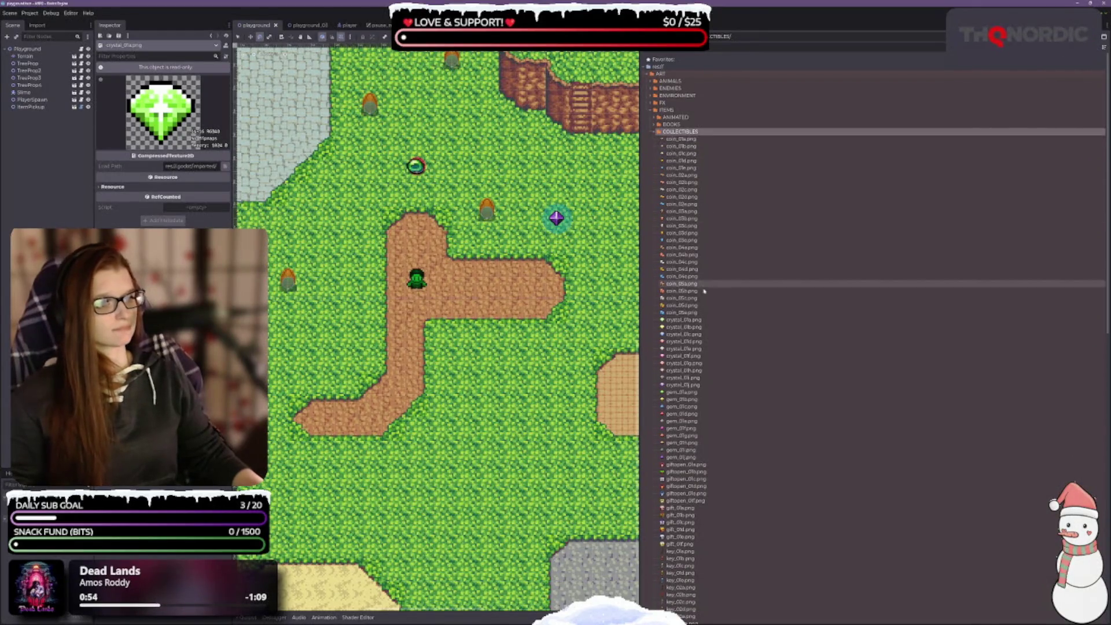
{"action": "scroll", "coordinate": [706, 291], "scroll_direction": "down", "scroll_amount": 5}
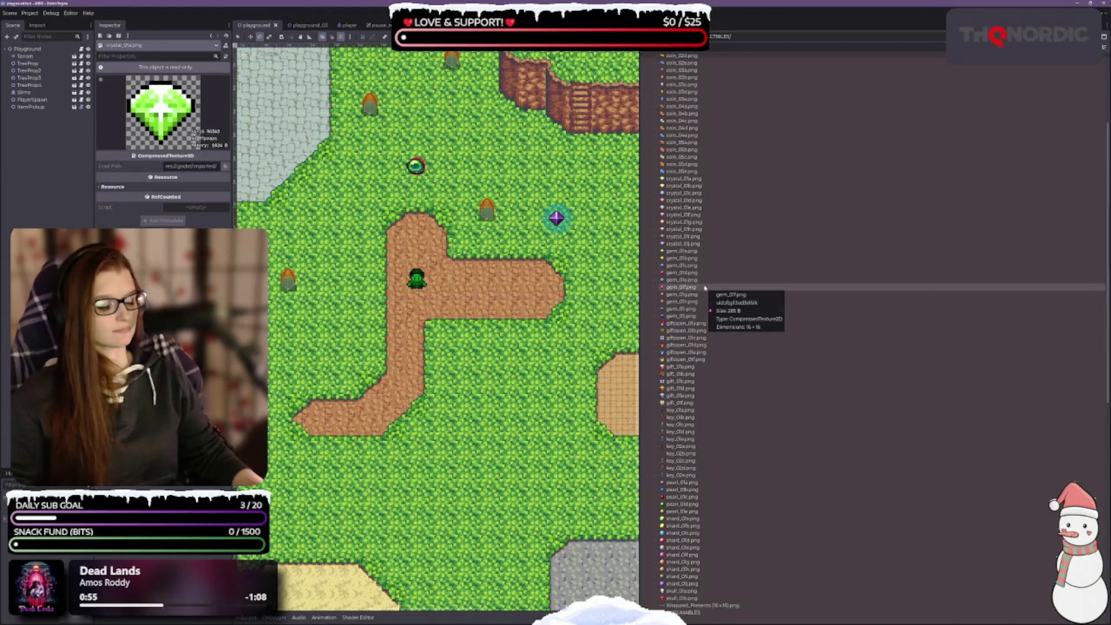
{"action": "scroll", "coordinate": [703, 272], "scroll_direction": "up", "scroll_amount": 2}
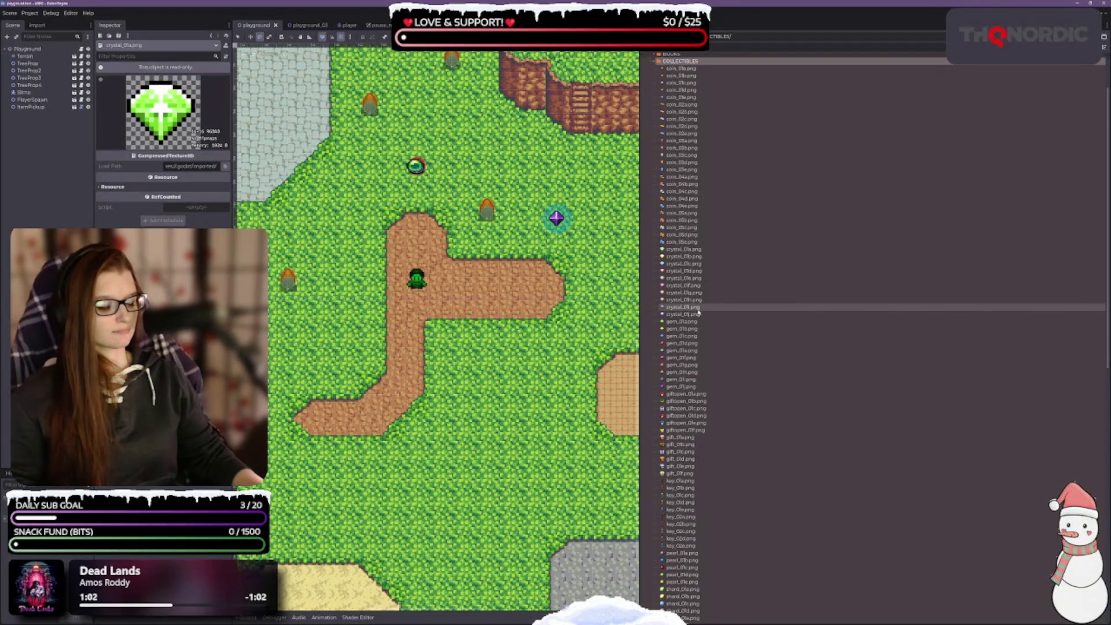
{"action": "scroll", "coordinate": [698, 312], "scroll_direction": "down", "scroll_amount": 3}
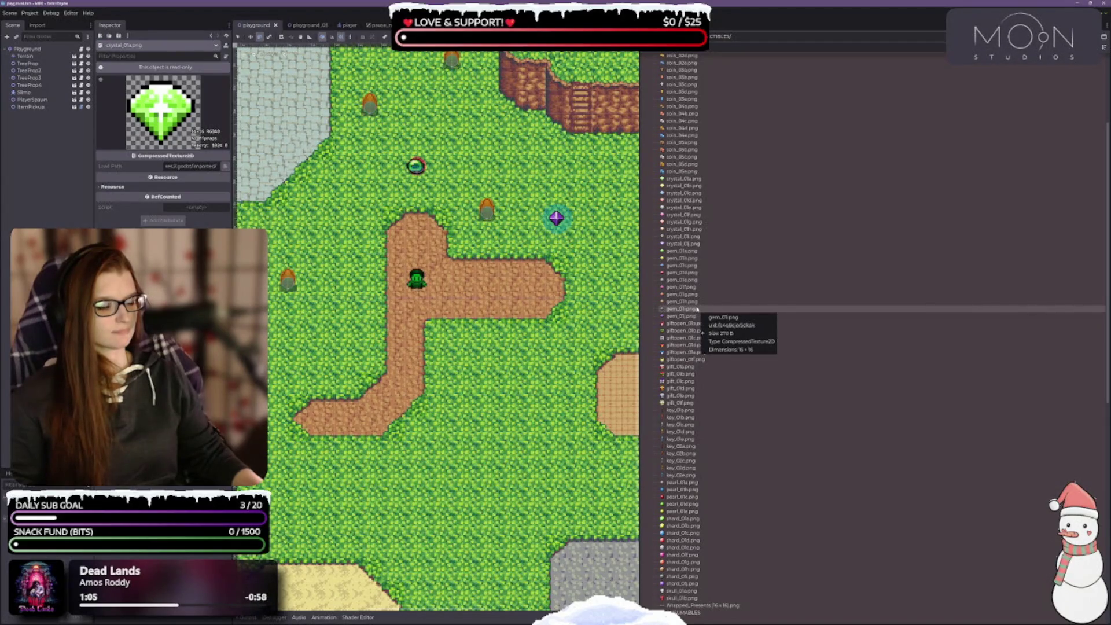
{"action": "scroll", "coordinate": [717, 317], "scroll_direction": "up", "scroll_amount": 3}
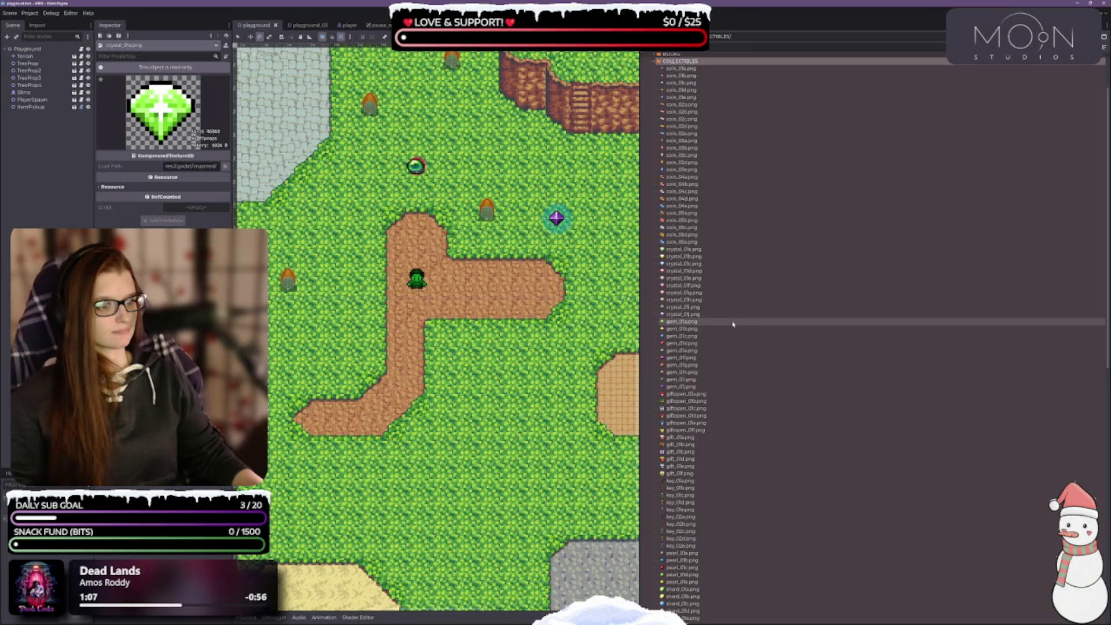
{"action": "scroll", "coordinate": [732, 321], "scroll_direction": "up", "scroll_amount": 3}
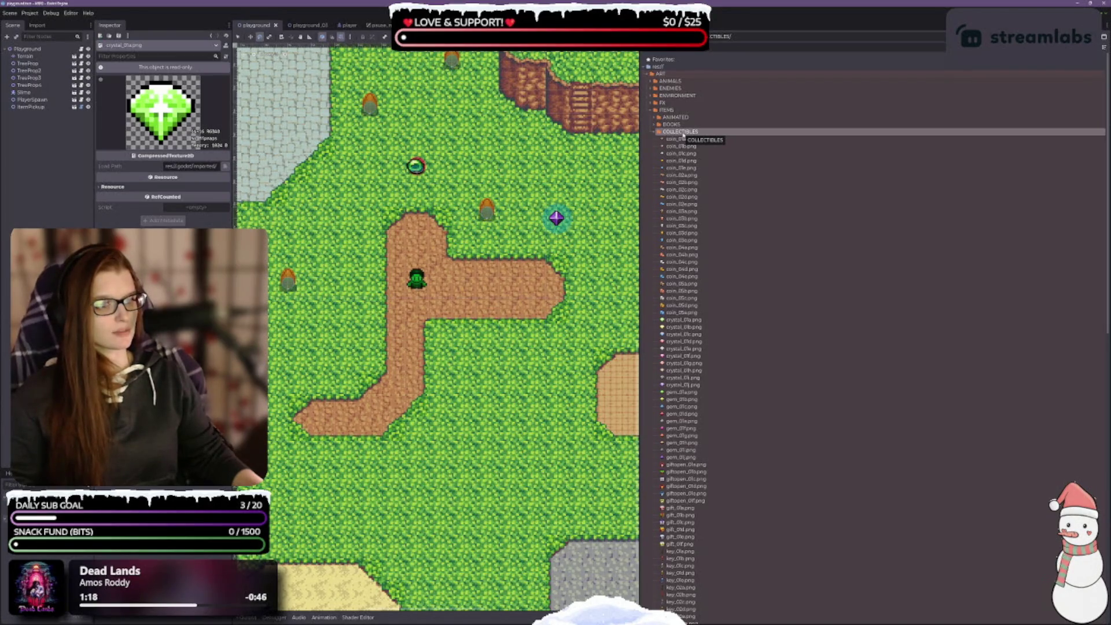
Collapse COLLECTIBLES and narrow the FileSystem dock so the level view widens.
{"action": "left_click", "coordinate": [654, 132]}
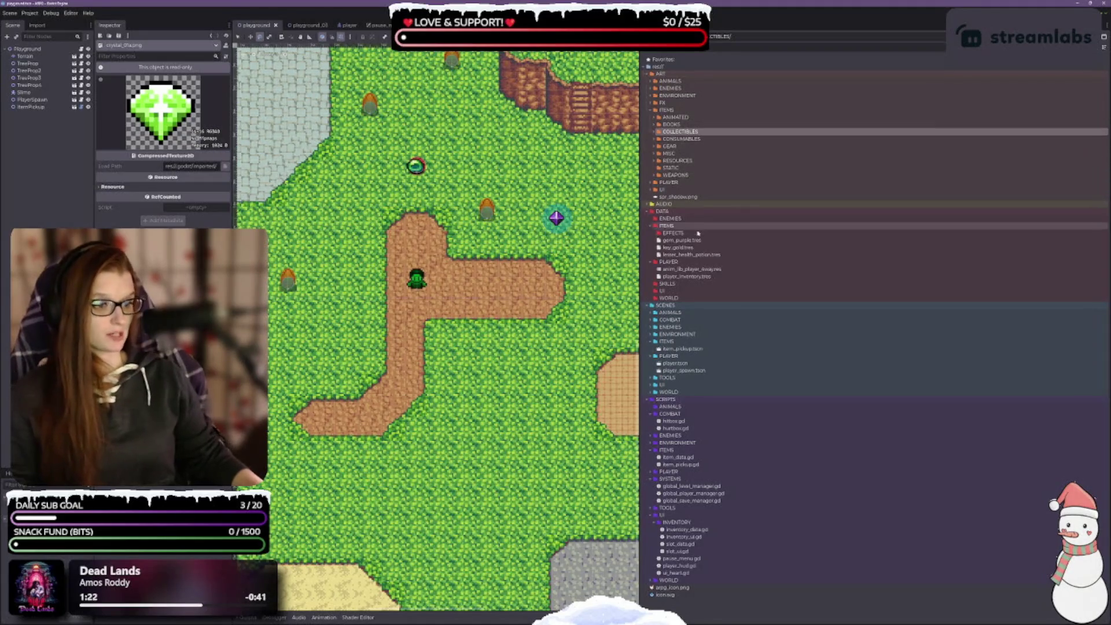
{"action": "mouse_move", "coordinate": [640, 243]}
{"action": "left_mouse_down"}
{"action": "mouse_move", "coordinate": [1001, 239]}
{"action": "mouse_move", "coordinate": [989, 239]}
{"action": "left_mouse_up"}
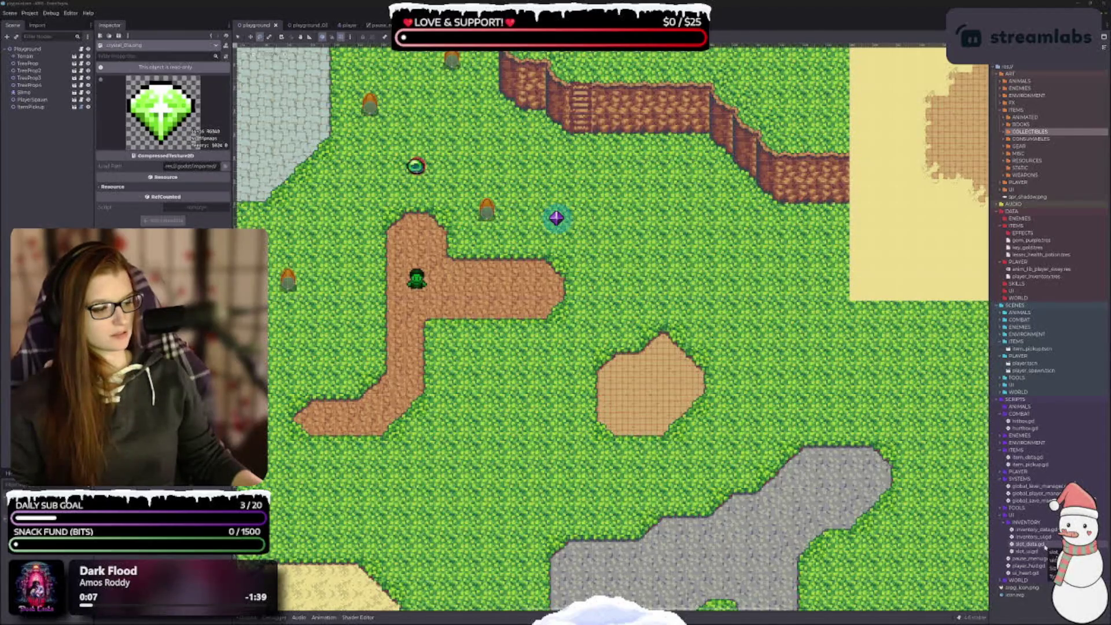
Create a new folder named DATA inside the SCRIPTS folder.
{"action": "right_click", "coordinate": [1010, 402]}
{"action": "mouse_move", "coordinate": [1041, 410]}
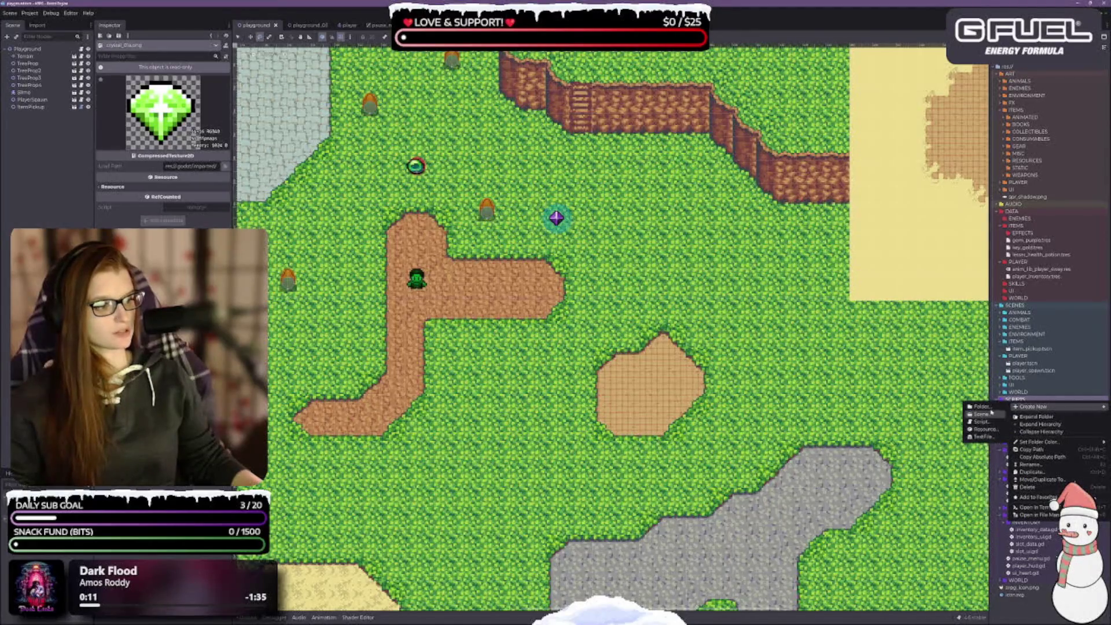
{"action": "left_click", "coordinate": [987, 407]}
{"action": "type", "text": "DATA"}
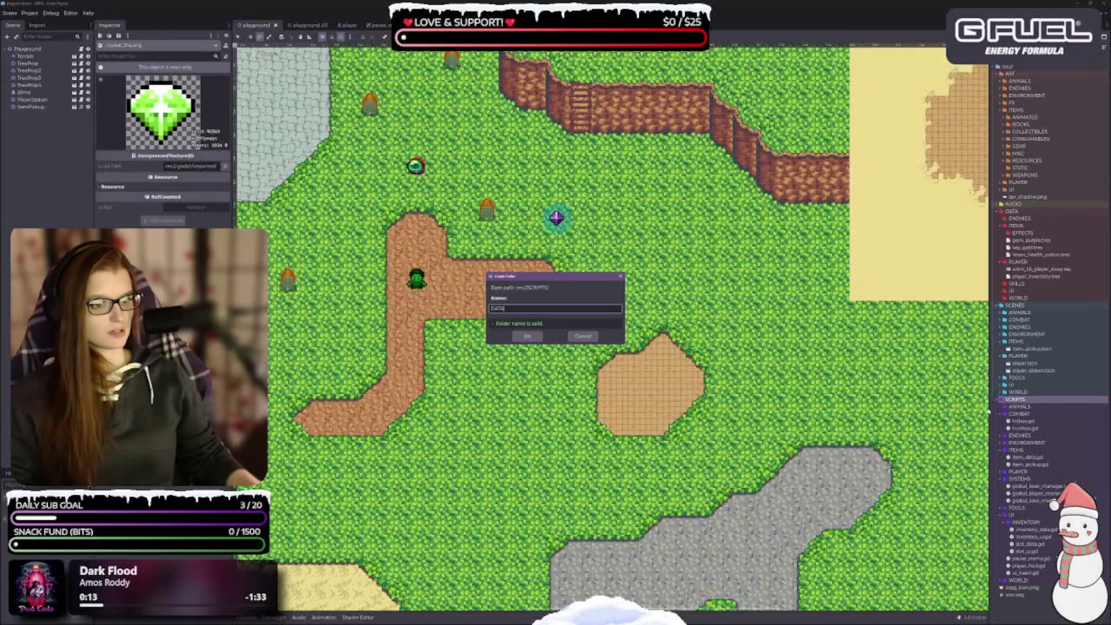
{"action": "key", "text": "Return"}
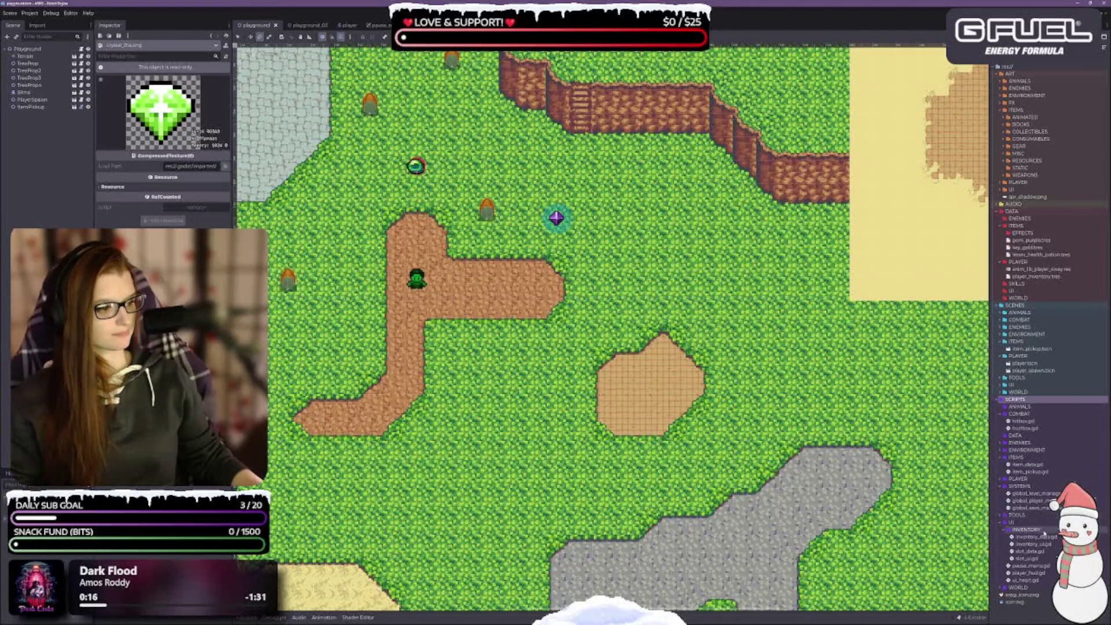
Move inventory_data.gd, slot_data.gd and item_data.gd into DATA, confirming each move.
{"action": "left_click", "coordinate": [1035, 537]}
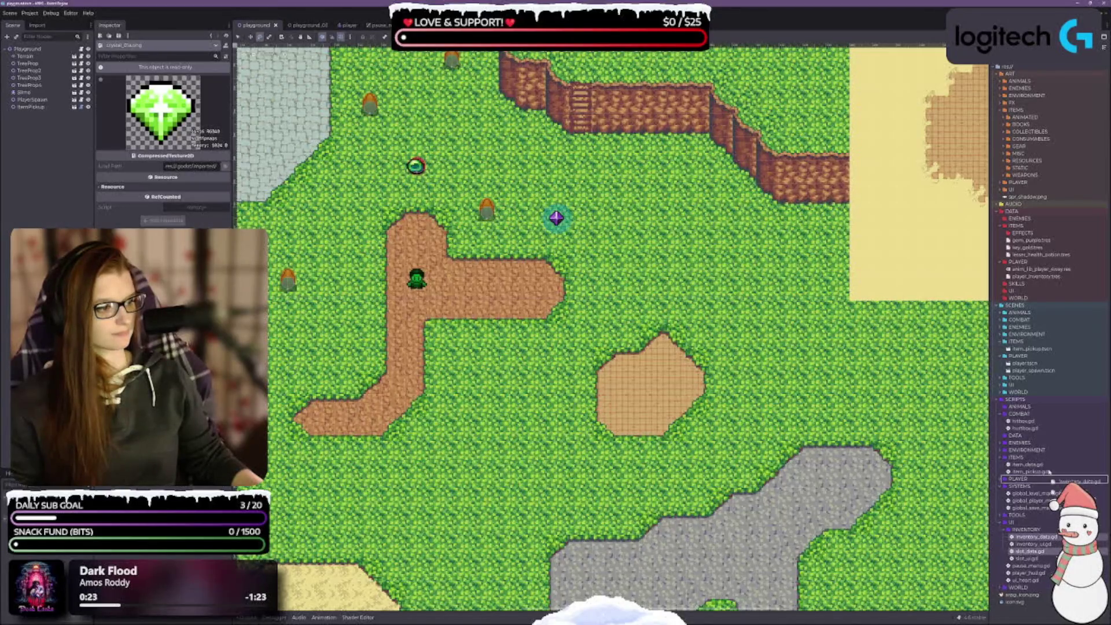
{"action": "left_click_drag", "start_coordinate": [1048, 470], "coordinate": [1006, 436]}
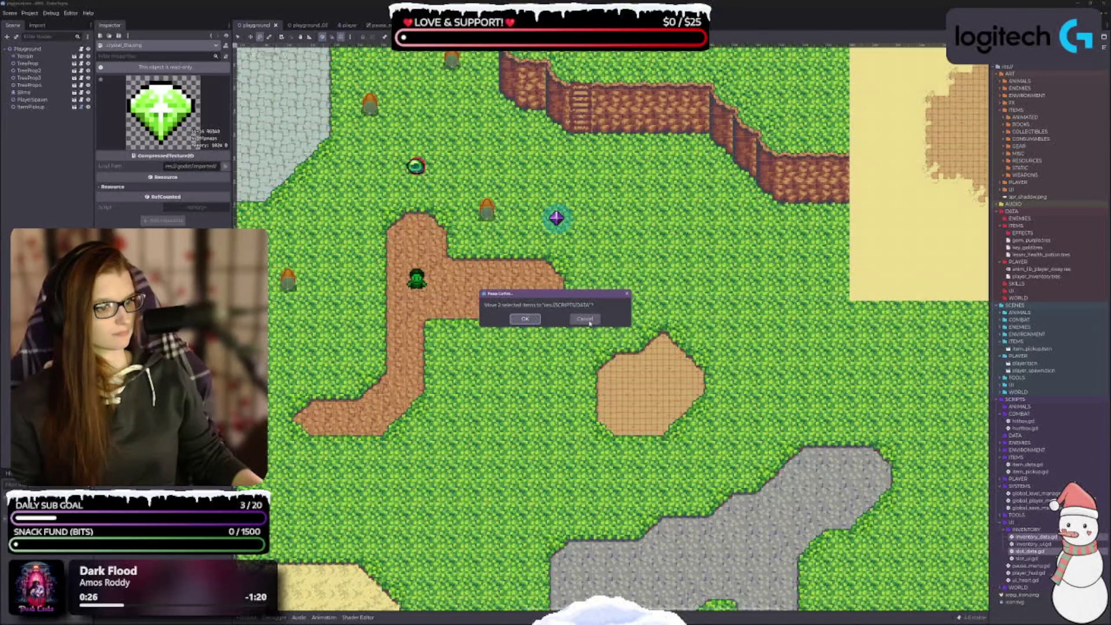
{"action": "left_click", "coordinate": [524, 318]}
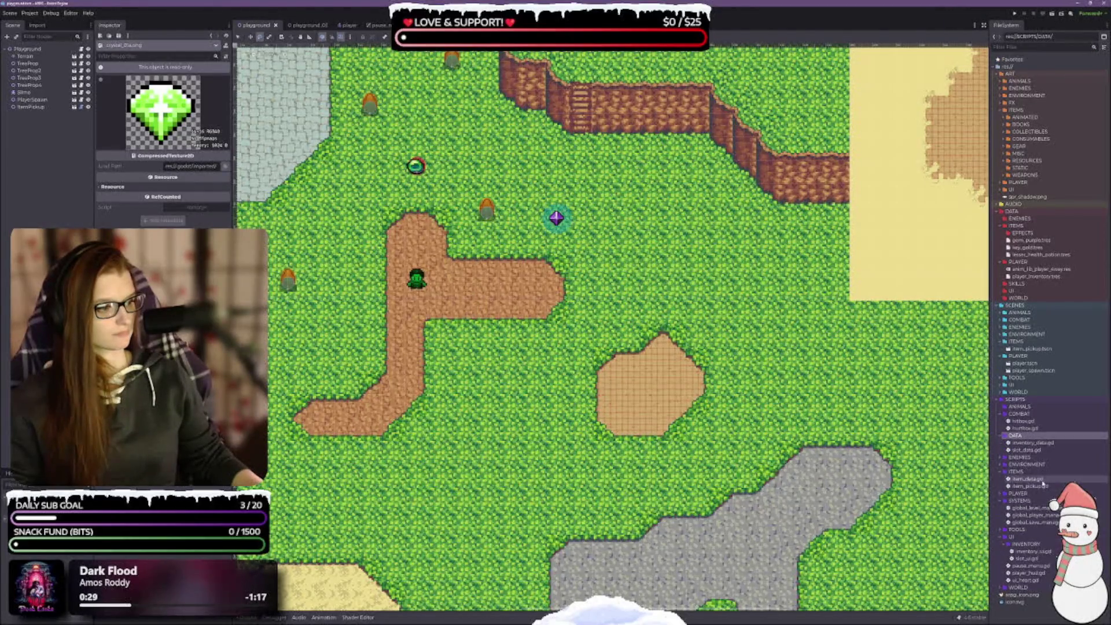
{"action": "left_click", "coordinate": [1040, 480]}
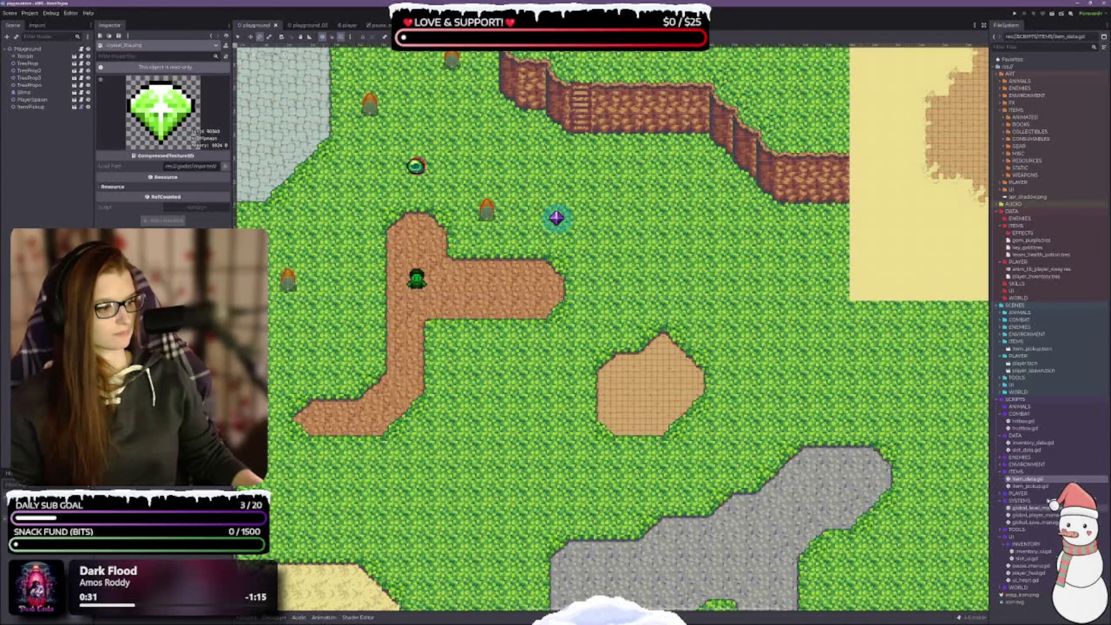
{"action": "left_click_drag", "start_coordinate": [1039, 479], "coordinate": [1027, 435]}
{"action": "left_click", "coordinate": [512, 320]}
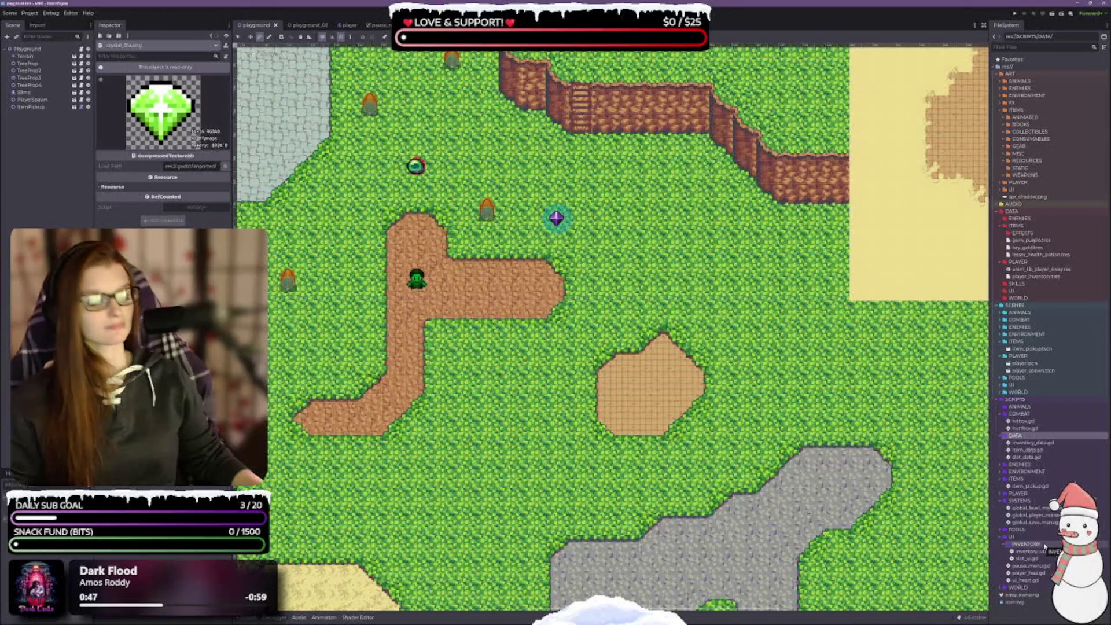
{"action": "left_click", "coordinate": [999, 532]}
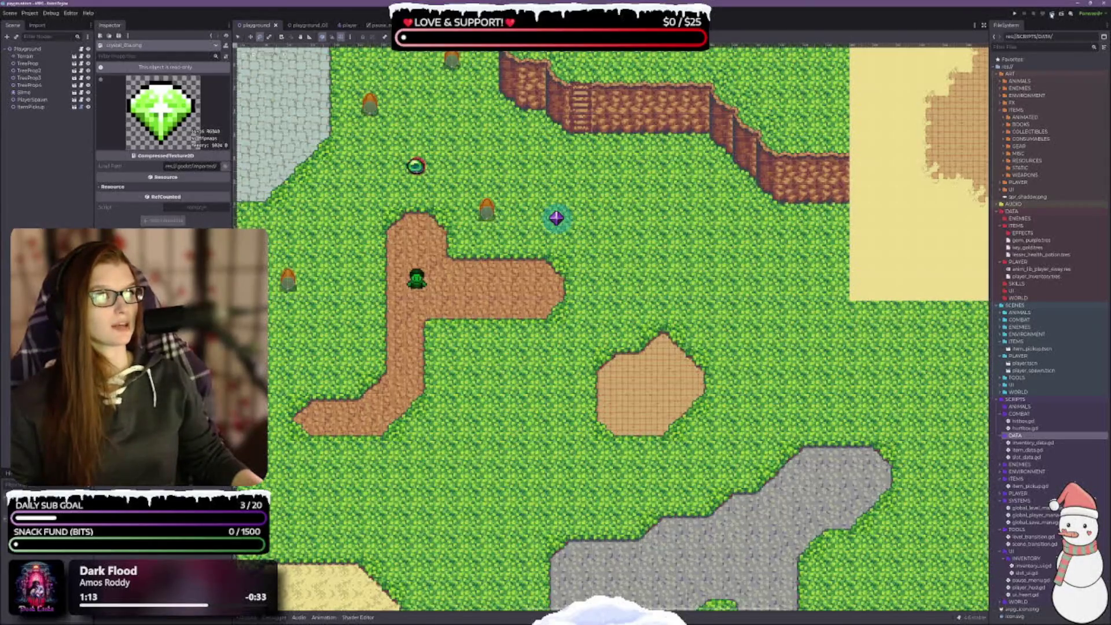
Run the game and walk the player around, bumping into the slime to take damage.
{"action": "left_click", "coordinate": [1051, 14]}
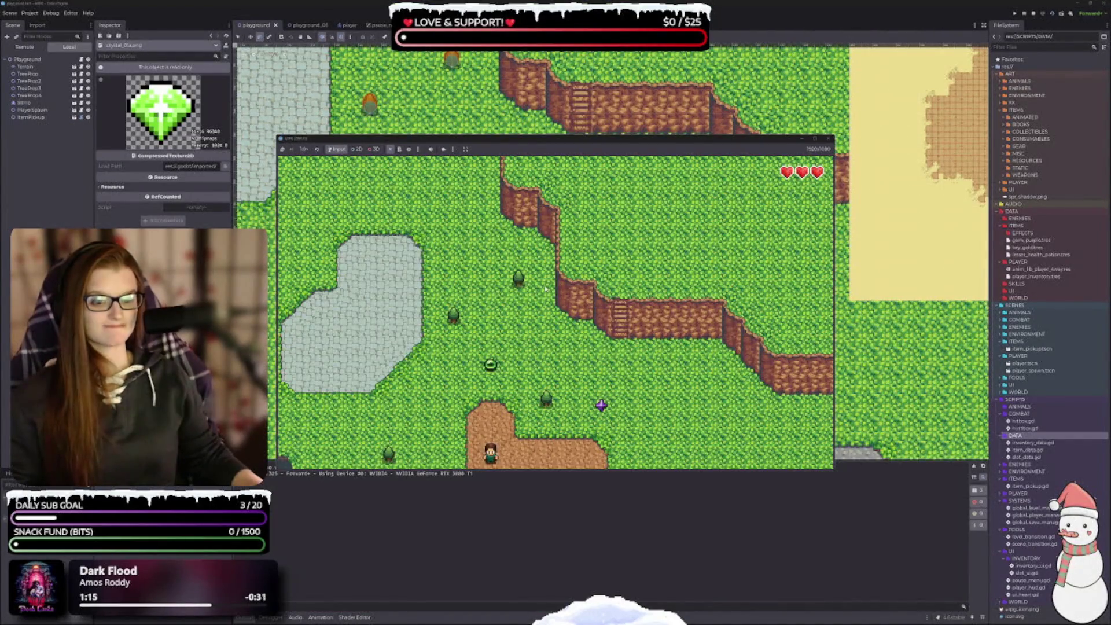
{"action": "key", "text": "Right"}
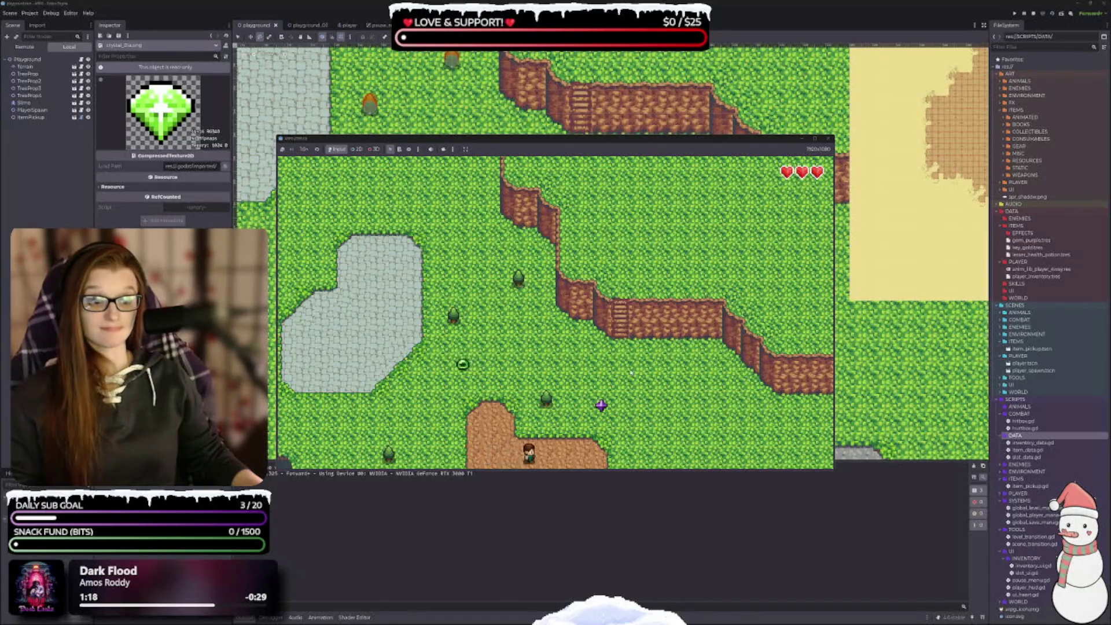
{"action": "key", "text": "Up"}
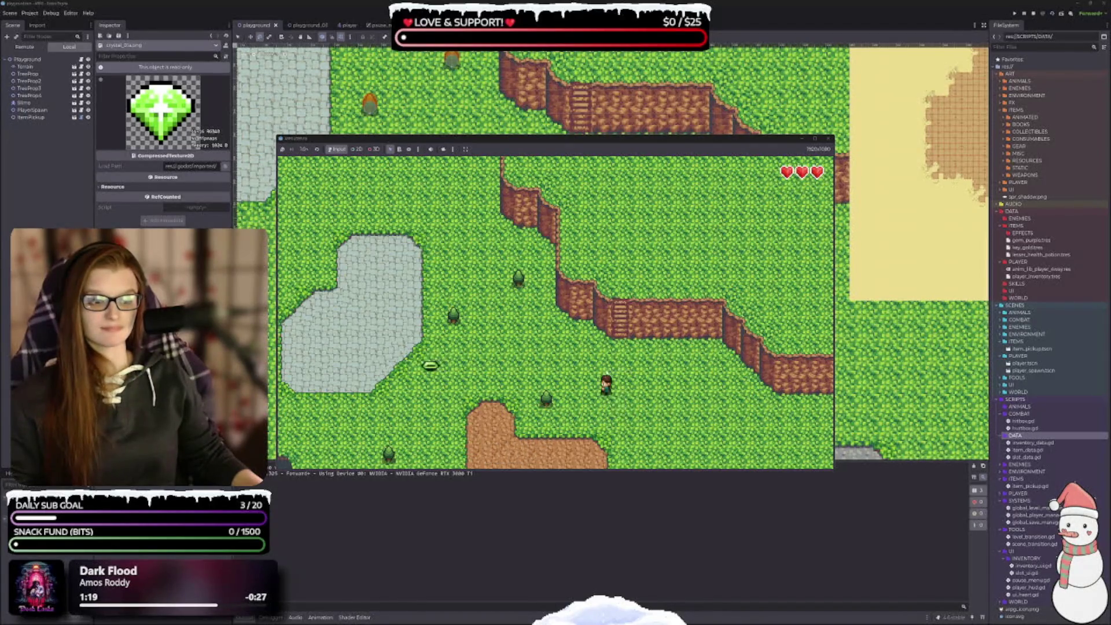
{"action": "key", "text": "Left"}
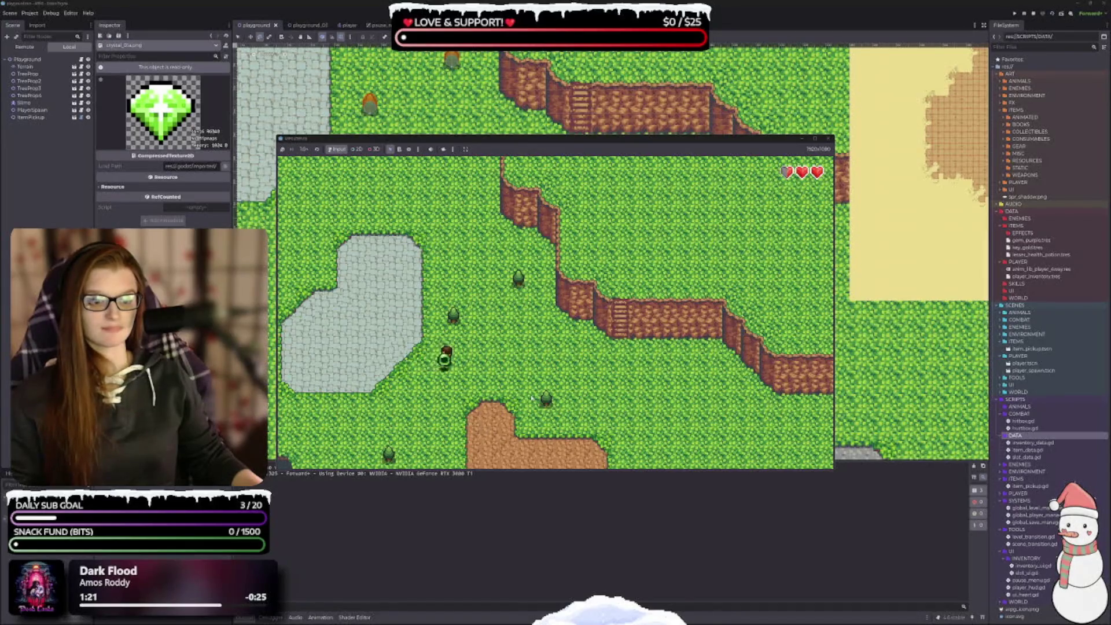
{"action": "key", "text": "Right"}
{"action": "key", "text": "Down"}
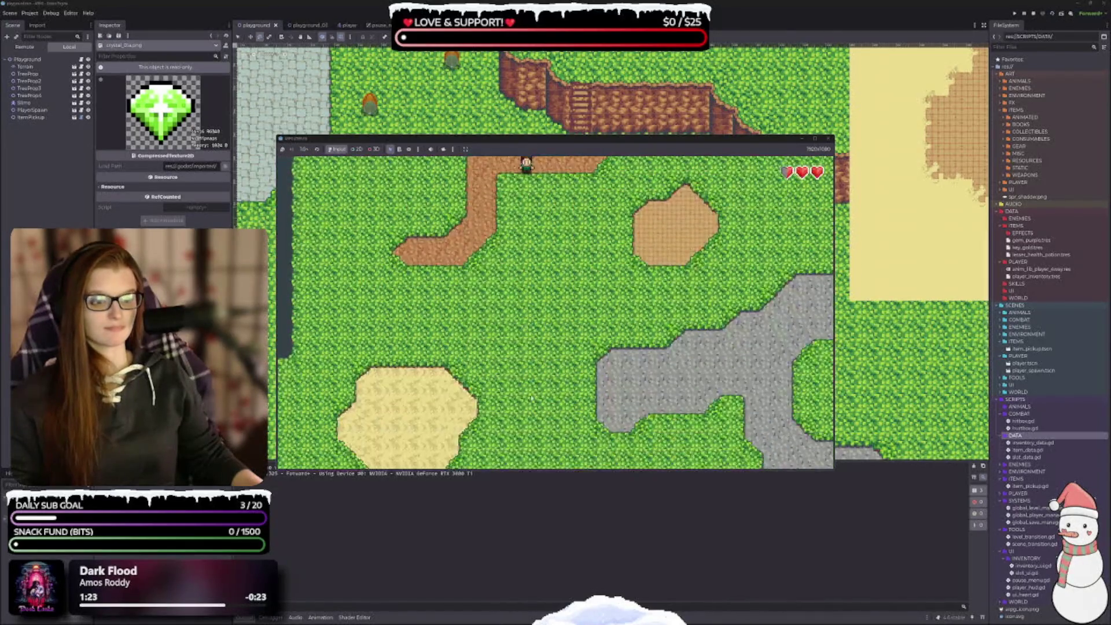
Pause to browse the inventory items like the purple gem and gold key, then resume and stop the game.
{"action": "key", "text": "Escape"}
{"action": "key", "text": "Down"}
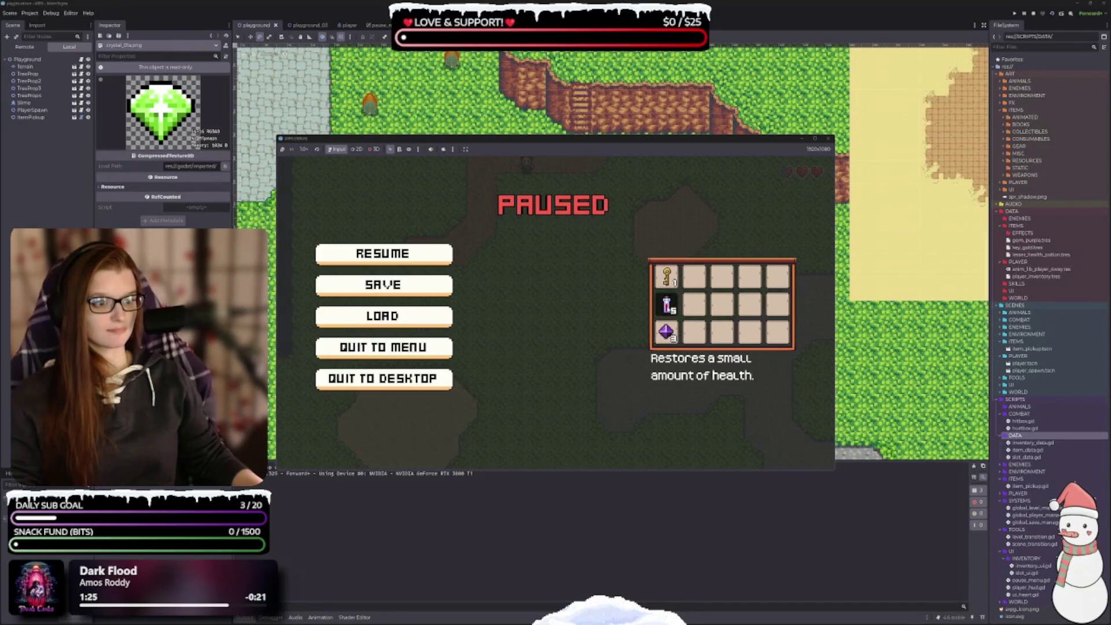
{"action": "key", "text": "Down"}
{"action": "key", "text": "Up"}
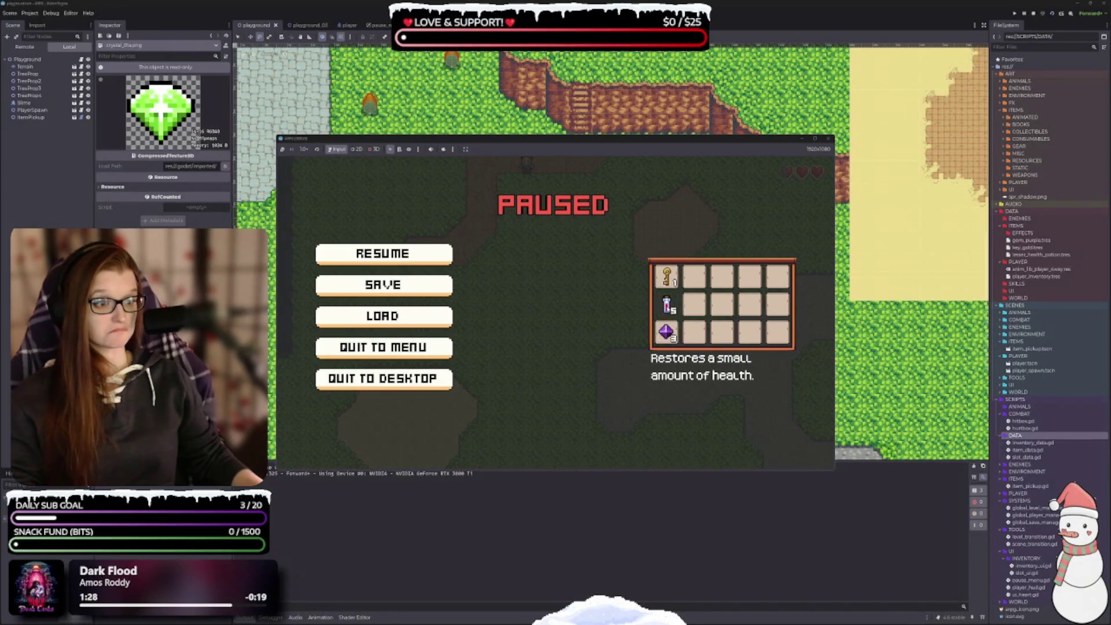
{"action": "key", "text": "Up"}
{"action": "key", "text": "Escape"}
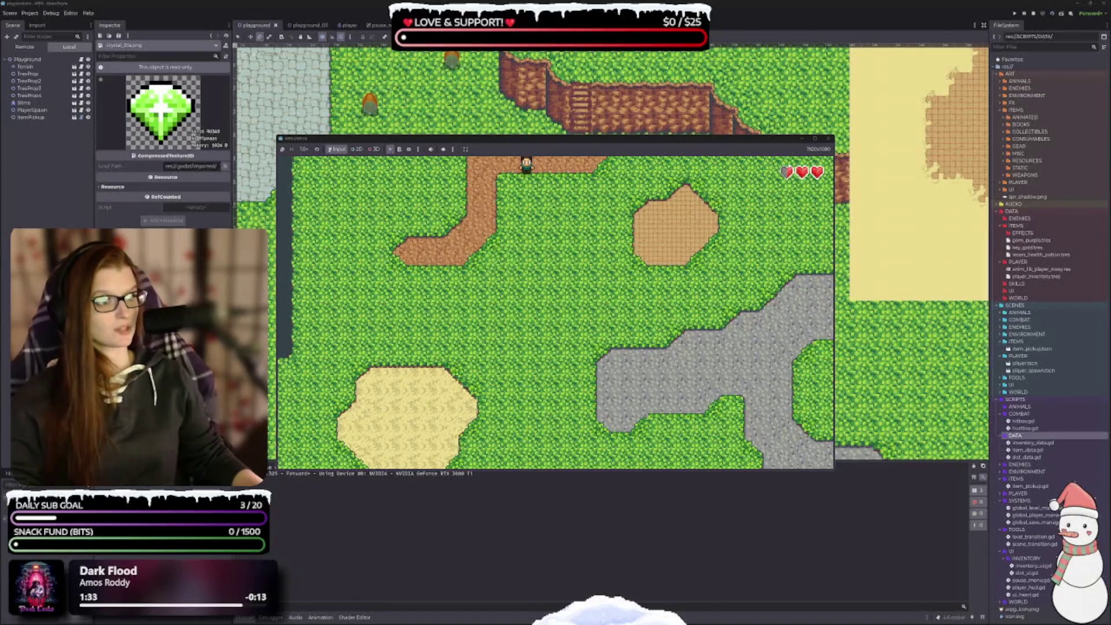
{"action": "left_click", "coordinate": [827, 138]}
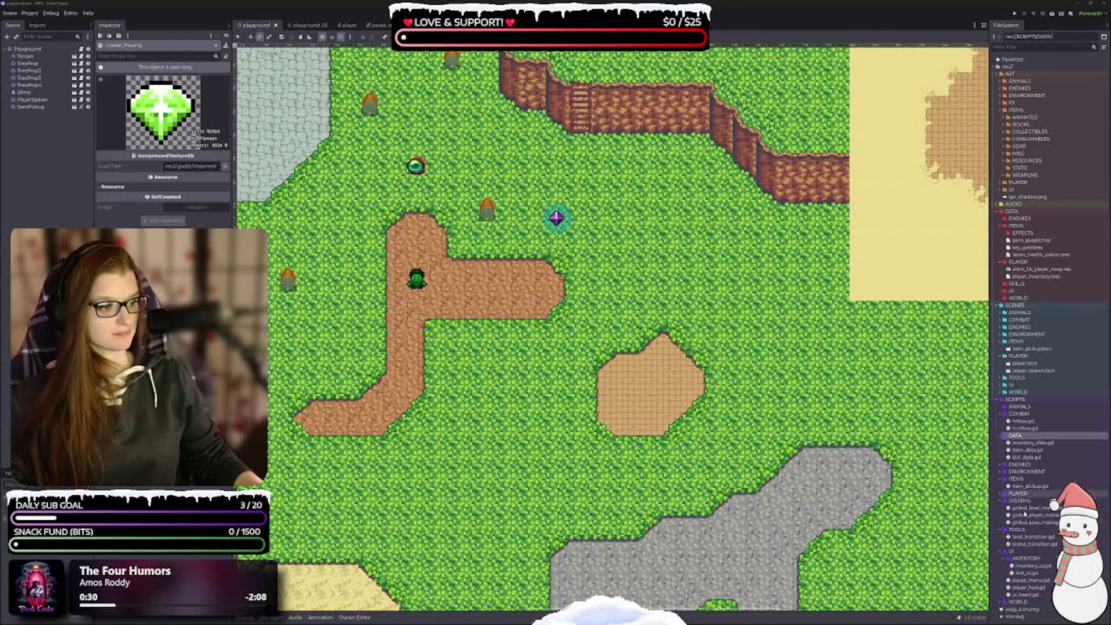
Expand and then collapse the enemy scripts folder in the FileSystem dock.
{"action": "double_click", "coordinate": [1001, 465]}
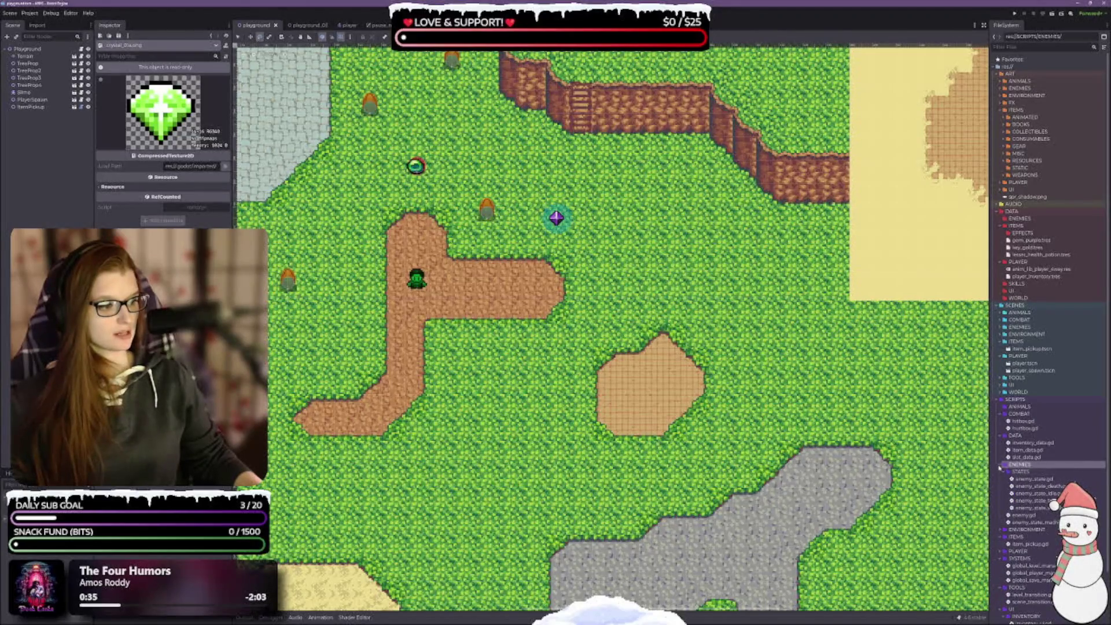
{"action": "left_click", "coordinate": [1000, 465]}
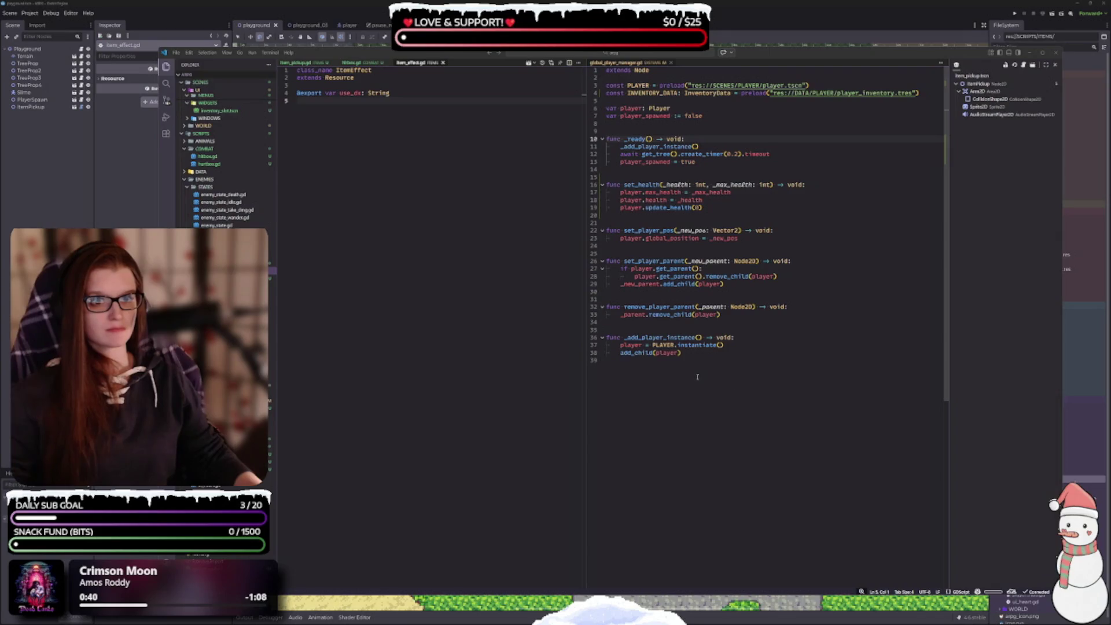
Add a use() -> void function with a pass body below the exported variable.
{"action": "left_click", "coordinate": [321, 143]}
{"action": "key", "text": "Return"}
{"action": "key", "text": "Return"}
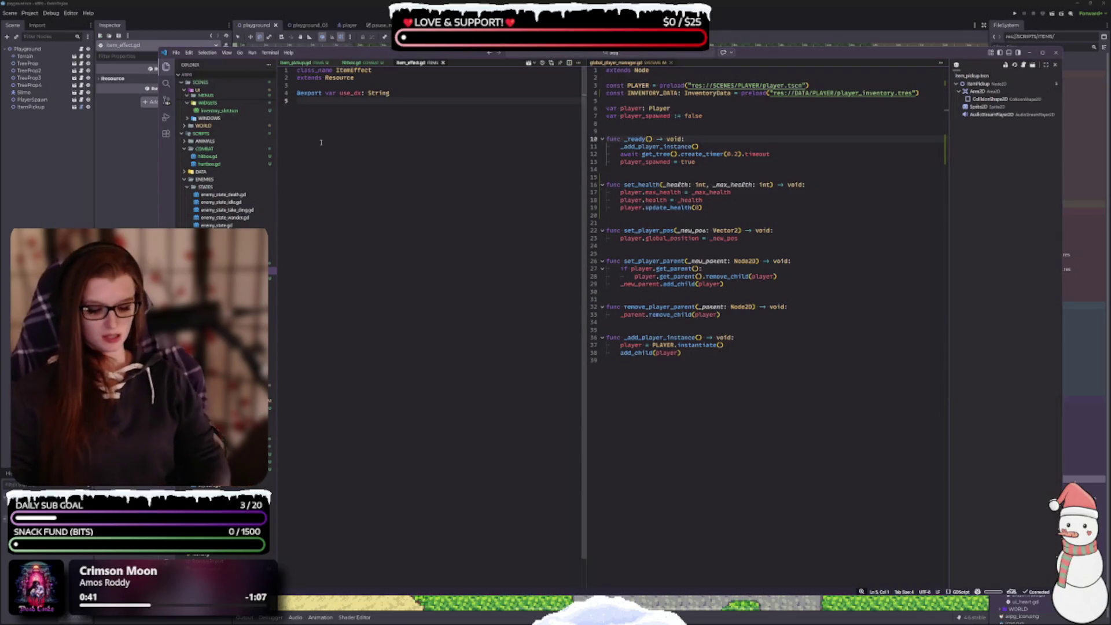
{"action": "type", "text": "func _"}
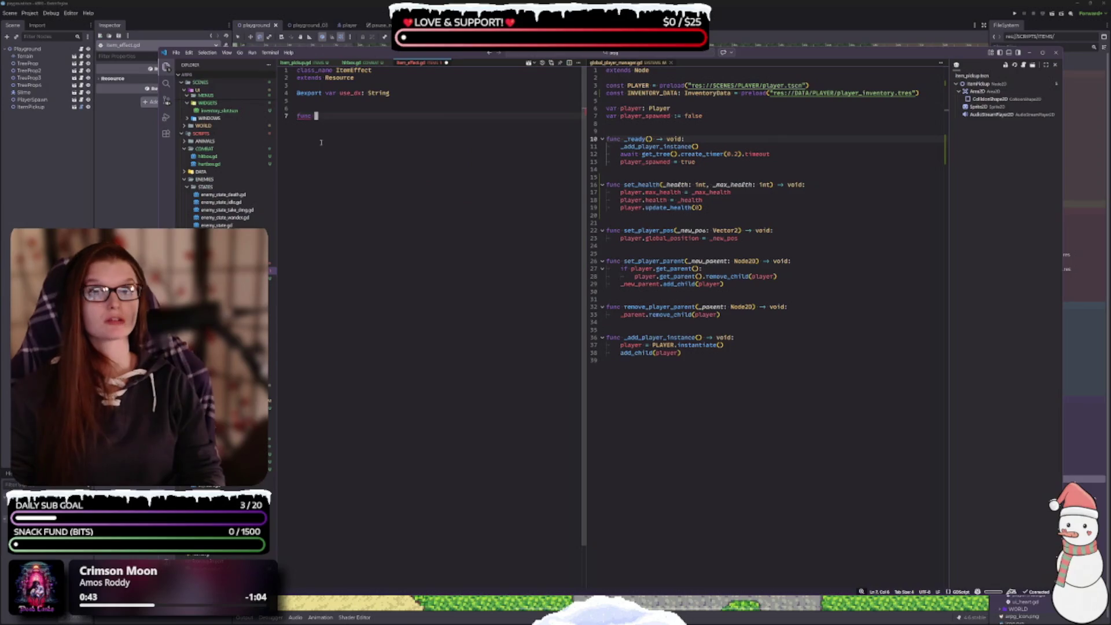
{"action": "type", "text": "se() -> vop"}
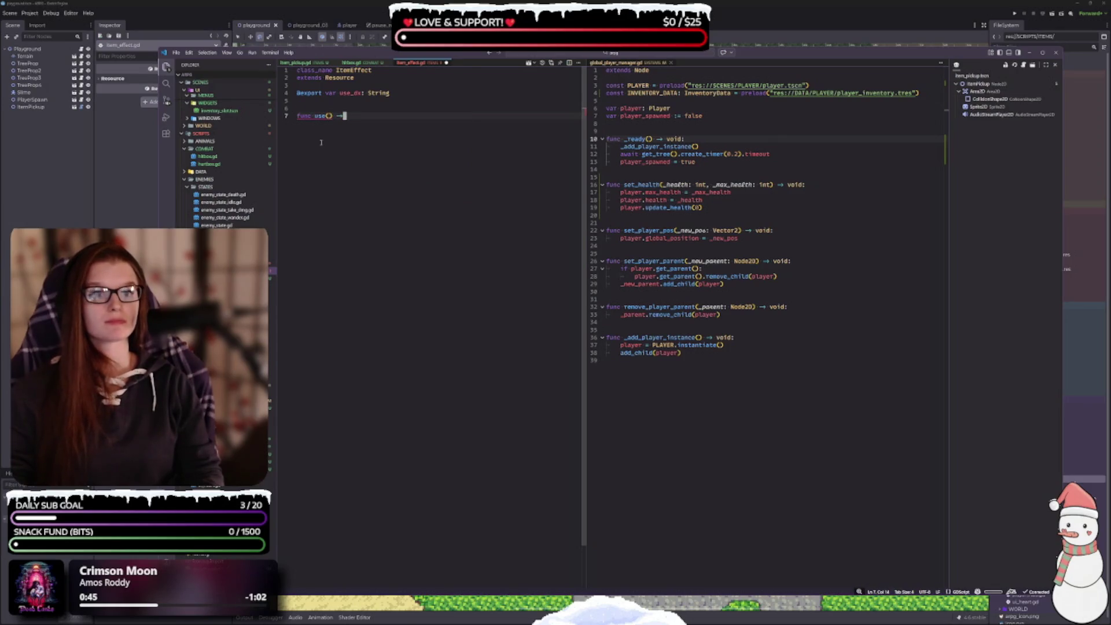
{"action": "key", "text": "BackSpace"}
{"action": "type", "text": "id:"}
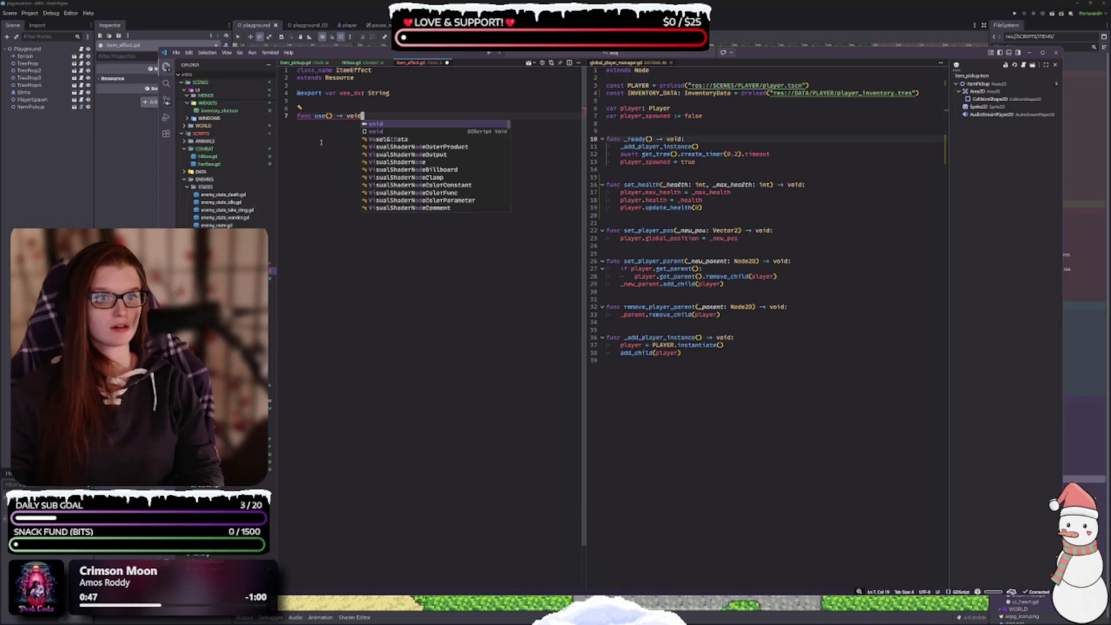
{"action": "key", "text": "Return"}
{"action": "key", "text": "Return"}
{"action": "type", "text": "pass"}
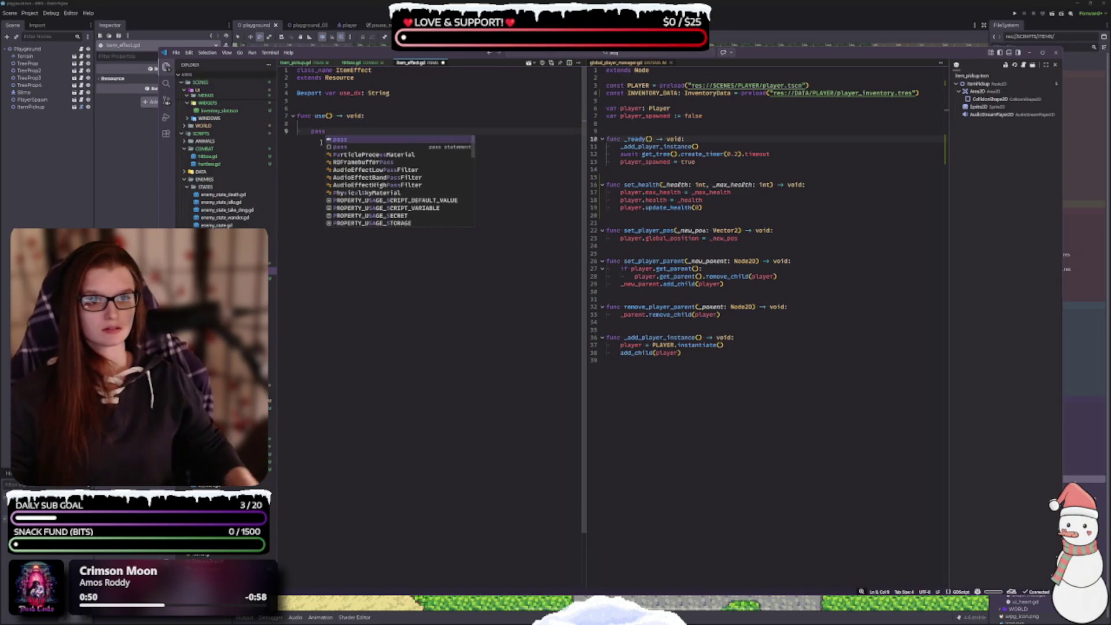
{"action": "key", "text": "Escape"}
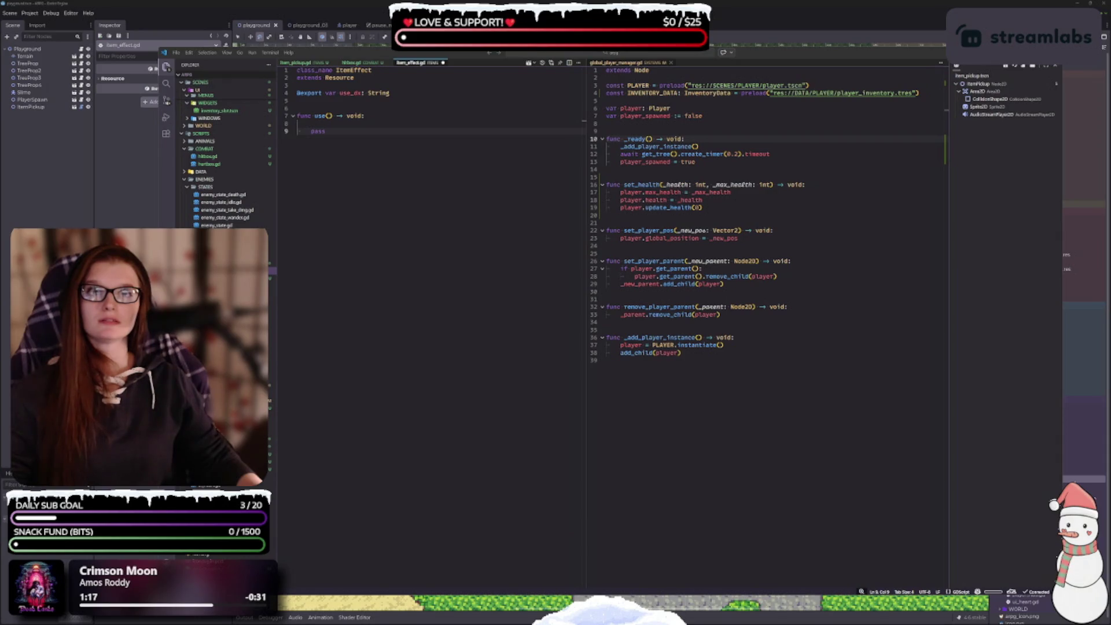
Tidy the function's blank lines, save item_effect.gd, and return to Godot.
{"action": "left_click", "coordinate": [349, 132]}
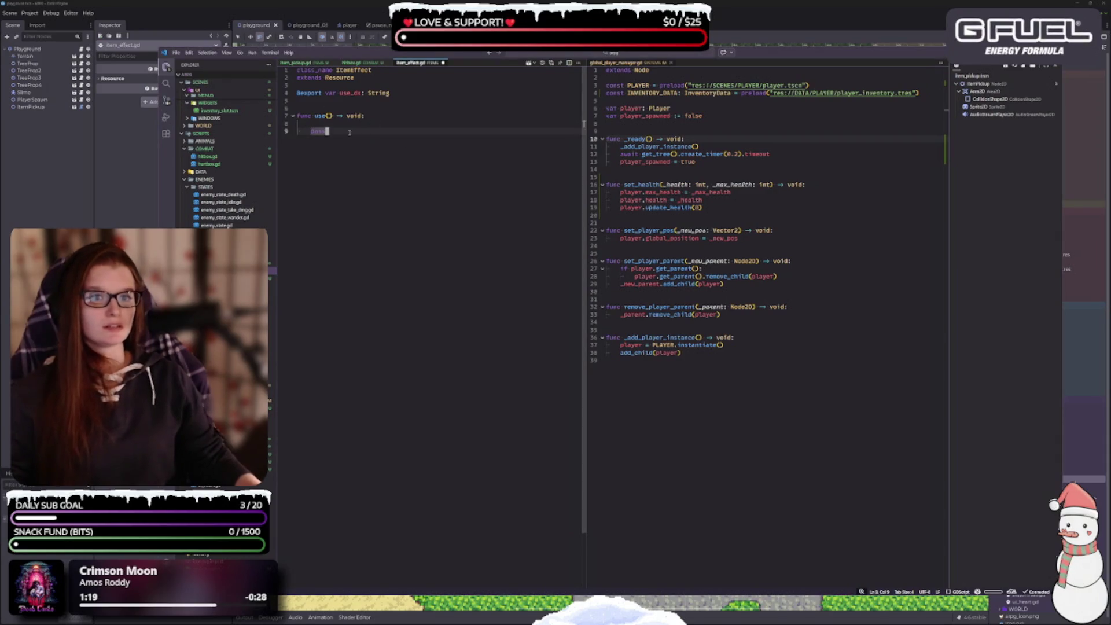
{"action": "key", "text": "alt+Up"}
{"action": "key", "text": "Down"}
{"action": "key", "text": "ctrl+s"}
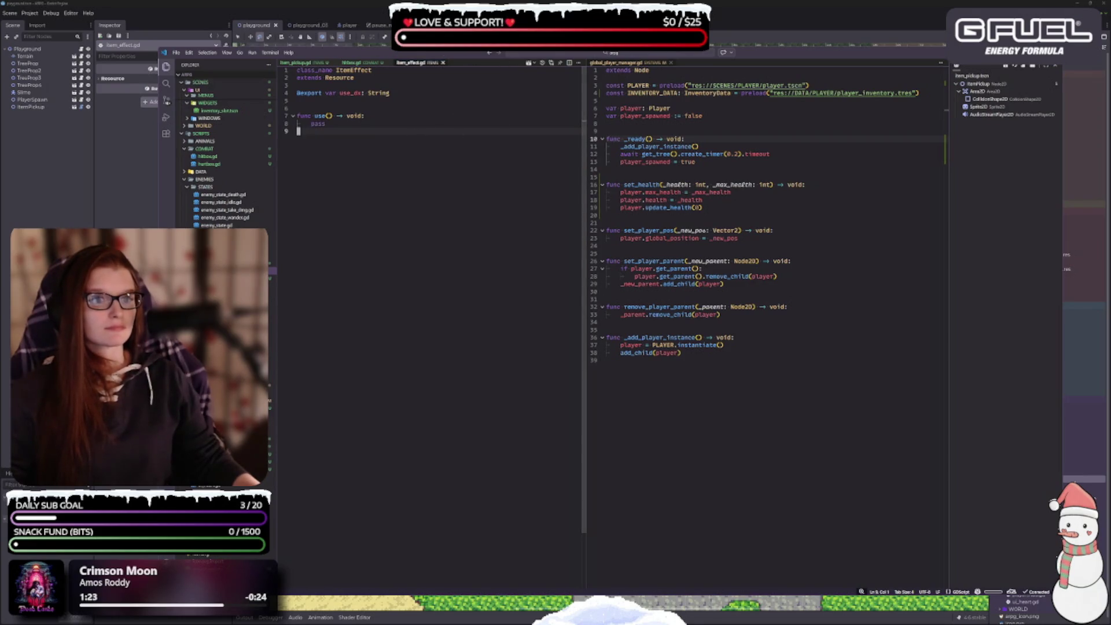
{"action": "key", "text": "alt+Tab"}
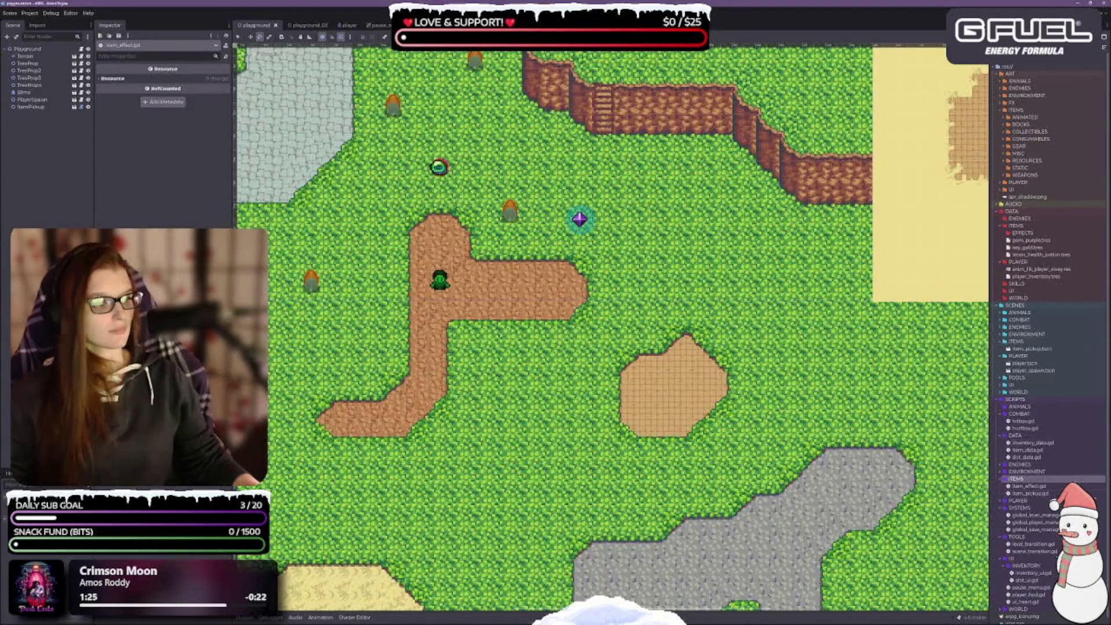
Create a new script named item_effect_heal in the SCRIPTS/ITEMS folder.
{"action": "right_click", "coordinate": [1012, 480]}
{"action": "mouse_move", "coordinate": [1035, 488]}
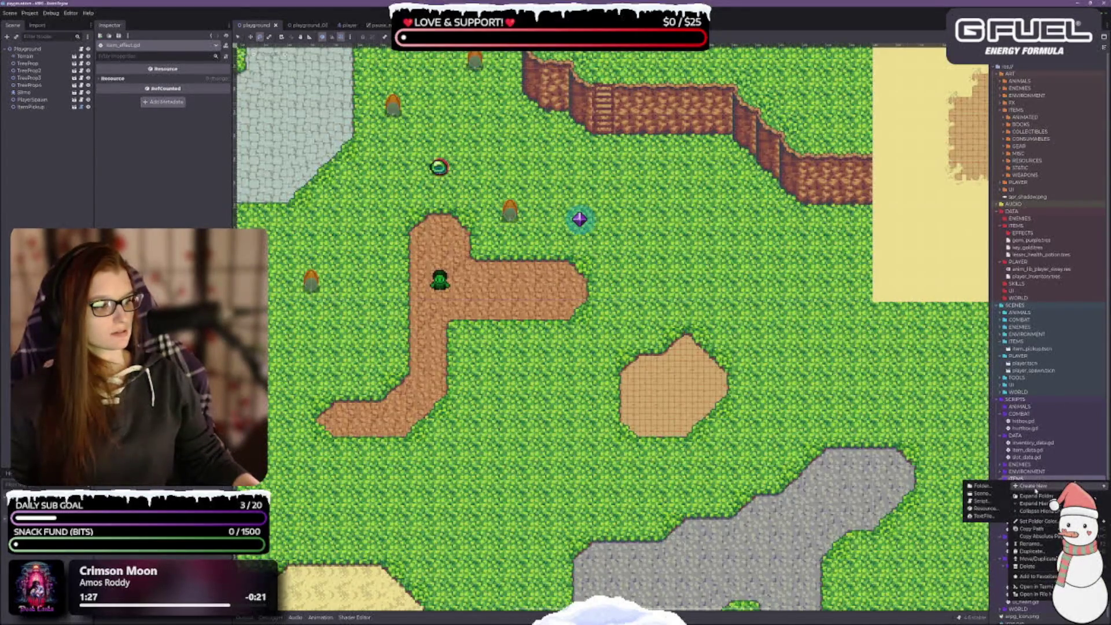
{"action": "left_click", "coordinate": [982, 501]}
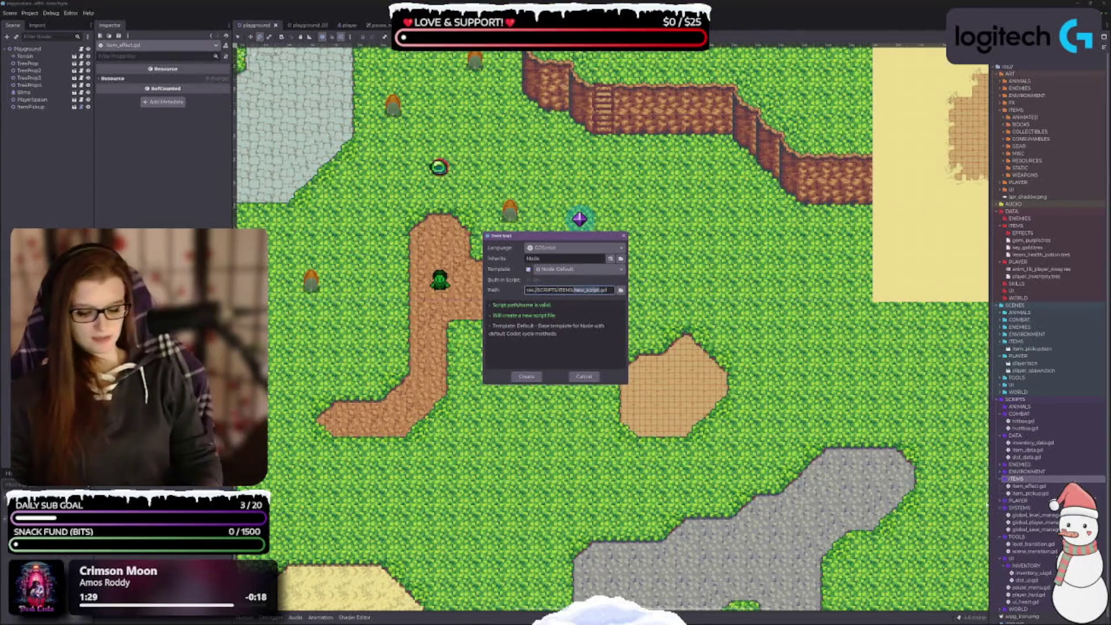
{"action": "type", "text": "item_effe"}
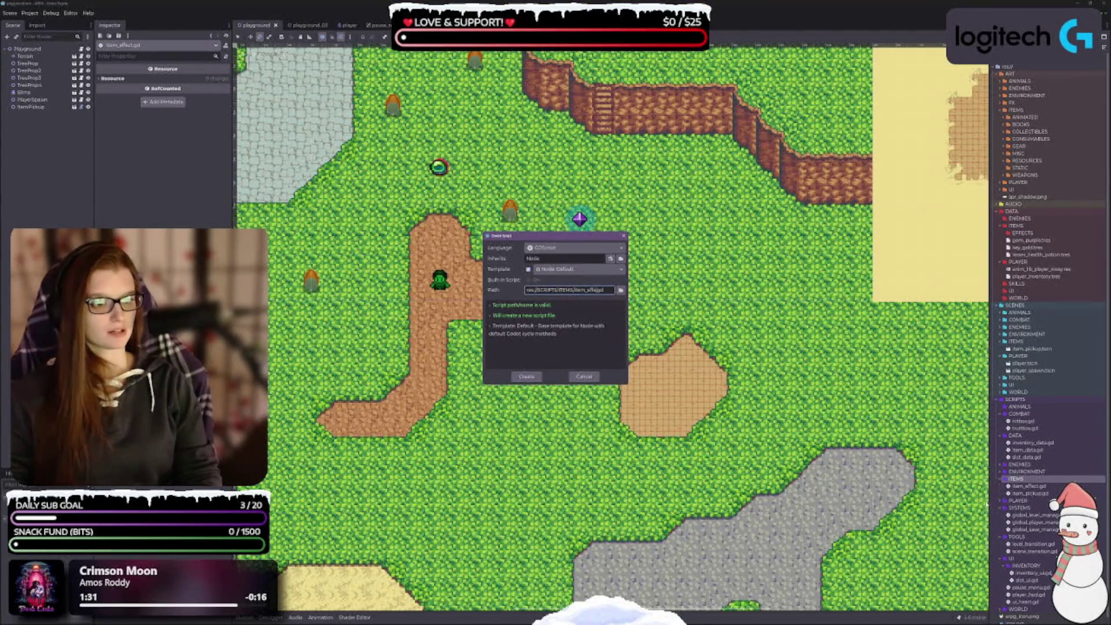
{"action": "type", "text": "ct_heal"}
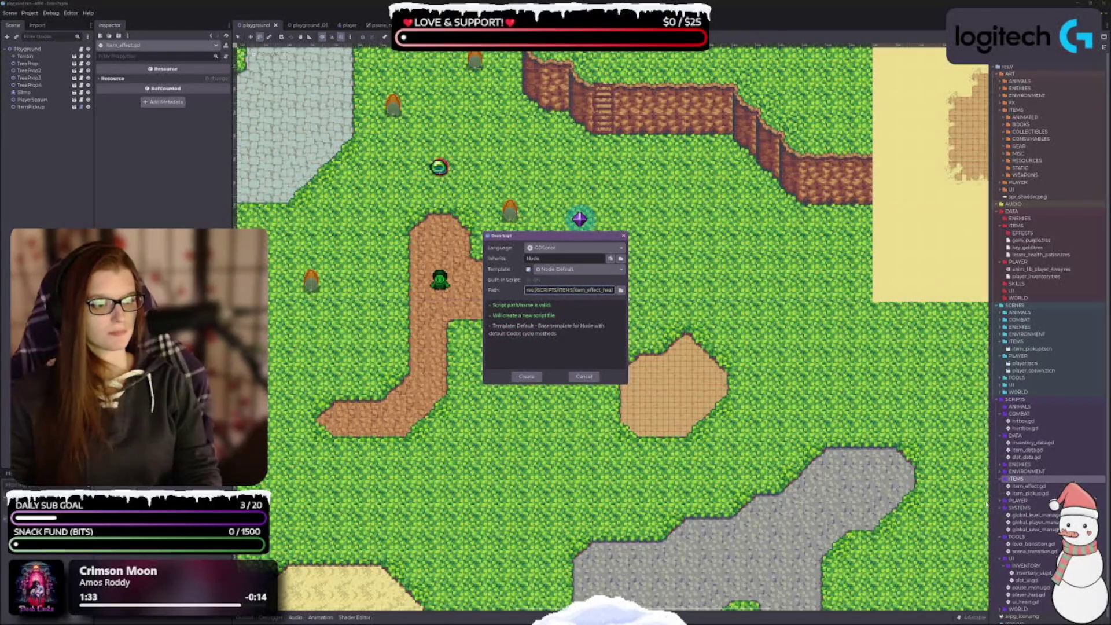
{"action": "left_click", "coordinate": [526, 376]}
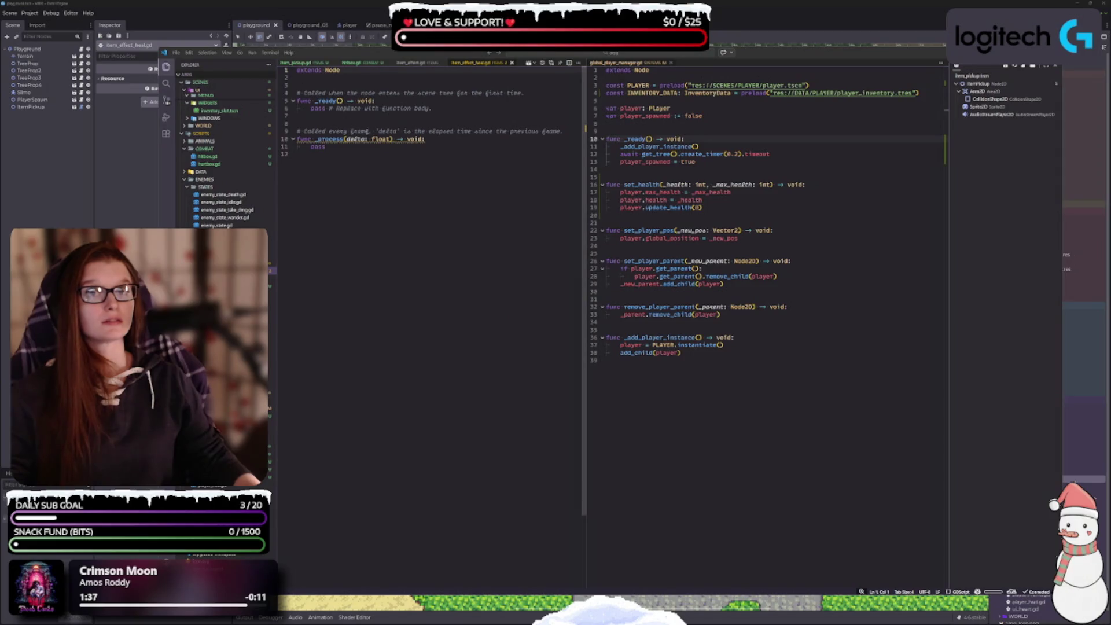
Delete the template functions and add 'class_name ItemEffectHeal' as the first line.
{"action": "left_click_drag", "start_coordinate": [327, 147], "coordinate": [296, 93]}
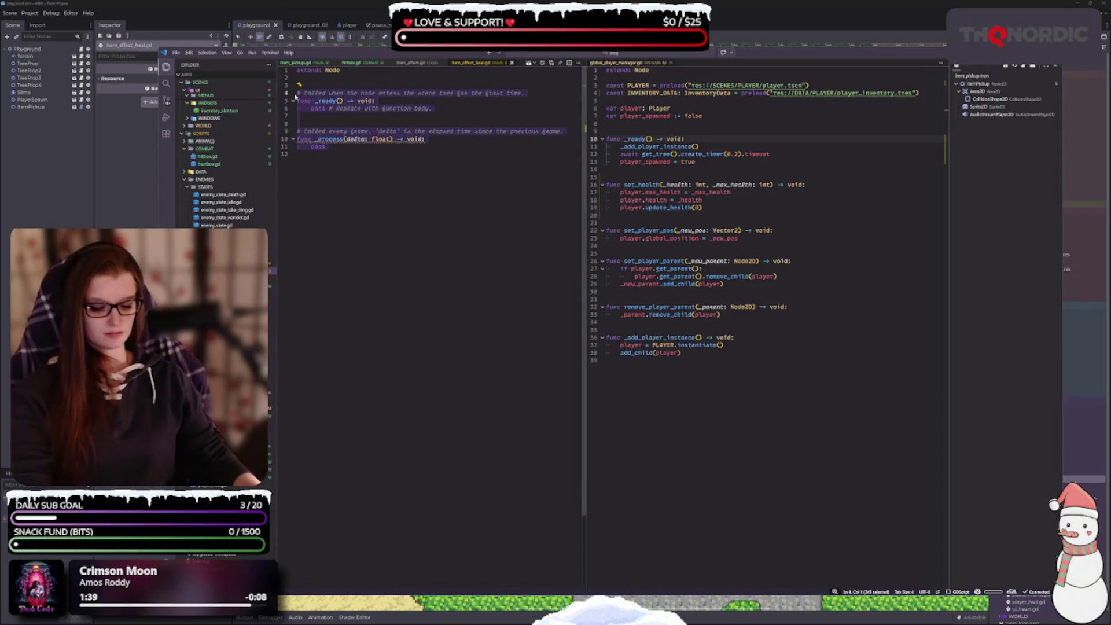
{"action": "key", "text": "BackSpace"}
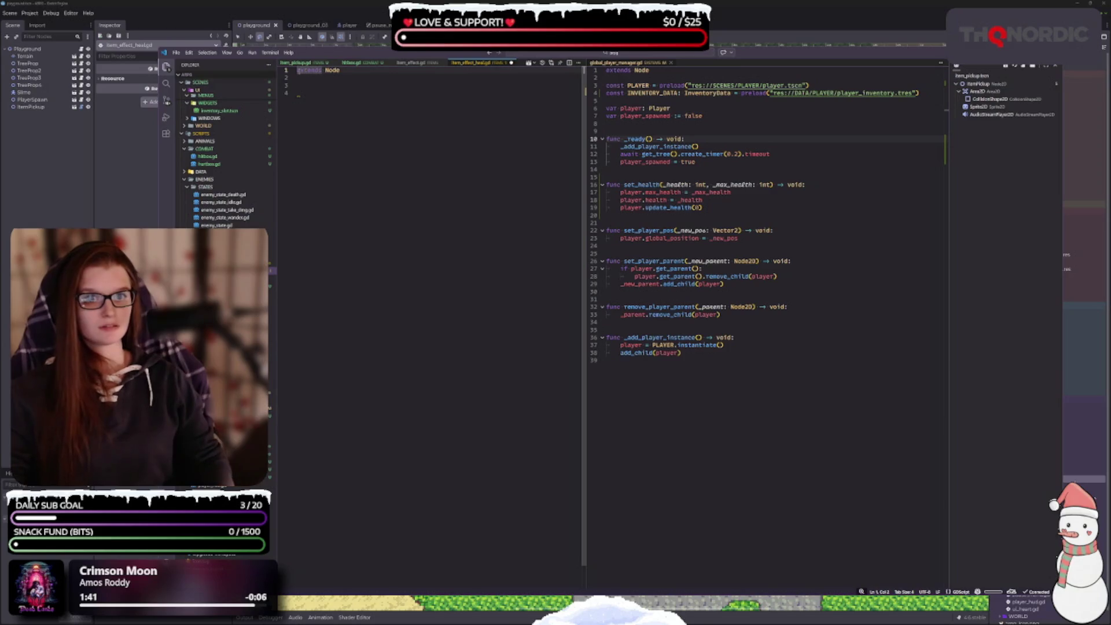
{"action": "key", "text": "Return"}
{"action": "key", "text": "Up"}
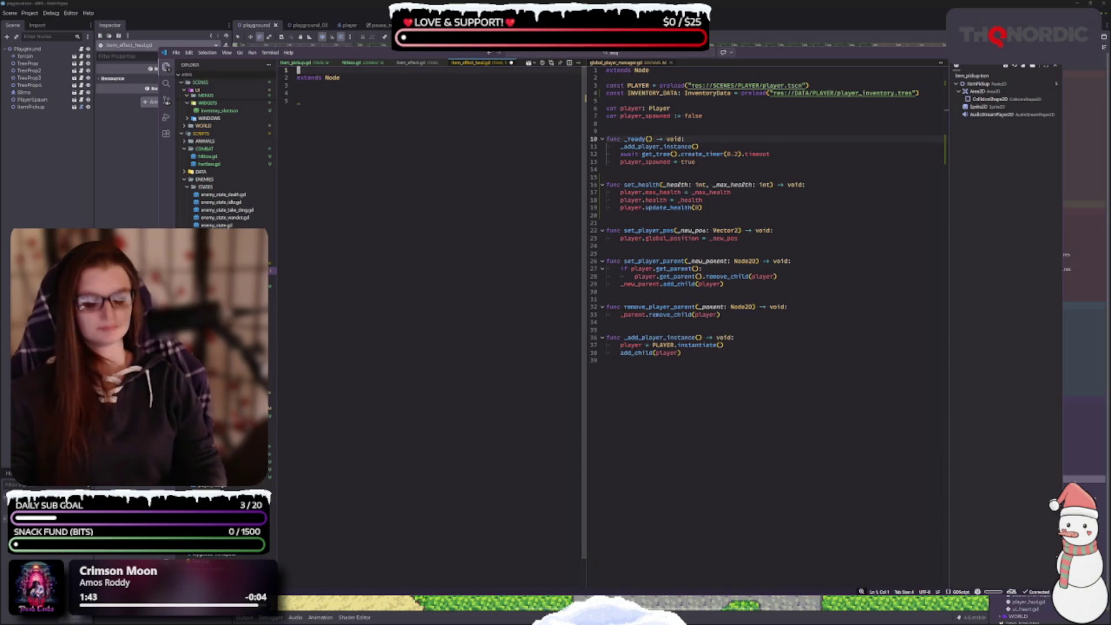
{"action": "type", "text": "class_name "}
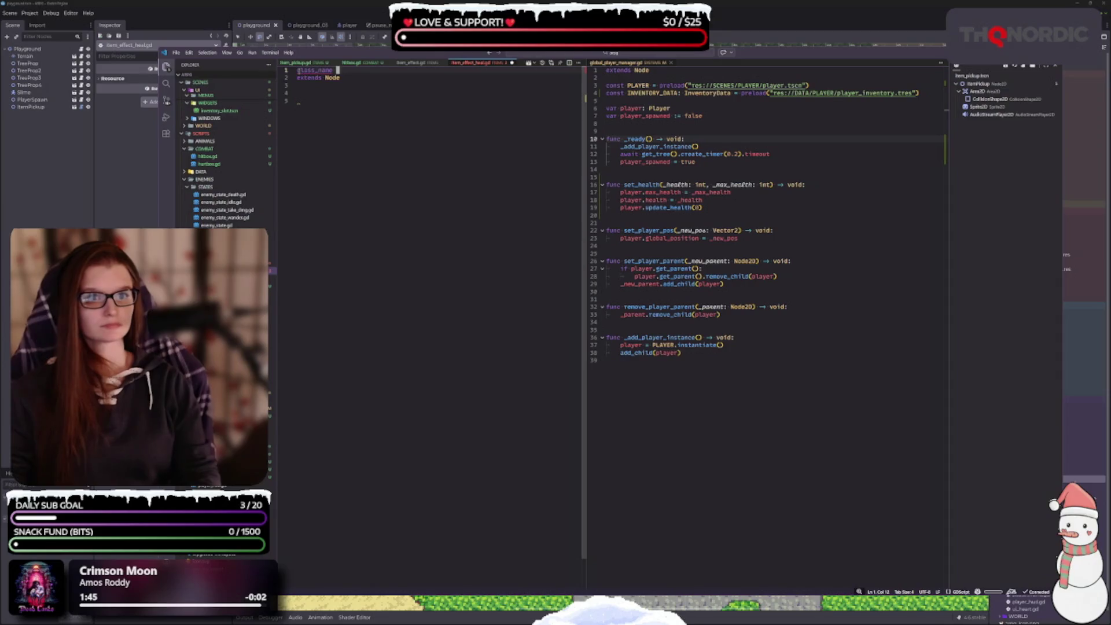
{"action": "type", "text": "ItemEffec"}
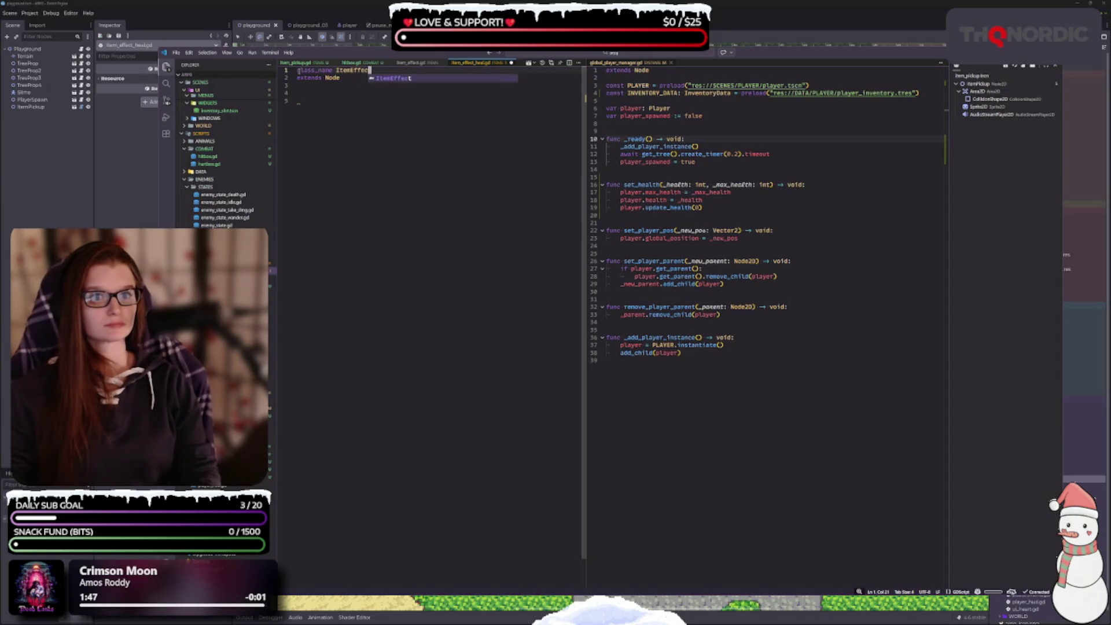
{"action": "type", "text": "tHeal"}
Change the base class from Node to ItemEffect, trim trailing blank lines, and save.
{"action": "key", "text": "Down"}
{"action": "key", "text": "BackSpace"}
{"action": "key", "text": "BackSpace"}
{"action": "key", "text": "BackSpace"}
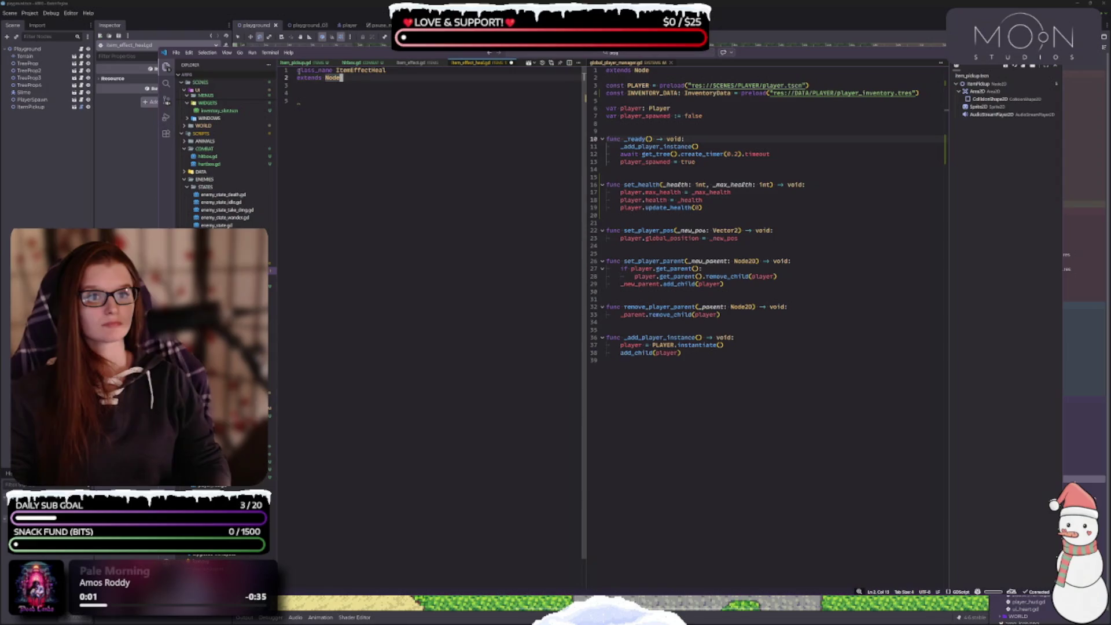
{"action": "type", "text": "R"}
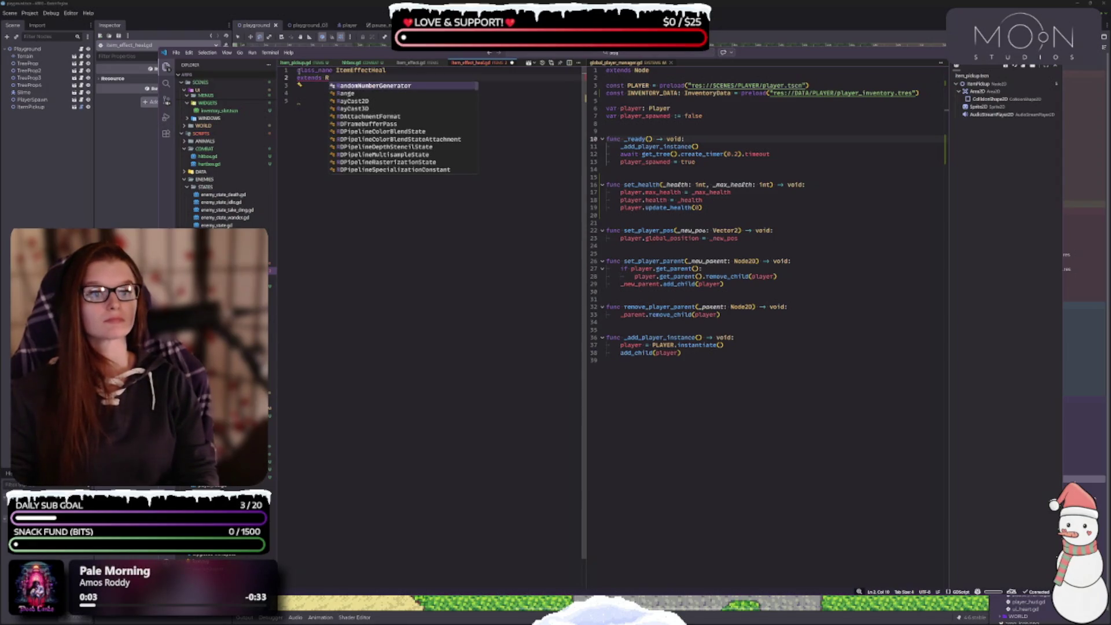
{"action": "key", "text": "BackSpace"}
{"action": "type", "text": "ItemEffect"}
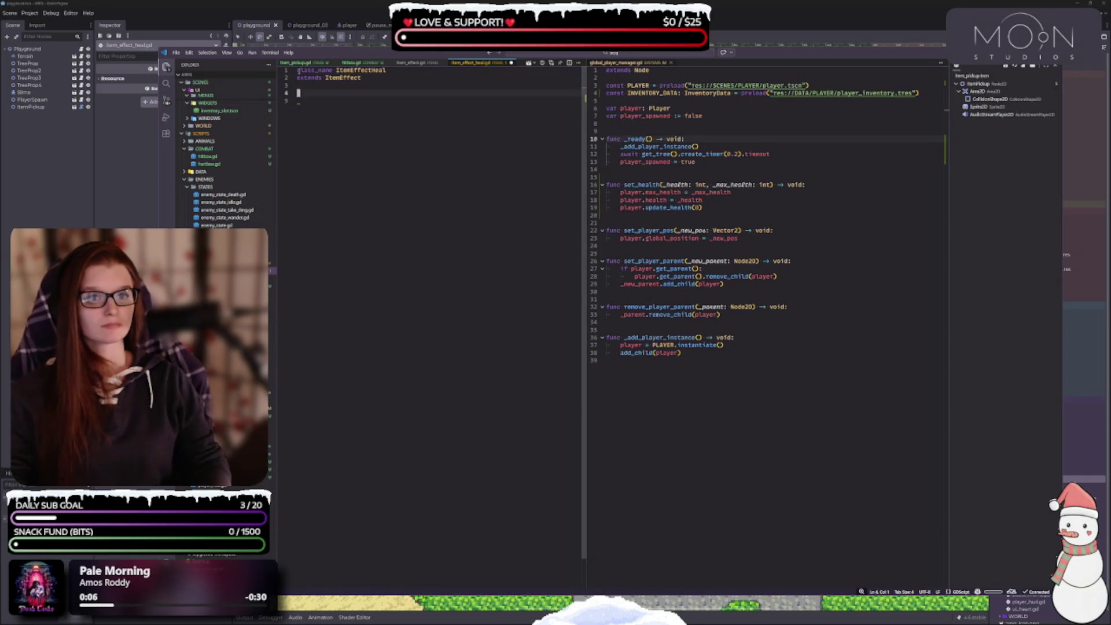
{"action": "key", "text": "BackSpace"}
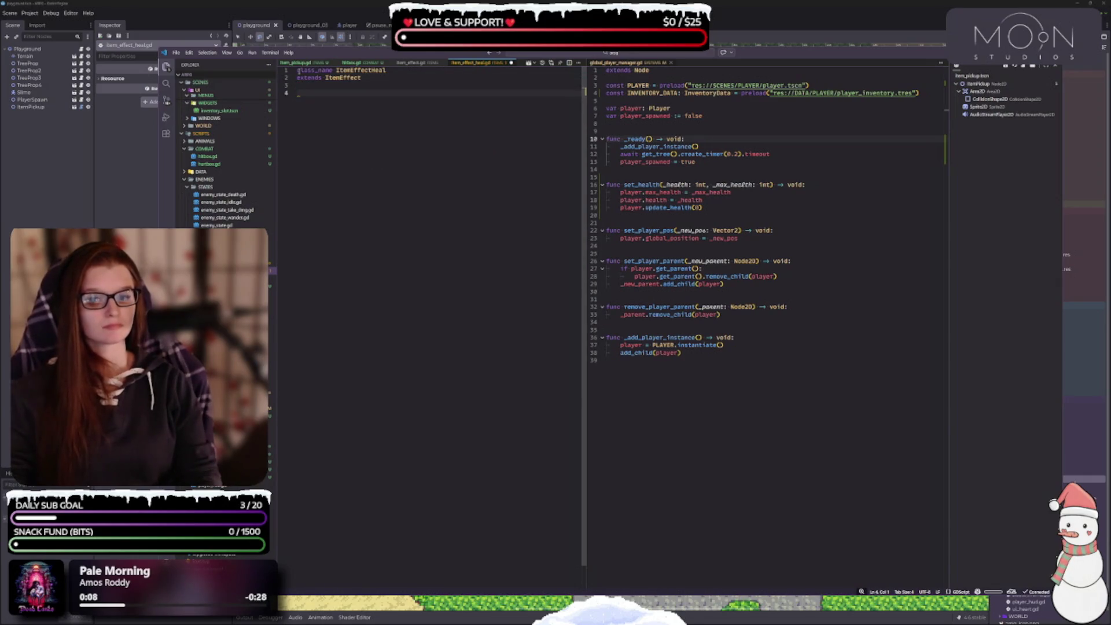
{"action": "key", "text": "BackSpace"}
{"action": "key", "text": "ctrl+s"}
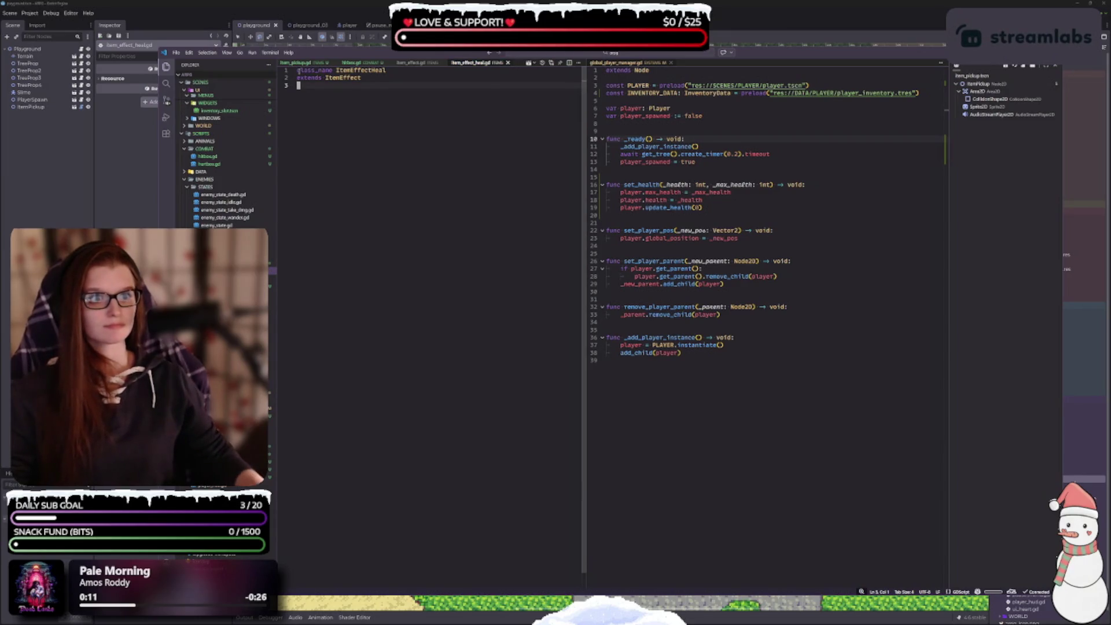
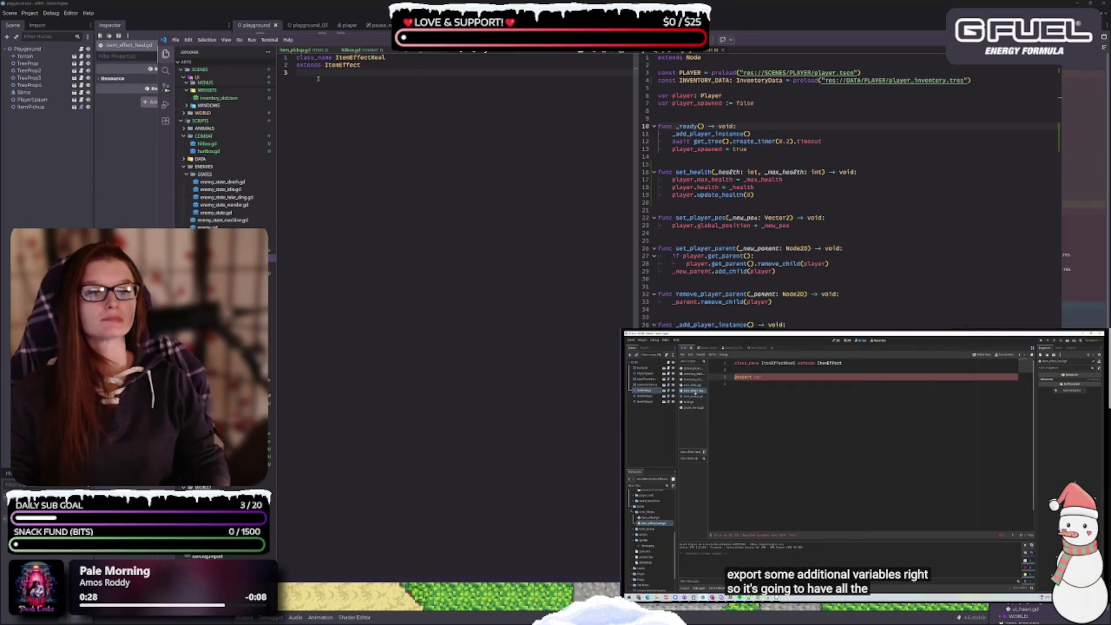
{"action": "key", "text": "Return"}
{"action": "type", "text": "@"}
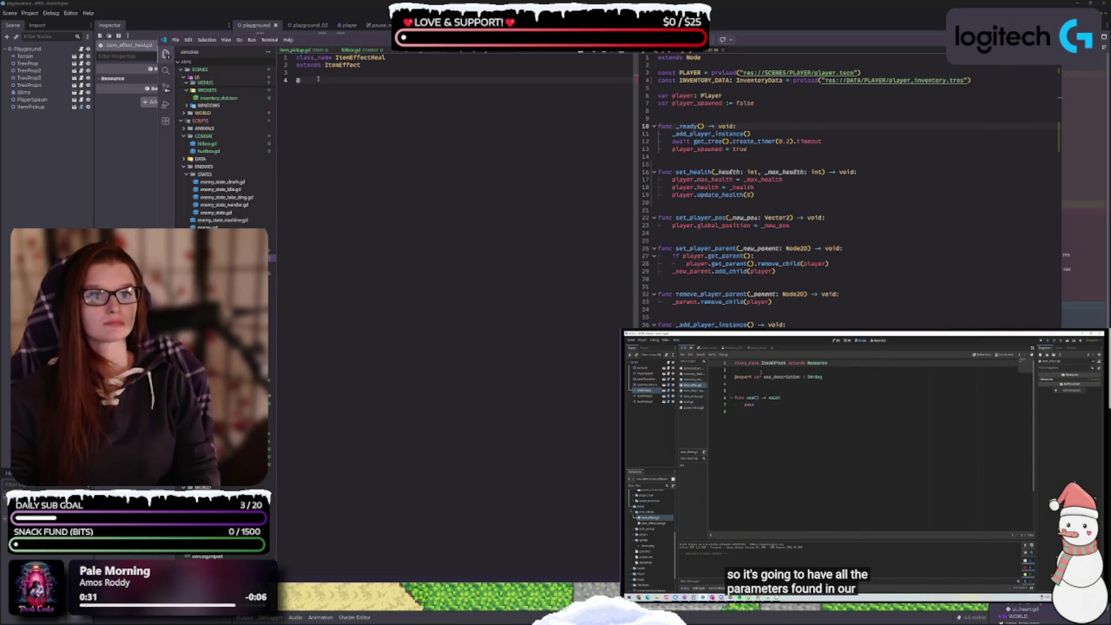
{"action": "type", "text": "export "}
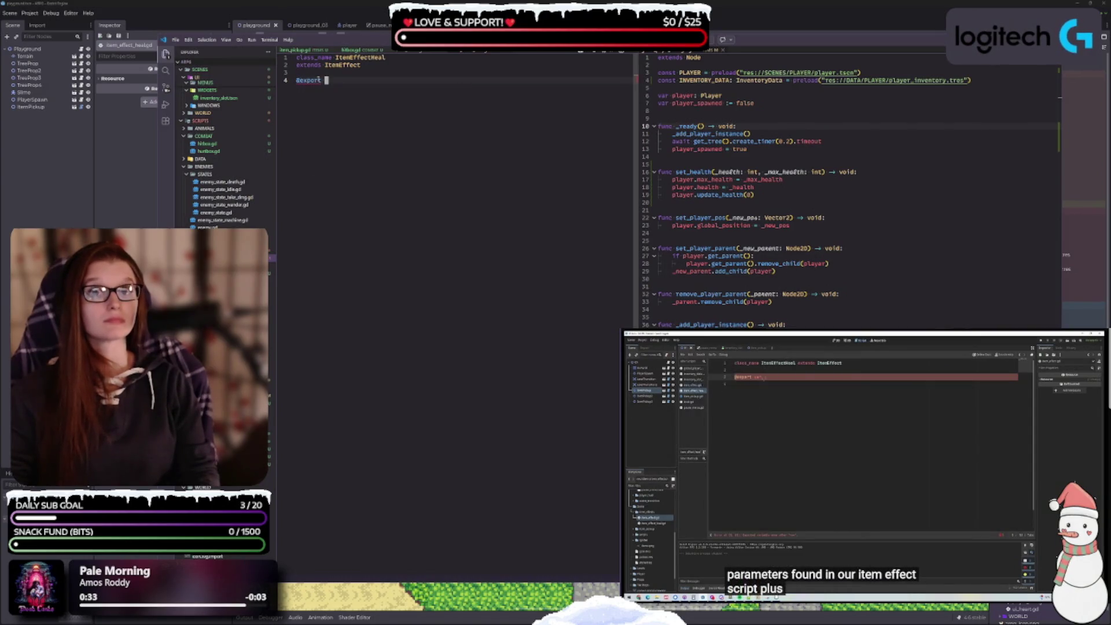
{"action": "type", "text": "var "}
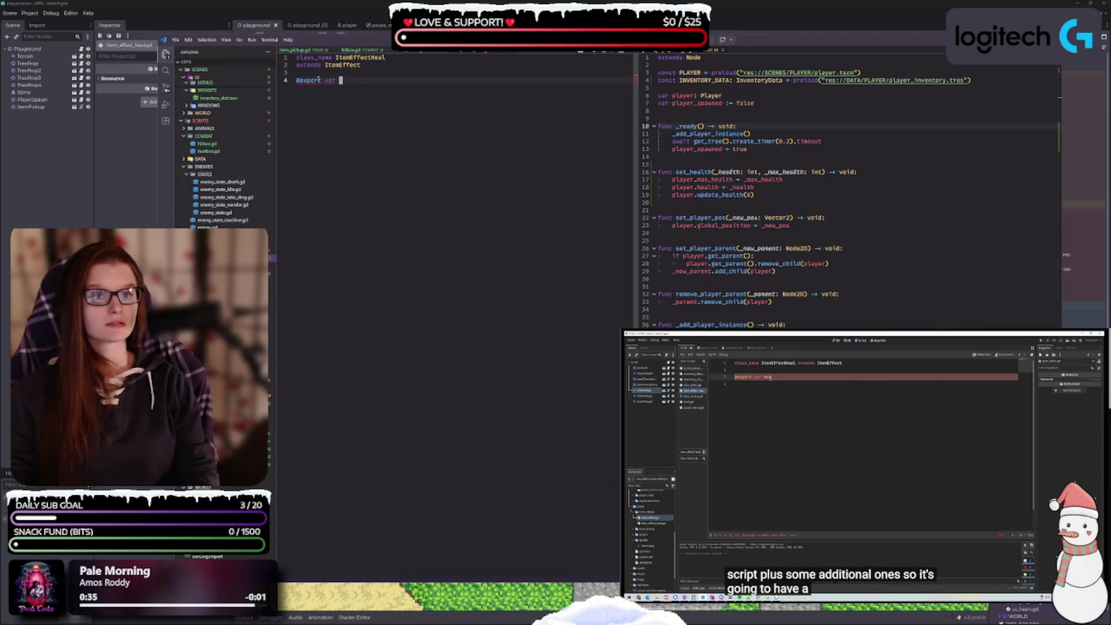
{"action": "type", "text": "heal_amount: "}
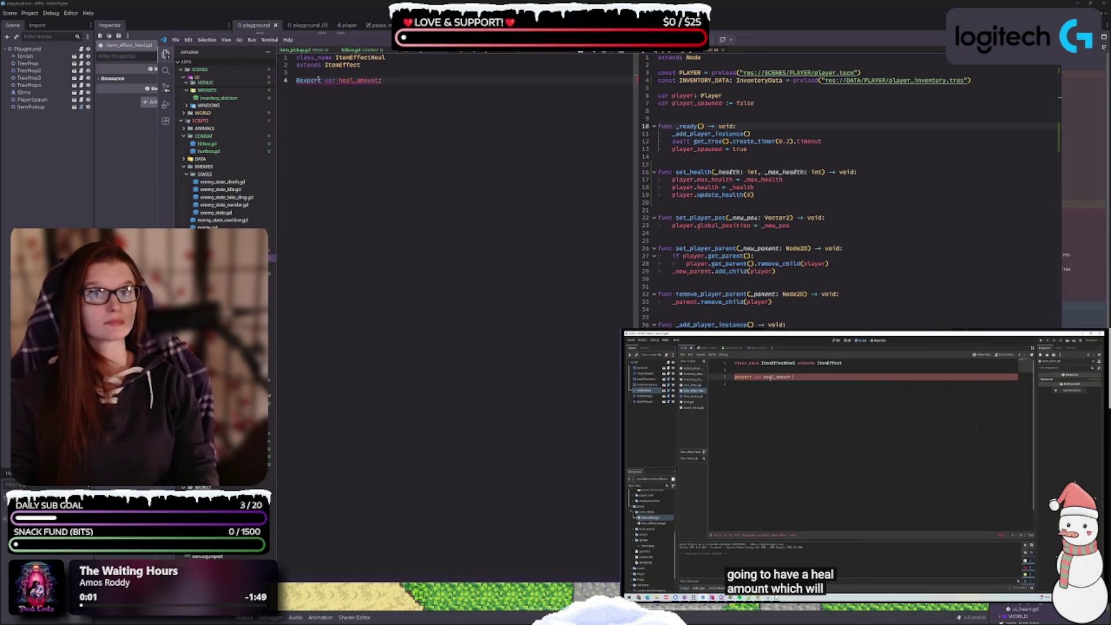
{"action": "type", "text": "int"}
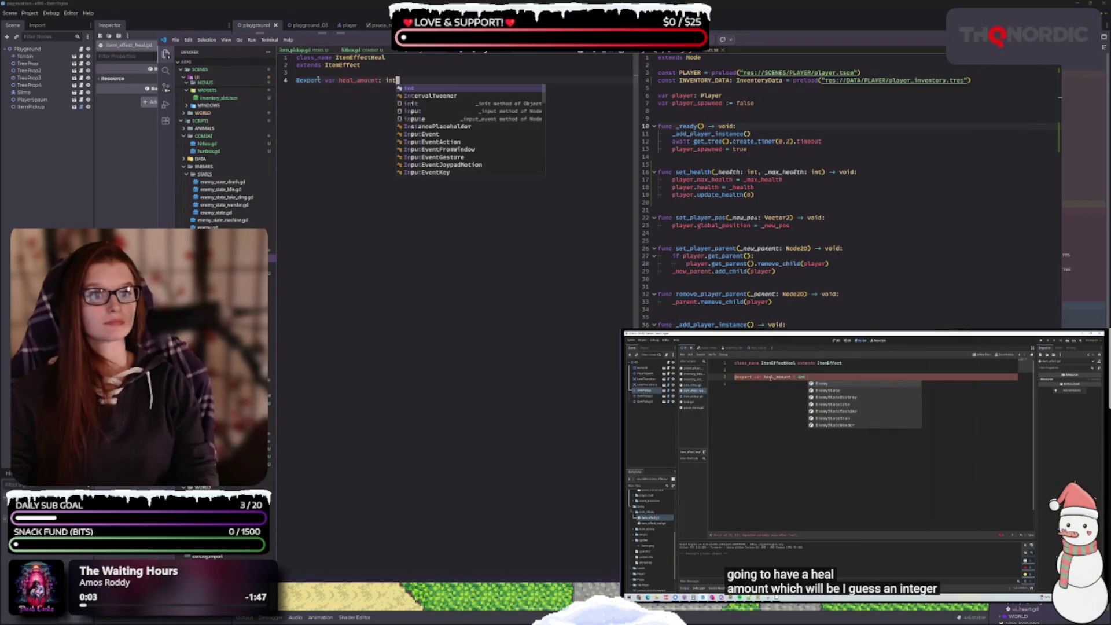
{"action": "type", "text": " = 1"}
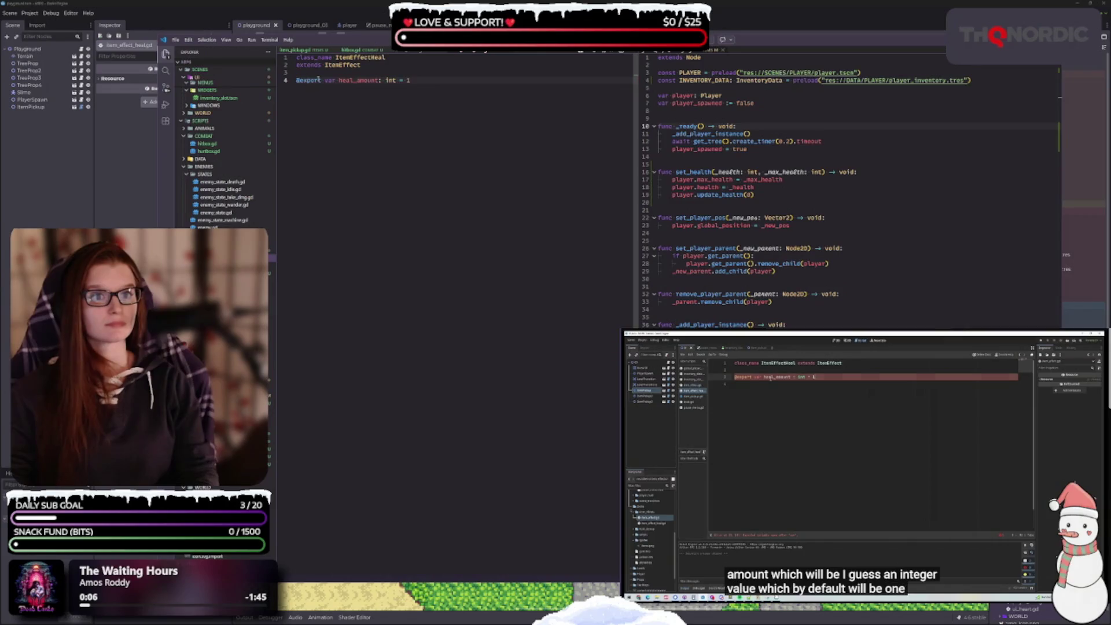
{"action": "key", "text": "Return"}
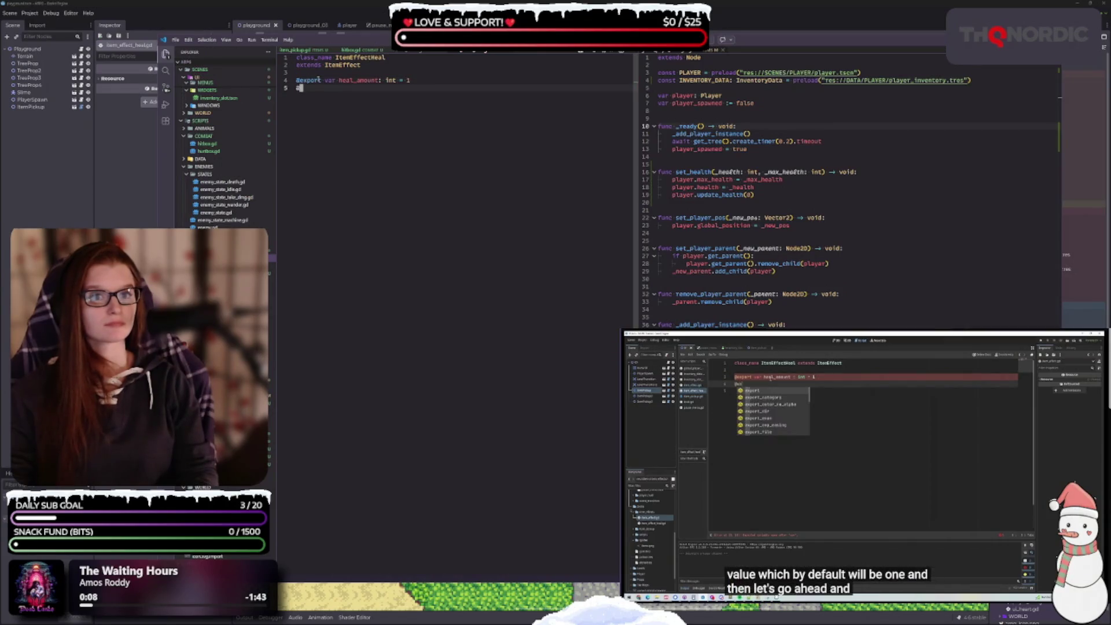
{"action": "type", "text": "export v"}
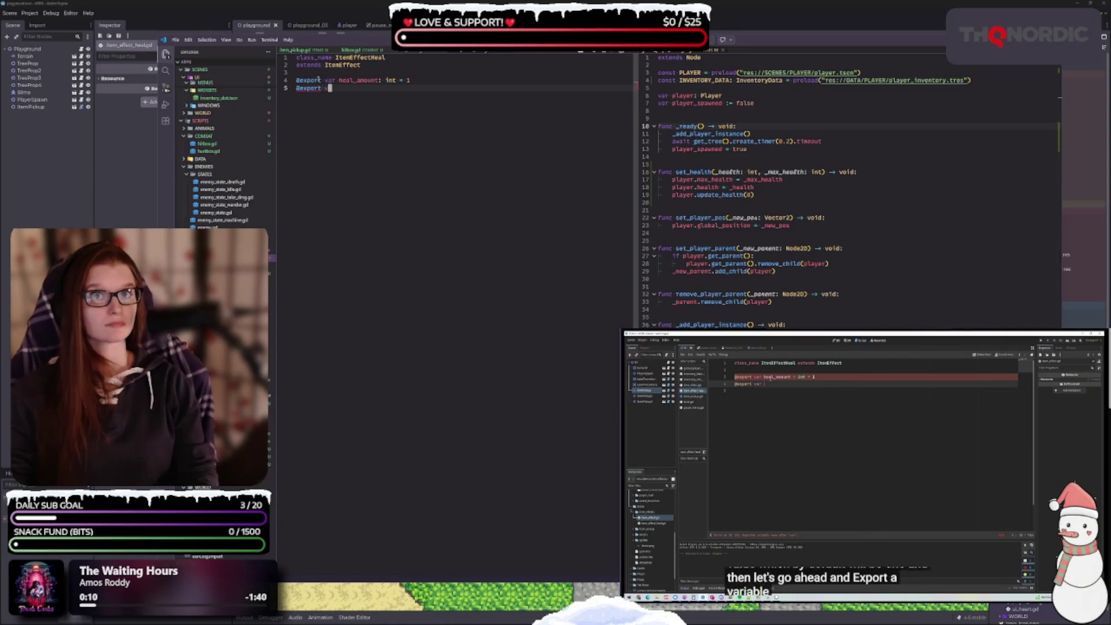
{"action": "type", "text": "ar sound:"}
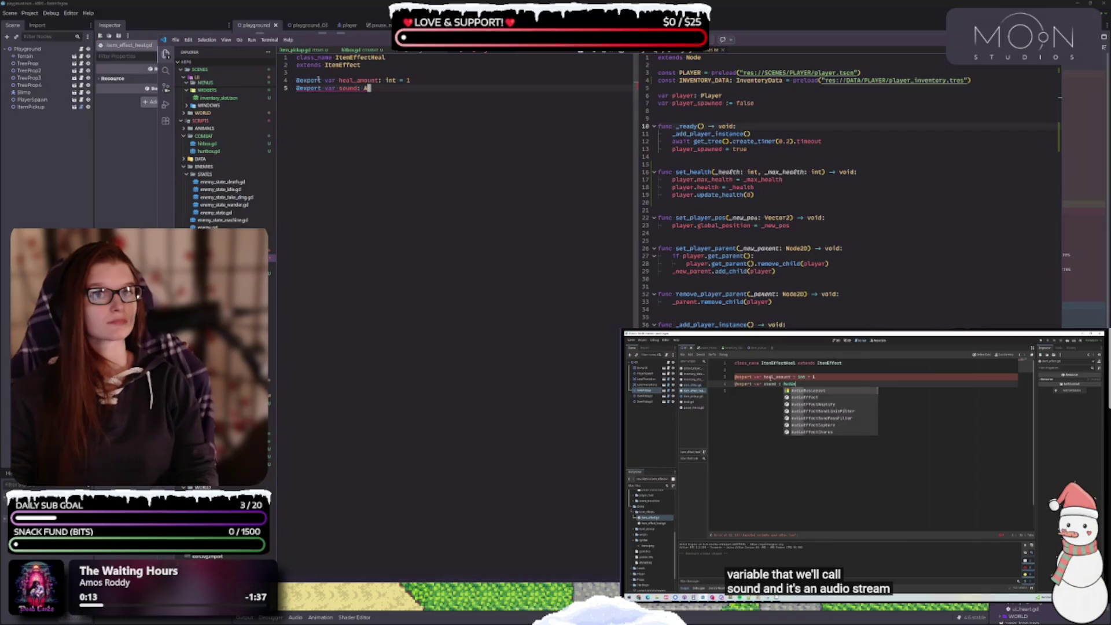
{"action": "type", "text": " AudioS"}
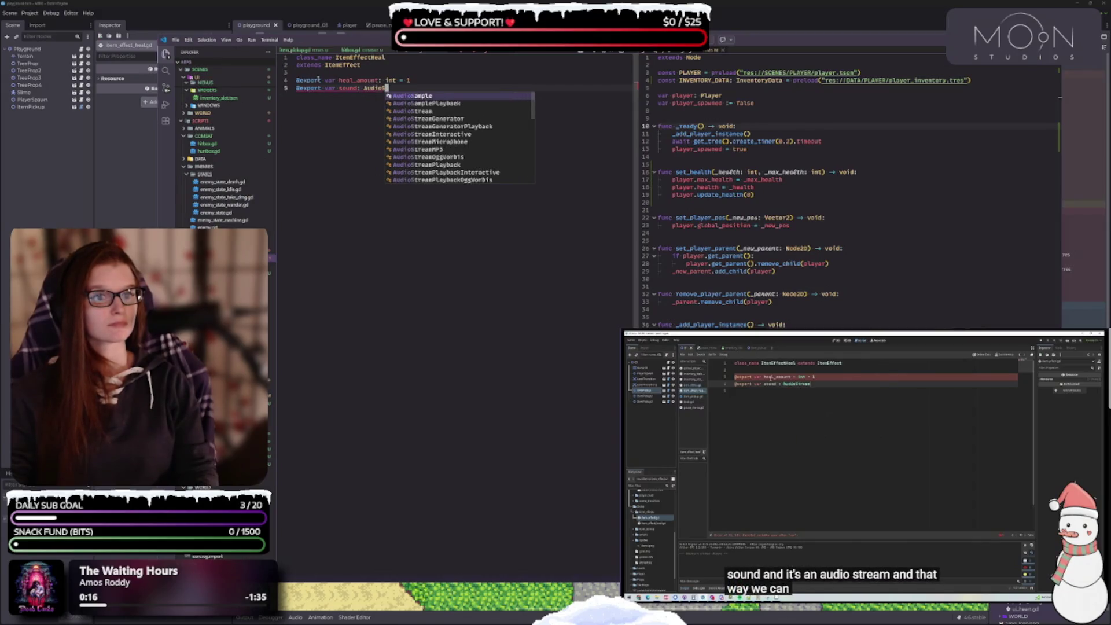
{"action": "type", "text": "tr"}
{"action": "key", "text": "Return"}
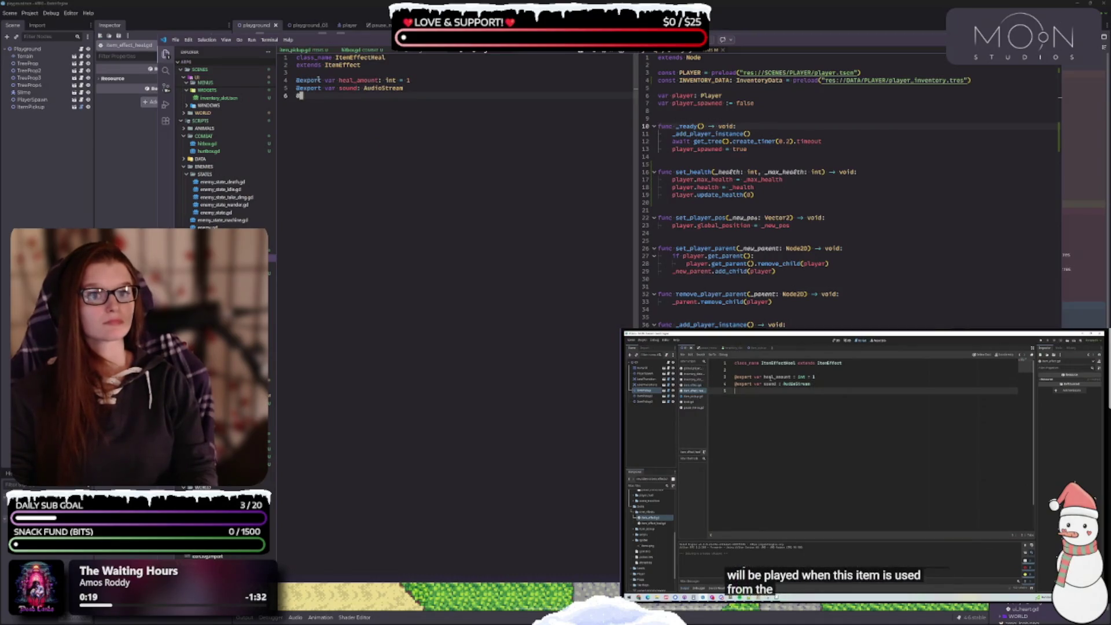
{"action": "type", "text": "@export"}
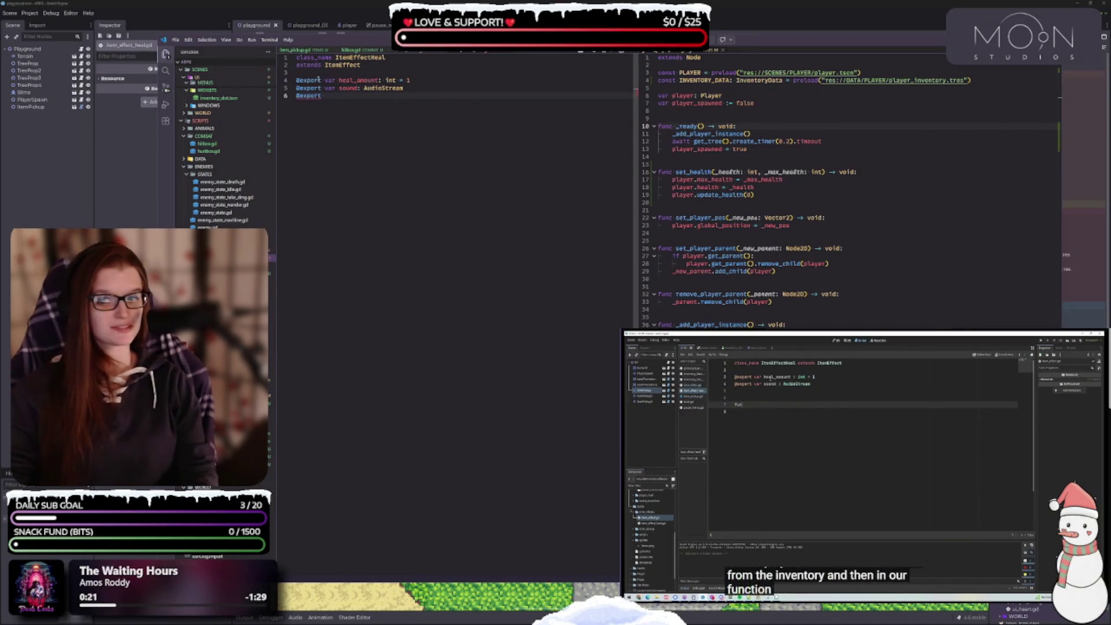
{"action": "key", "text": "BackSpace"}
{"action": "key", "text": "BackSpace"}
{"action": "key", "text": "BackSpace"}
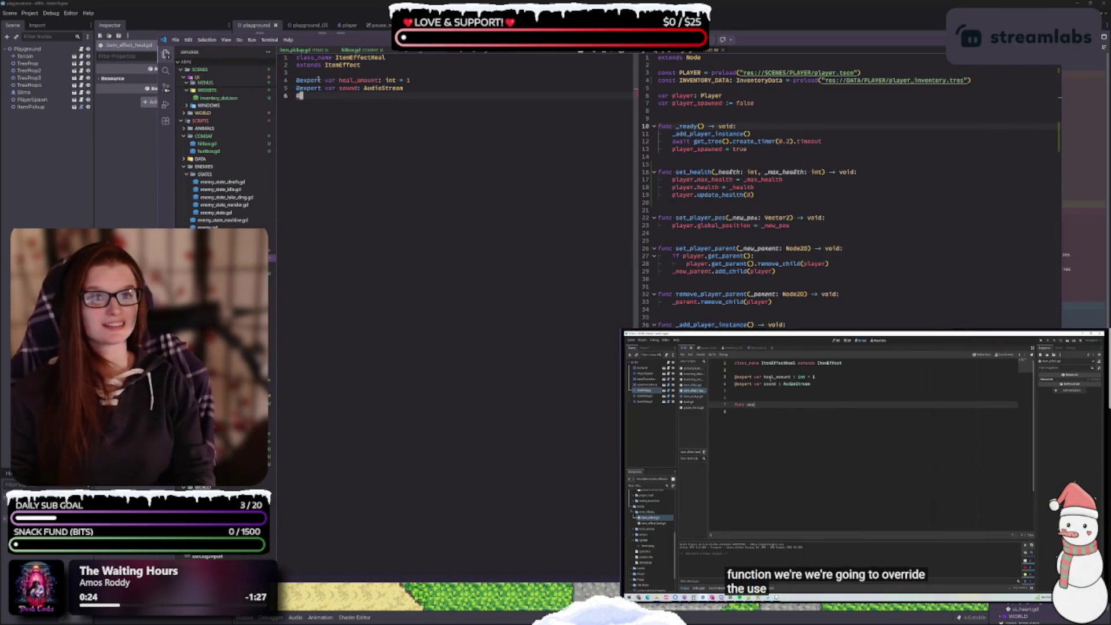
{"action": "key", "text": "BackSpace"}
{"action": "key", "text": "BackSpace"}
{"action": "key", "text": "BackSpace"}
{"action": "key", "text": "Return"}
{"action": "key", "text": "Return"}
Write func use() -> void: calling PlayerManager.player.update_health(heal_amount), plus a '#play sound' comment.
{"action": "type", "text": "func"}
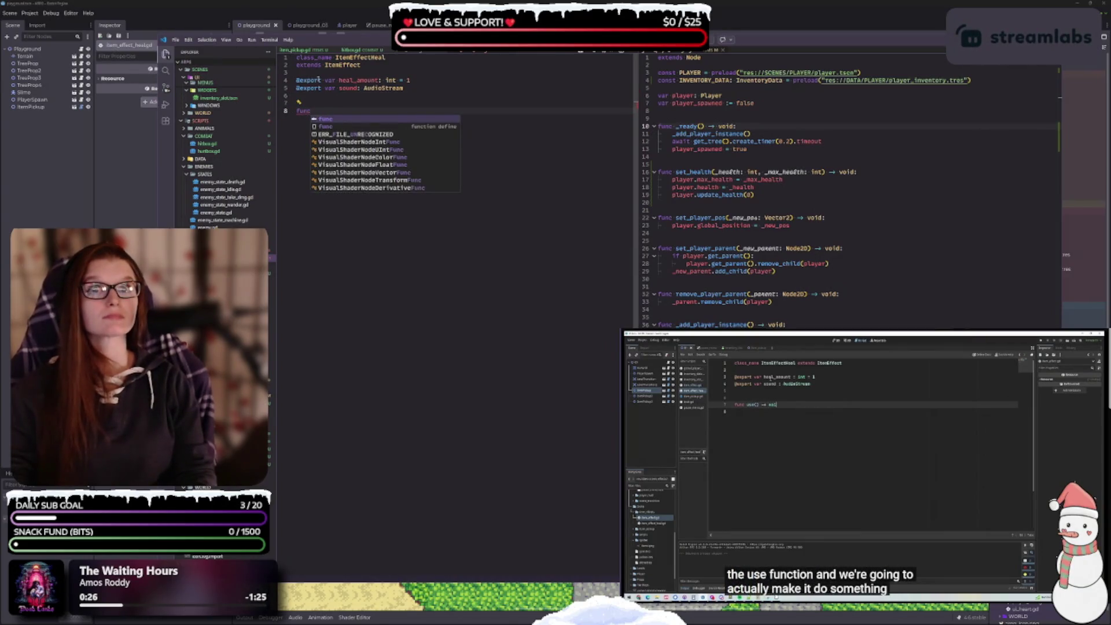
{"action": "type", "text": " use() -"}
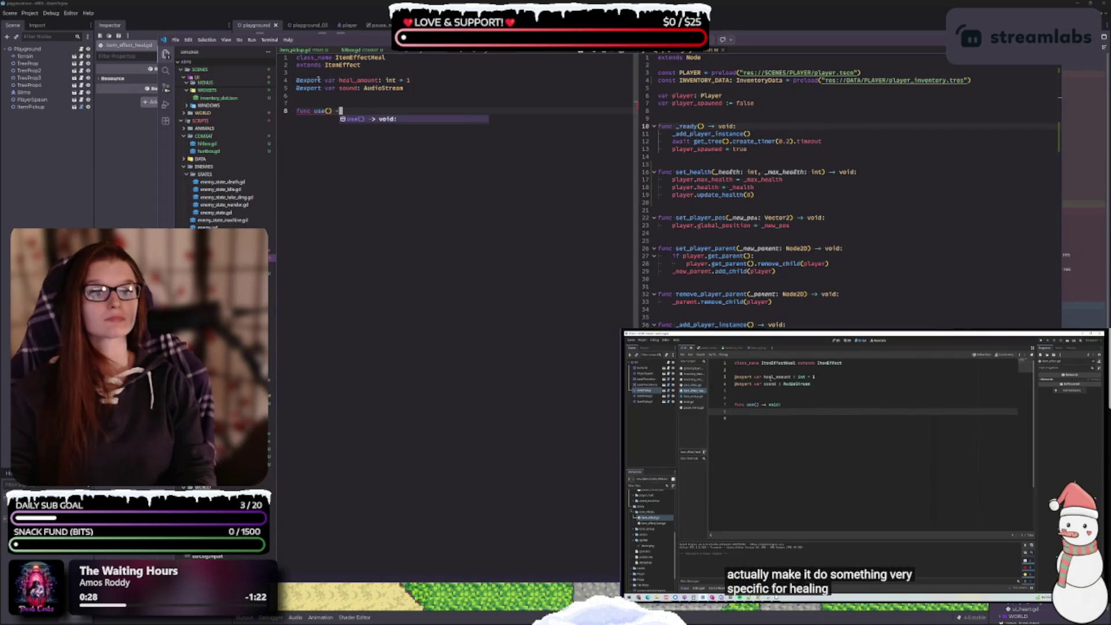
{"action": "type", "text": "> void:"}
{"action": "key", "text": "Return"}
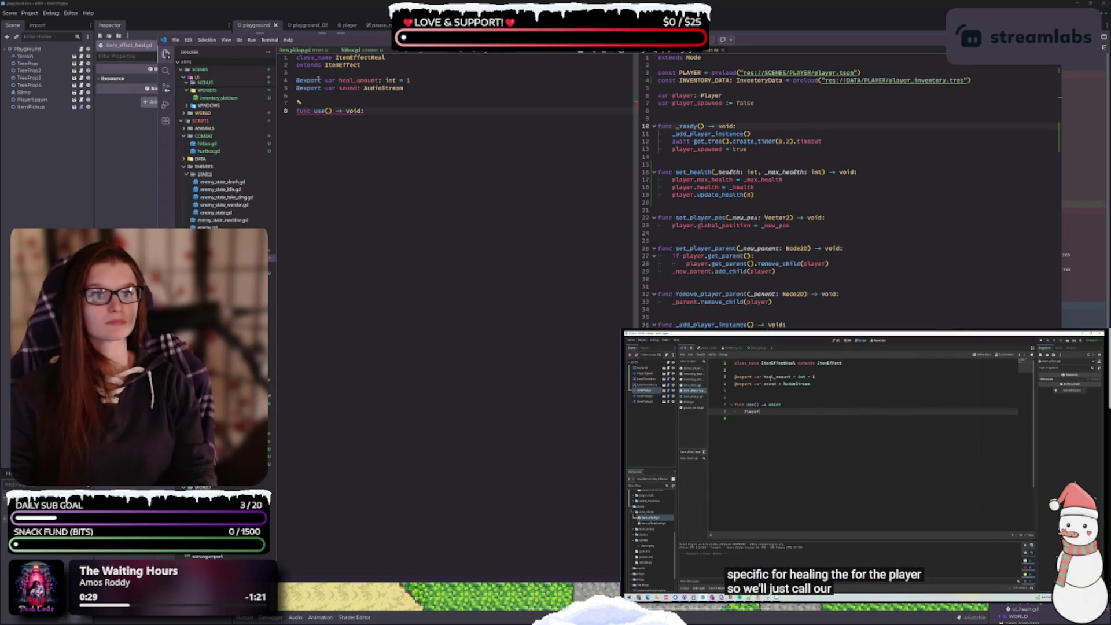
{"action": "type", "text": "play"}
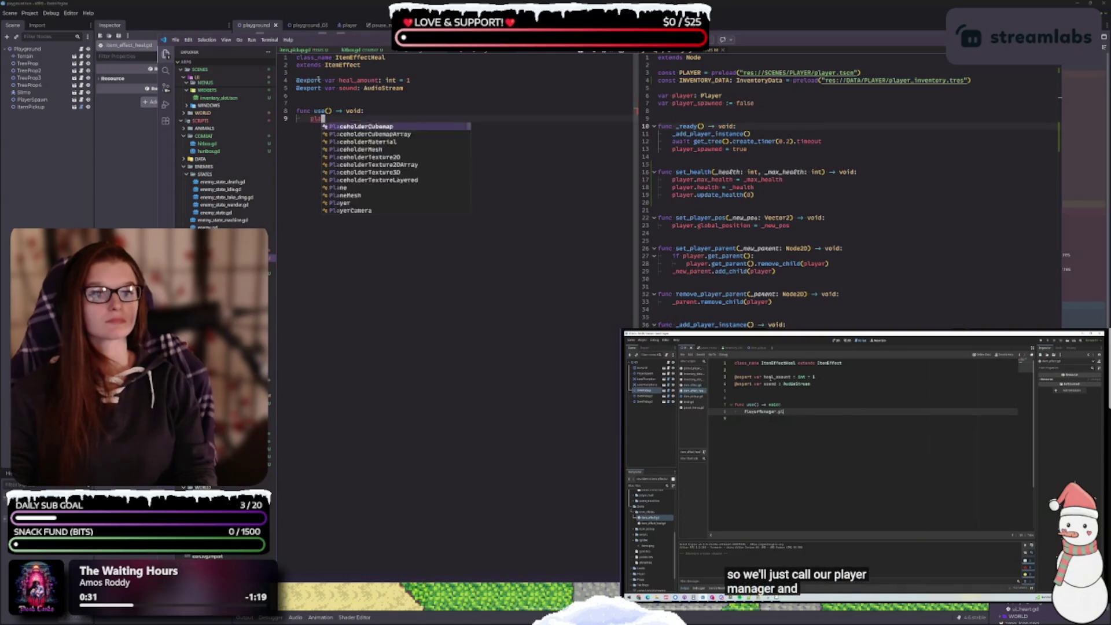
{"action": "key", "text": "Down"}
{"action": "key", "text": "Down"}
{"action": "key", "text": "Down"}
{"action": "key", "text": "Return"}
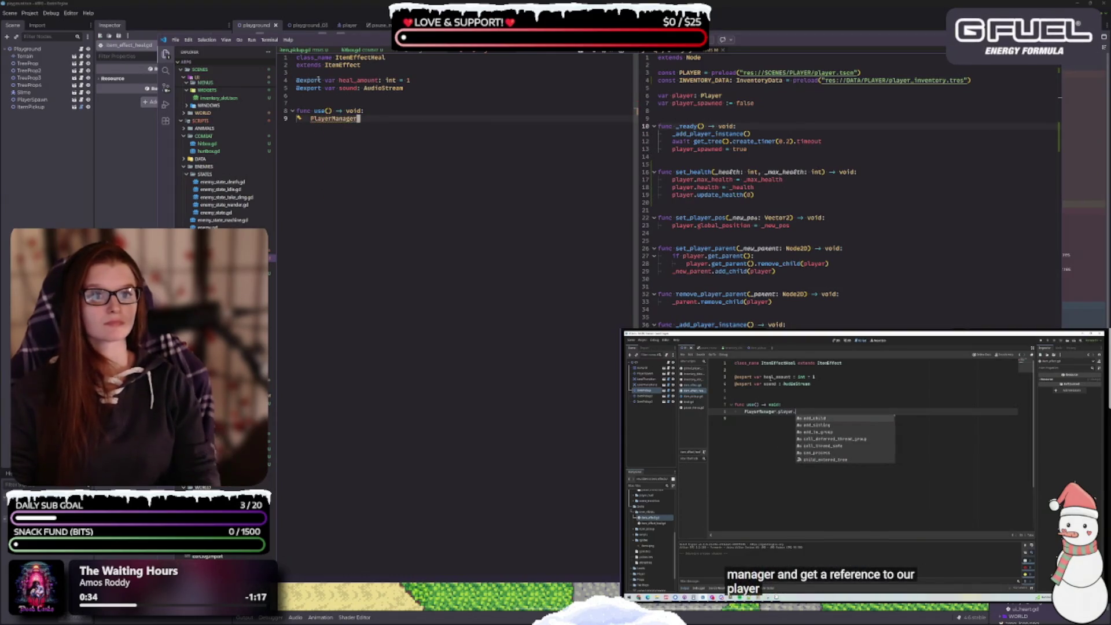
{"action": "type", "text": ".player.u"}
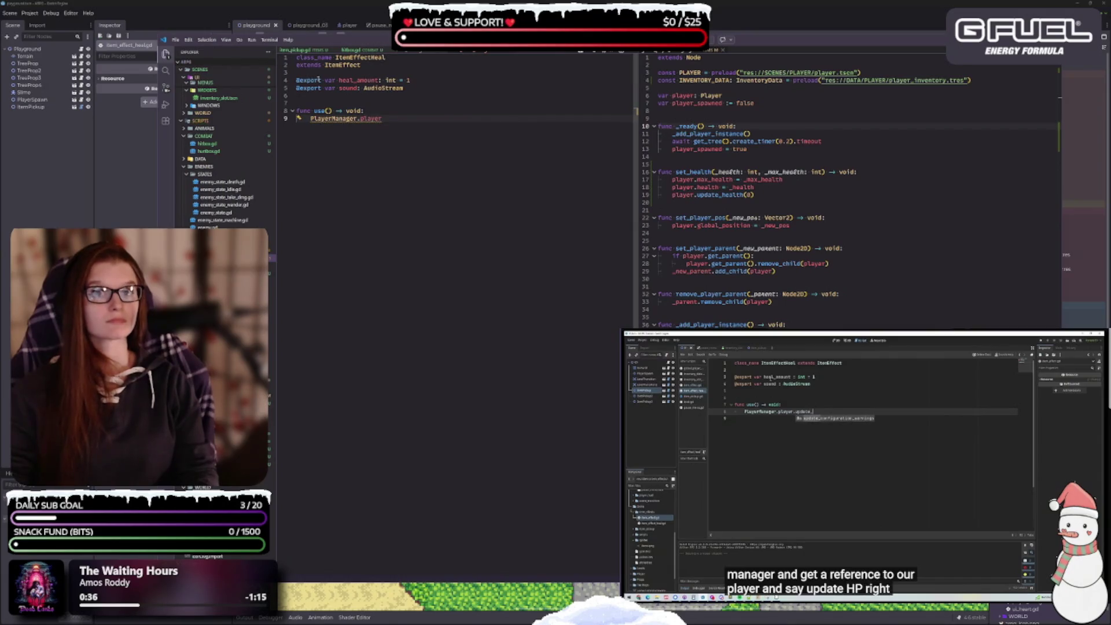
{"action": "type", "text": "p"}
{"action": "key", "text": "Down"}
{"action": "key", "text": "Down"}
{"action": "key", "text": "Down"}
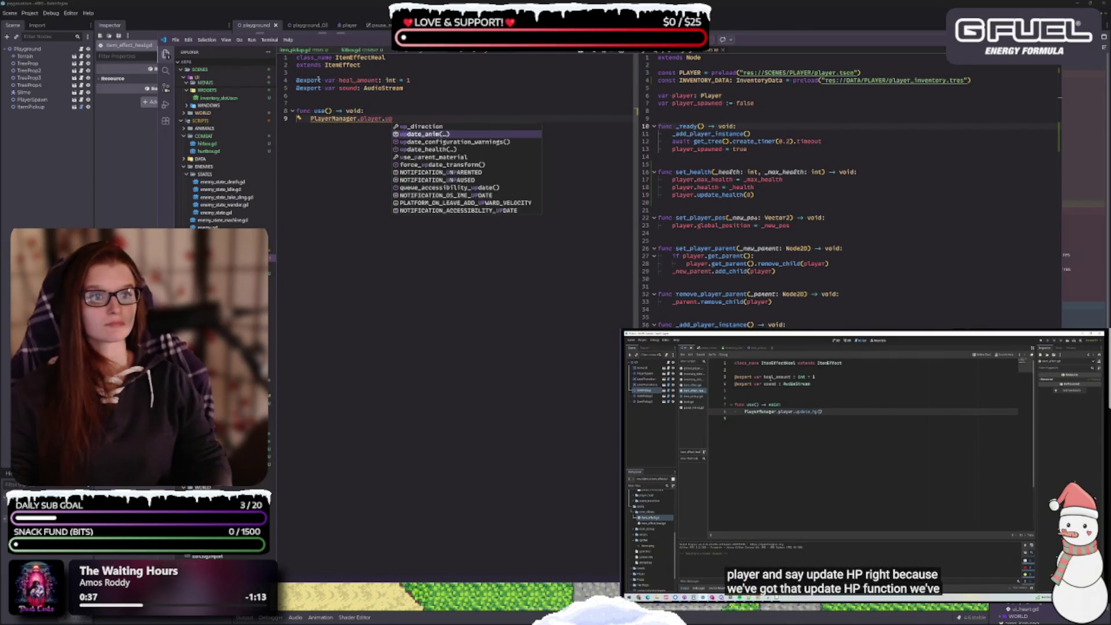
{"action": "key", "text": "Return"}
{"action": "type", "text": "("}
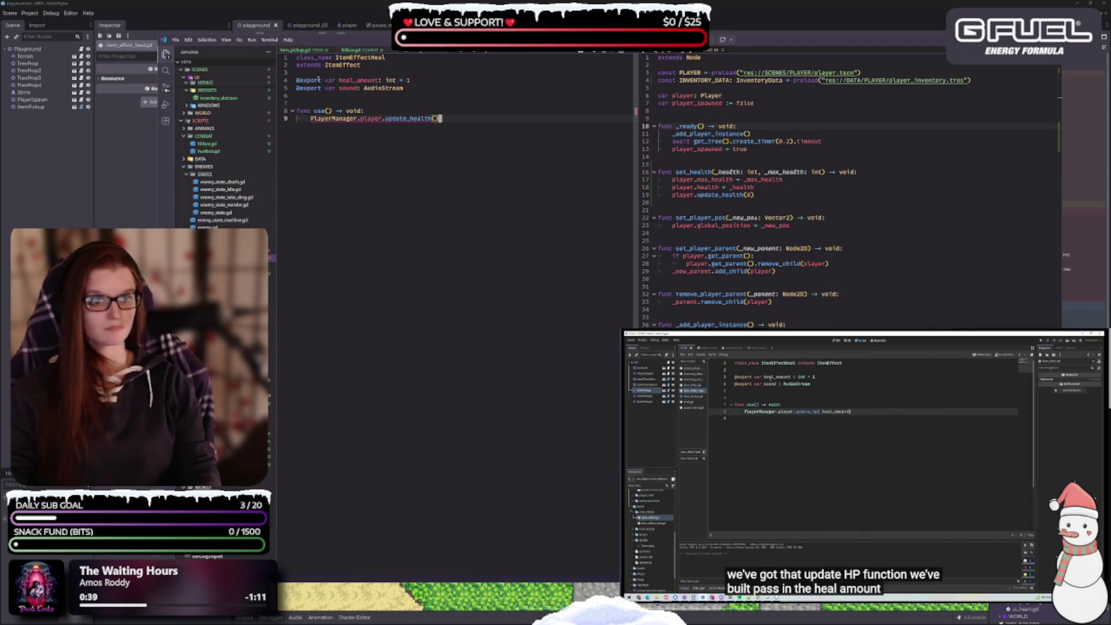
{"action": "type", "text": "heal"}
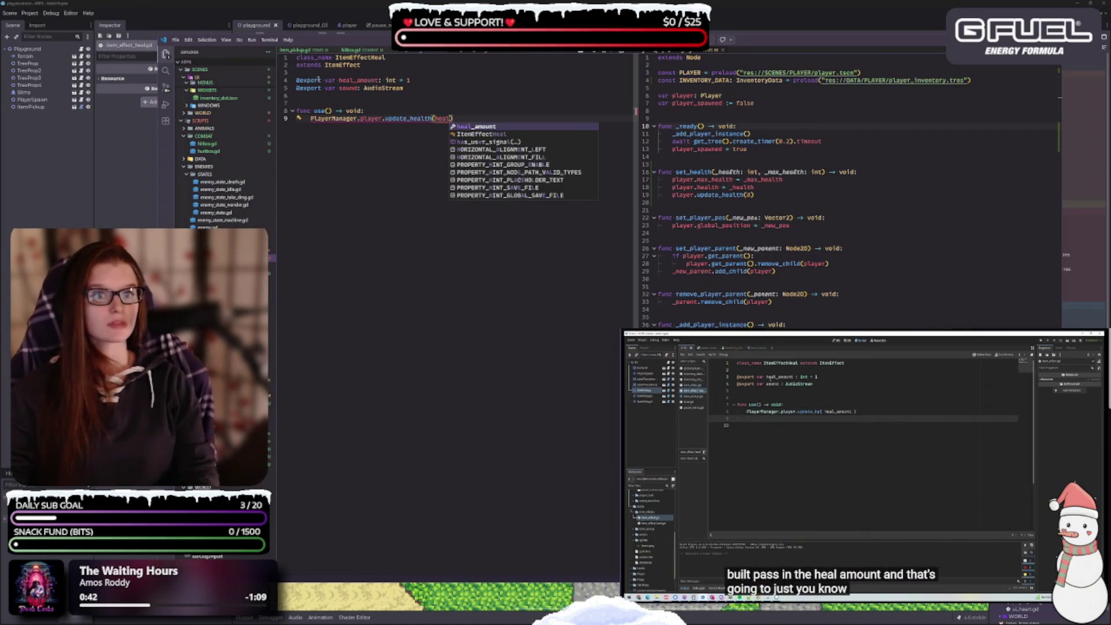
{"action": "key", "text": "Return"}
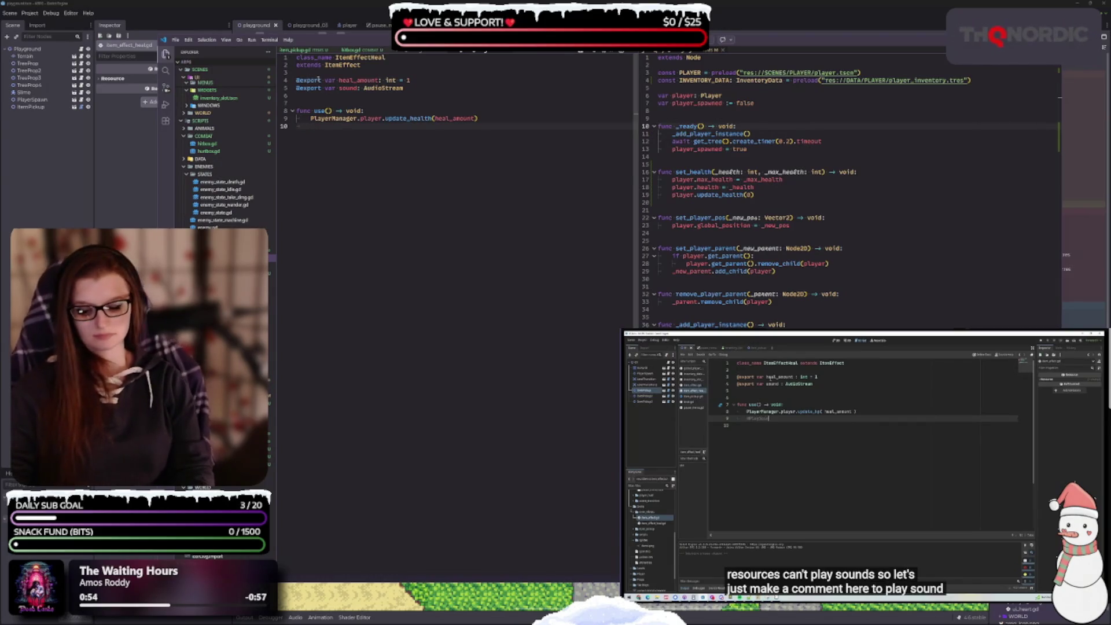
{"action": "type", "text": "#"}
{"action": "type", "text": "y sou"}
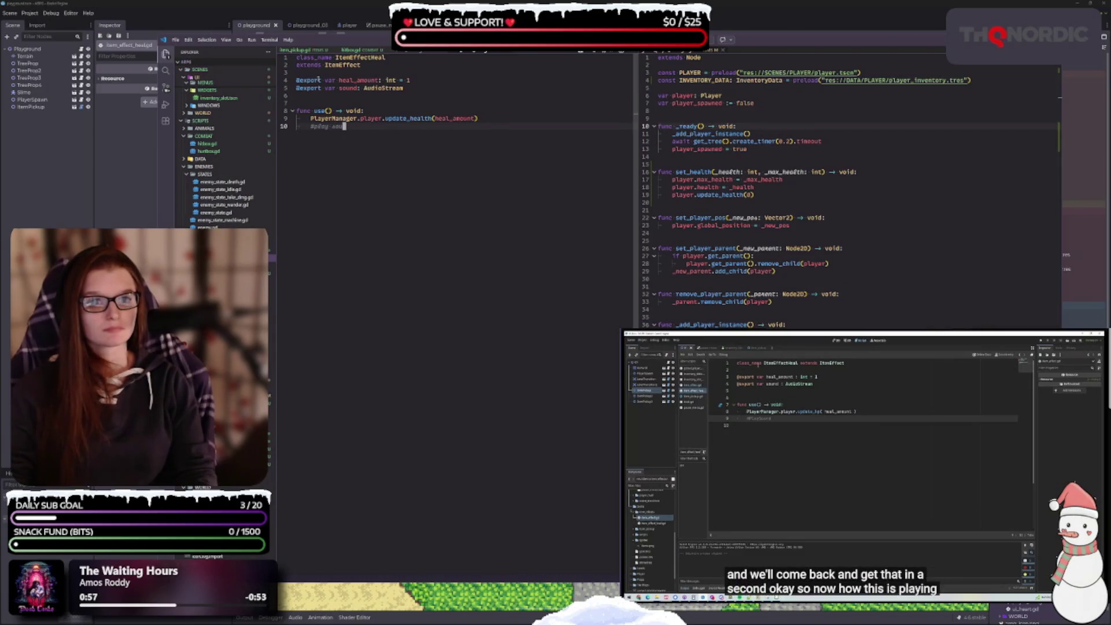
{"action": "type", "text": "nd"}
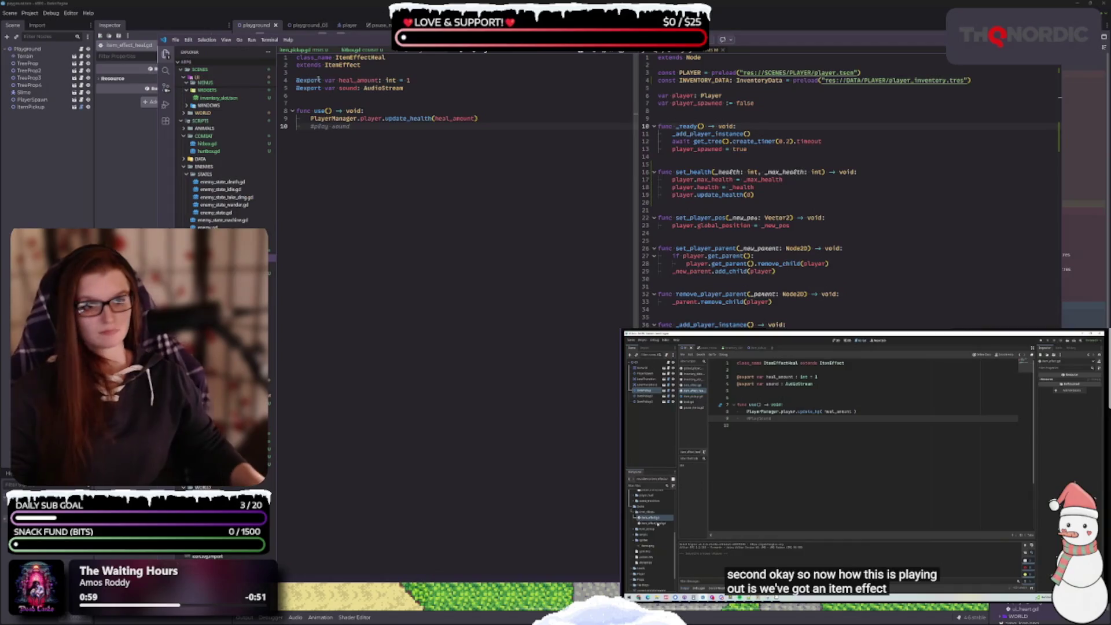
{"action": "key", "text": "Return"}
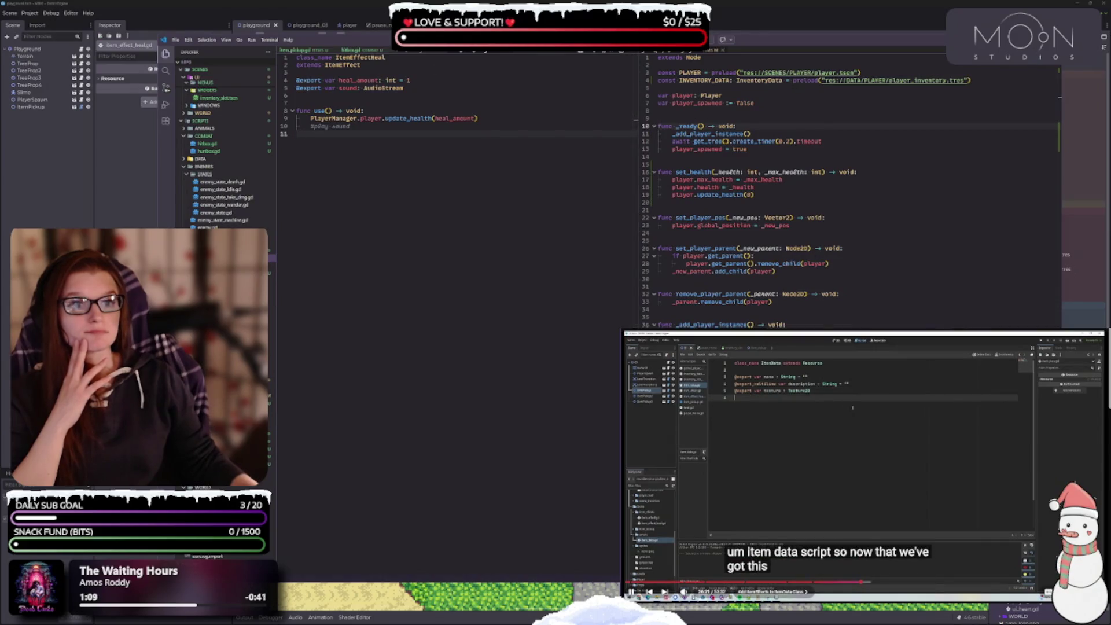
Open item_data.gd from the DATA folder and dock it in a pane below the heal script.
{"action": "left_click", "coordinate": [852, 407]}
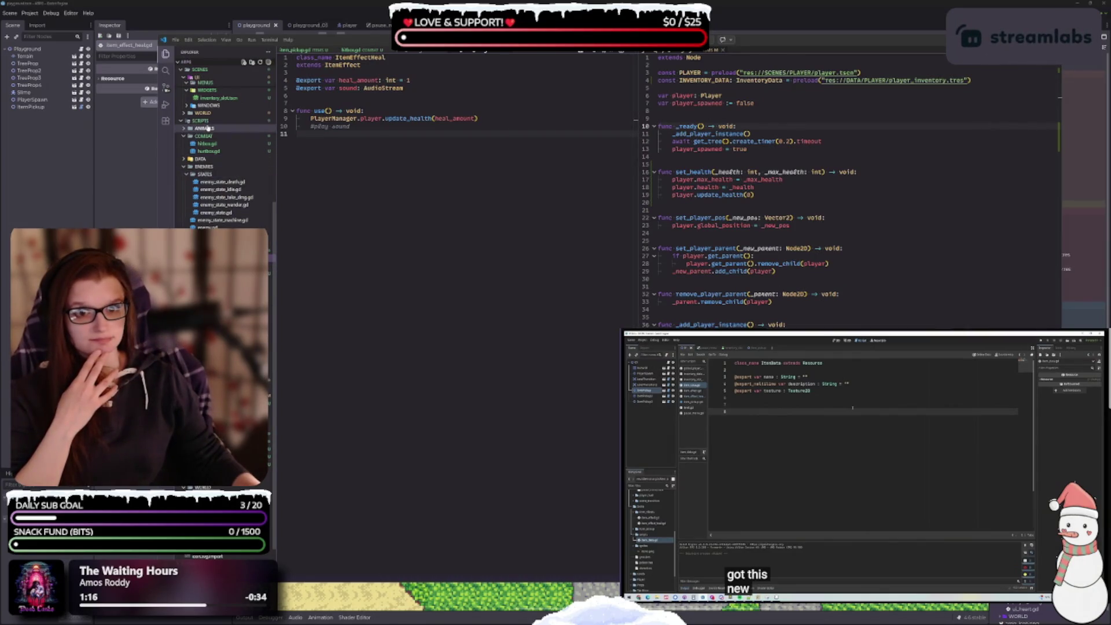
{"action": "left_click", "coordinate": [225, 159]}
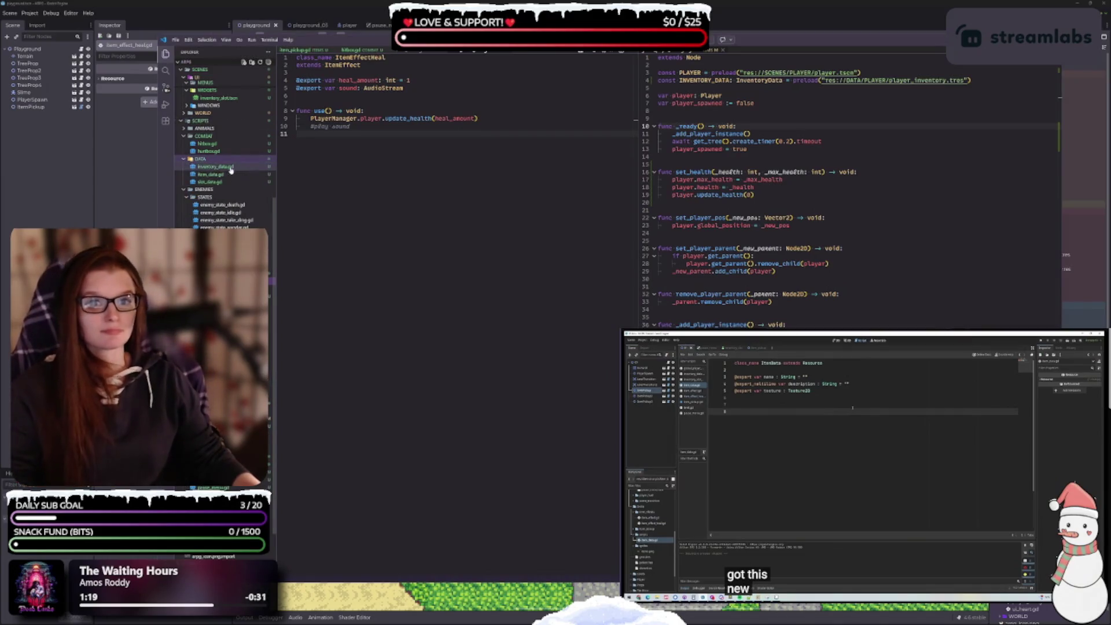
{"action": "left_click", "coordinate": [231, 175]}
{"action": "mouse_move", "coordinate": [538, 53]}
{"action": "left_mouse_down"}
{"action": "mouse_move", "coordinate": [544, 96]}
{"action": "mouse_move", "coordinate": [454, 312]}
{"action": "mouse_move", "coordinate": [385, 544]}
{"action": "left_mouse_up"}
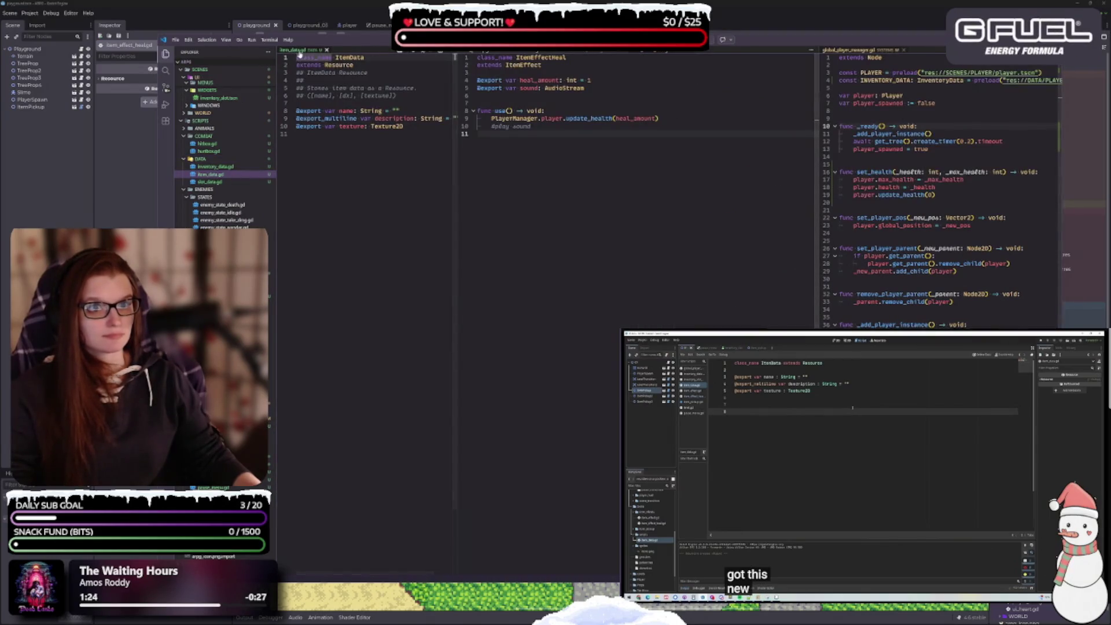
{"action": "mouse_move", "coordinate": [295, 50]}
{"action": "left_mouse_down"}
{"action": "mouse_move", "coordinate": [528, 568]}
{"action": "mouse_move", "coordinate": [590, 553]}
{"action": "left_mouse_up"}
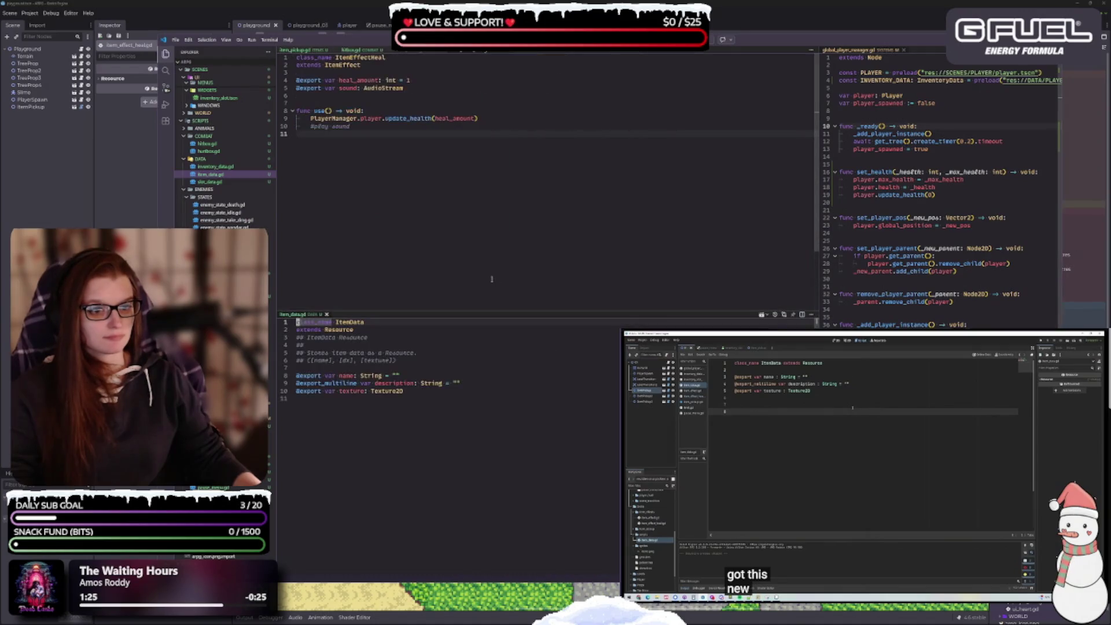
{"action": "left_click_drag", "start_coordinate": [502, 310], "coordinate": [502, 445]}
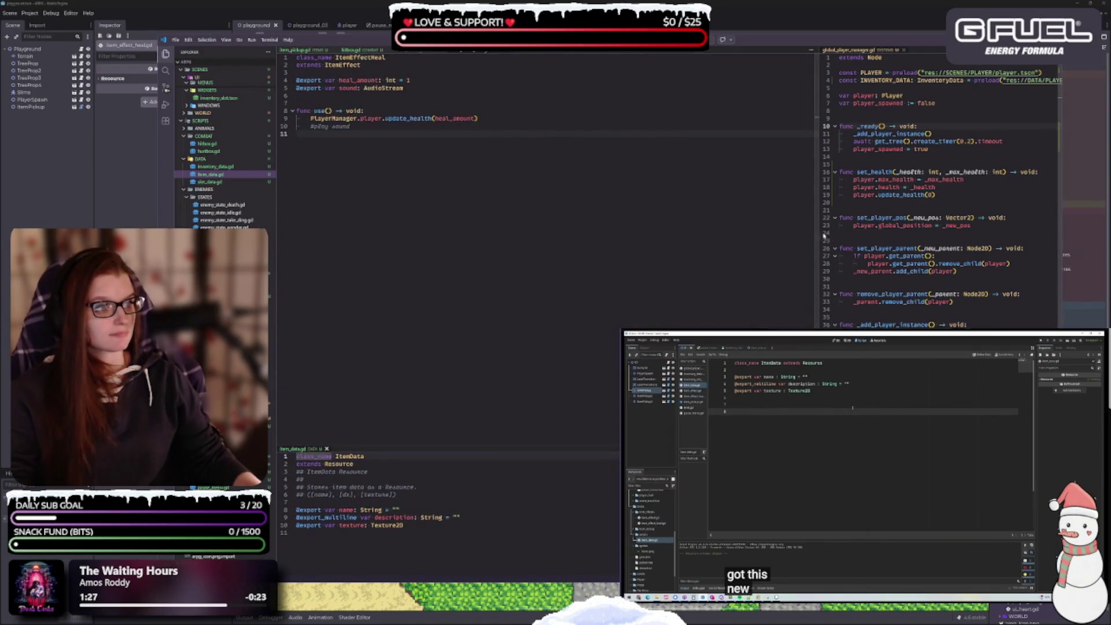
Widen the right-hand PlayerManager pane and enlarge the item_data.gd editor area.
{"action": "left_click_drag", "start_coordinate": [812, 230], "coordinate": [675, 232]}
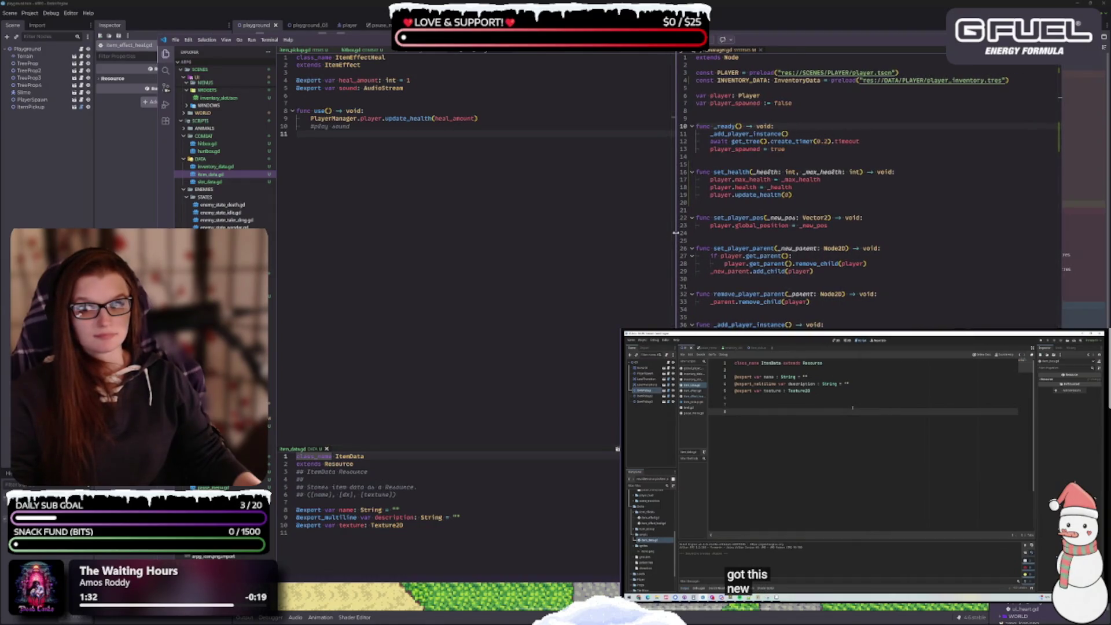
{"action": "left_click_drag", "start_coordinate": [675, 232], "coordinate": [659, 233]}
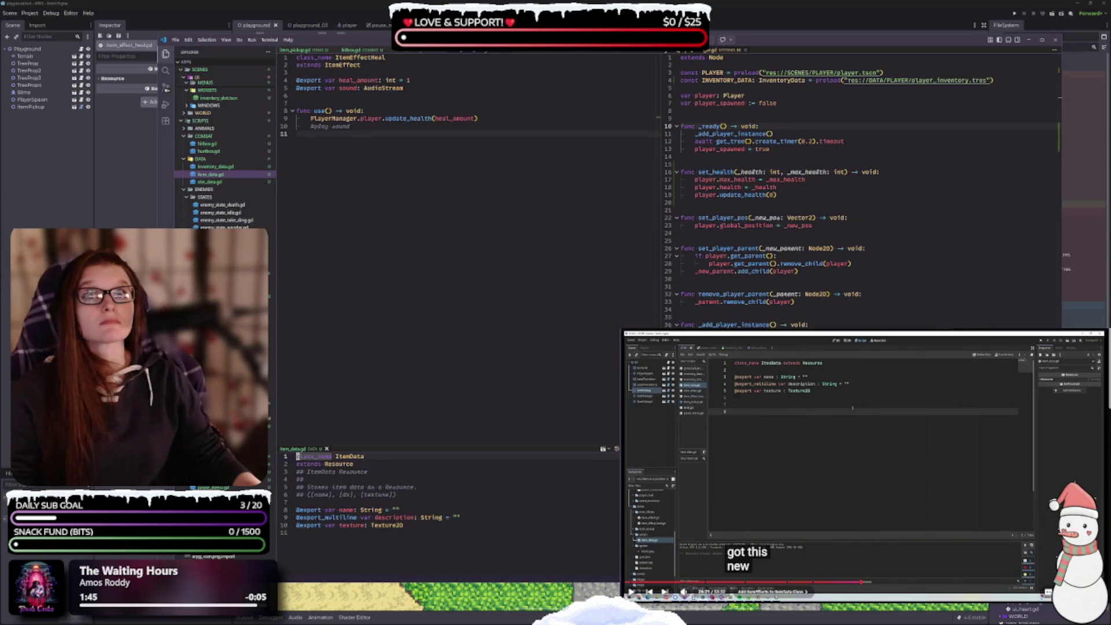
{"action": "left_click", "coordinate": [862, 466]}
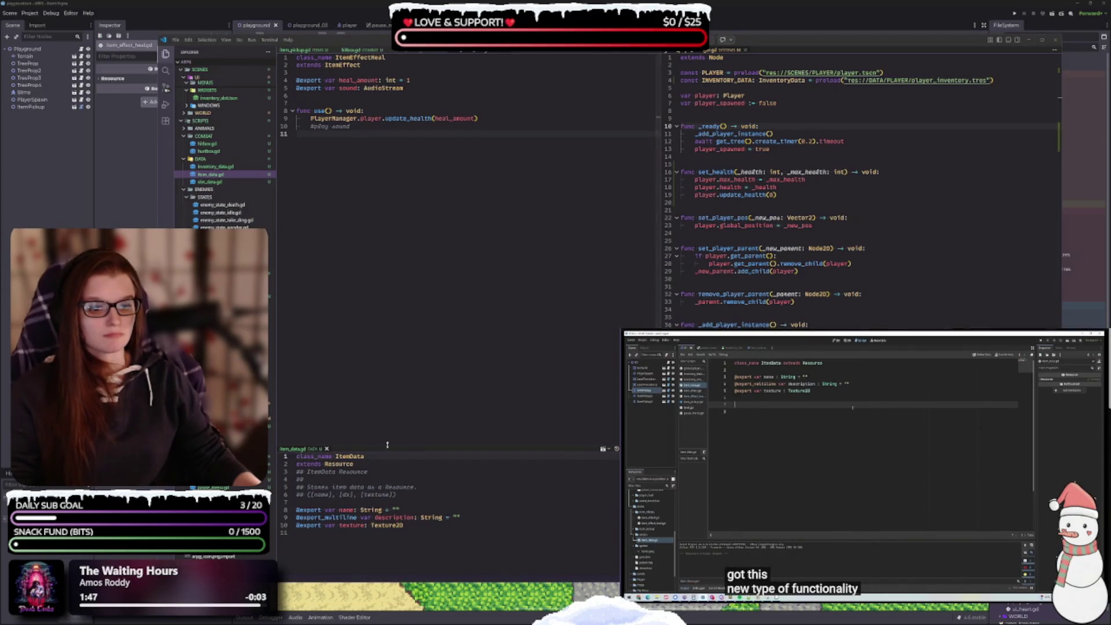
{"action": "left_click_drag", "start_coordinate": [387, 444], "coordinate": [387, 290]}
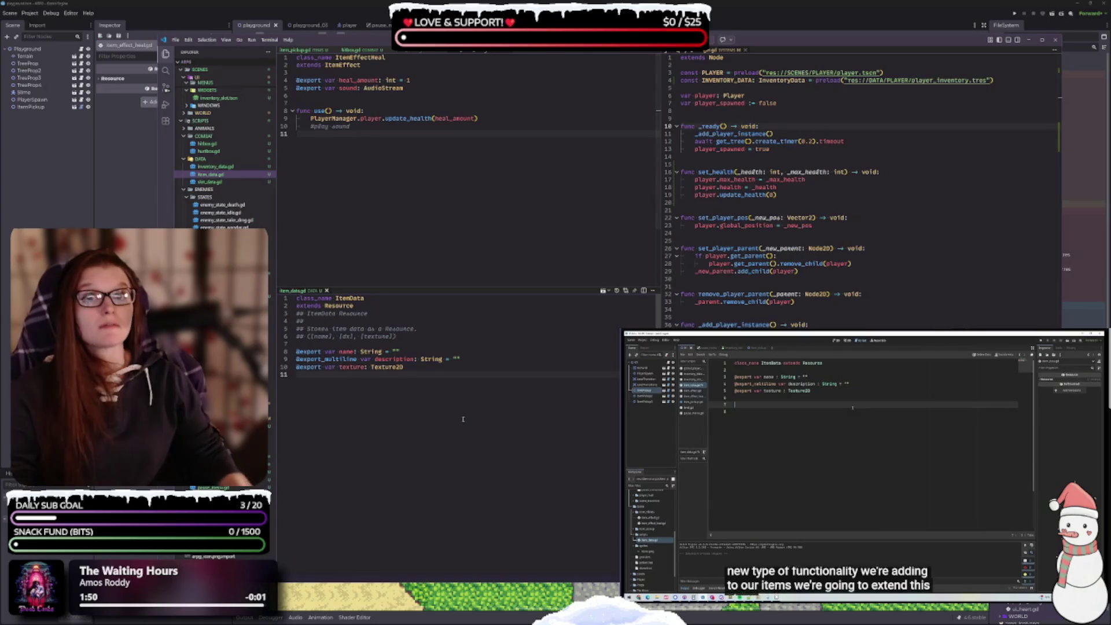
{"action": "key", "text": "Return"}
{"action": "key", "text": "Return"}
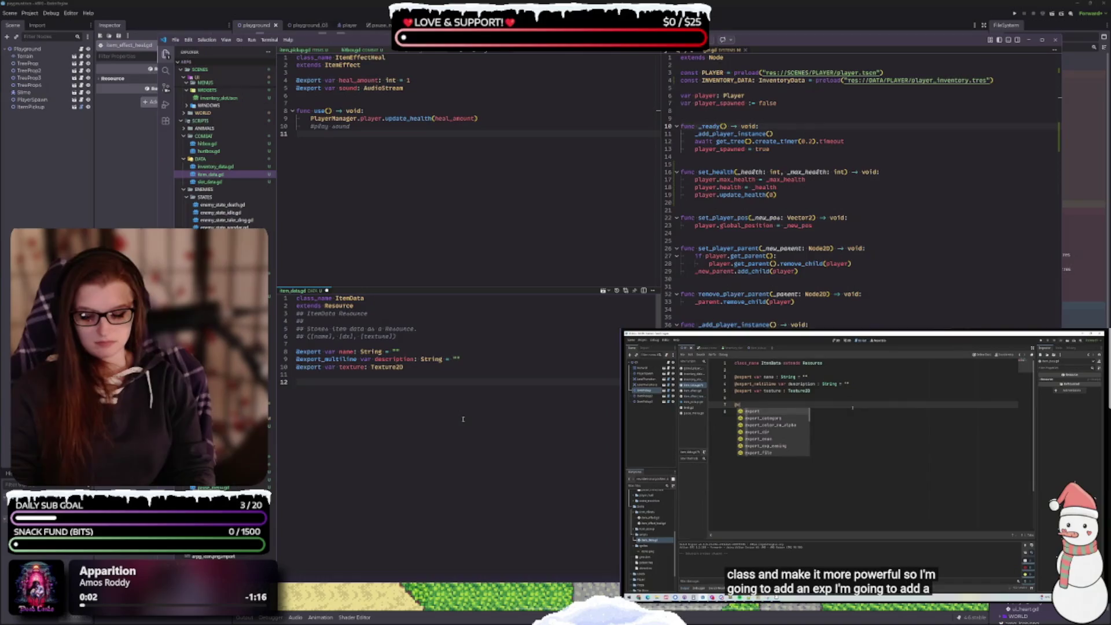
{"action": "type", "text": "export"}
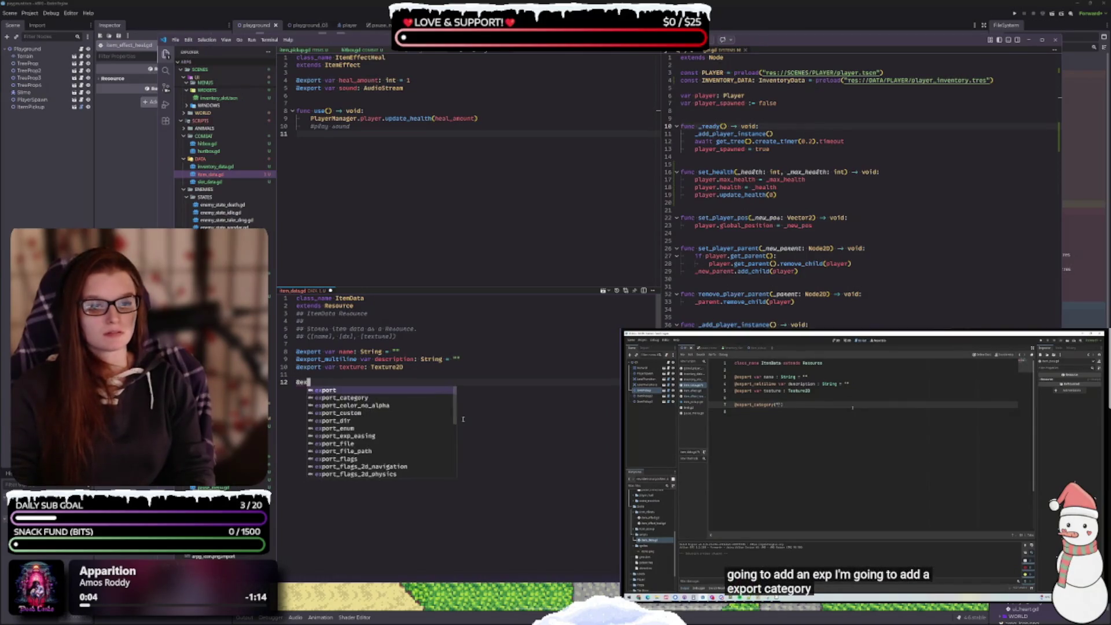
{"action": "key", "text": "Down"}
{"action": "key", "text": "Return"}
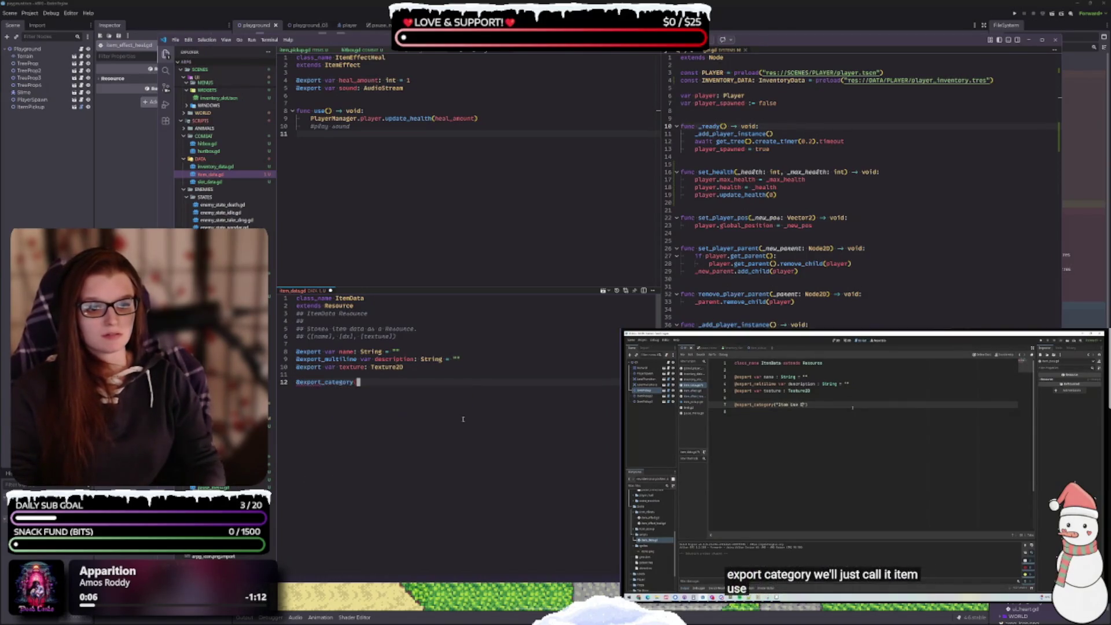
{"action": "type", "text": "Item Use Effec"}
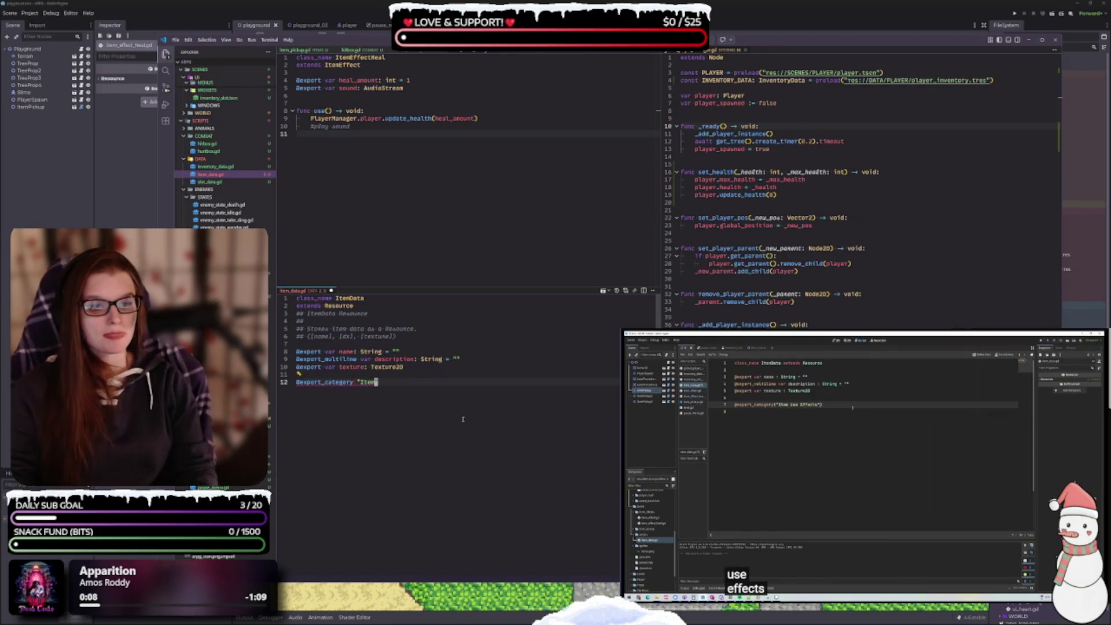
{"action": "type", "text": "ts"}
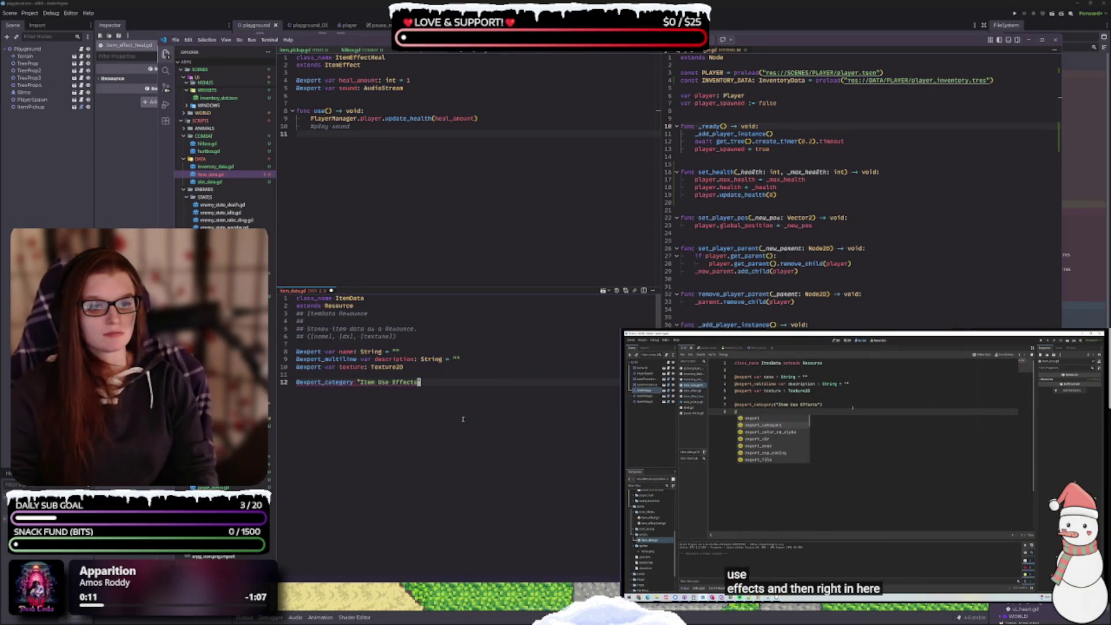
{"action": "key", "text": "End"}
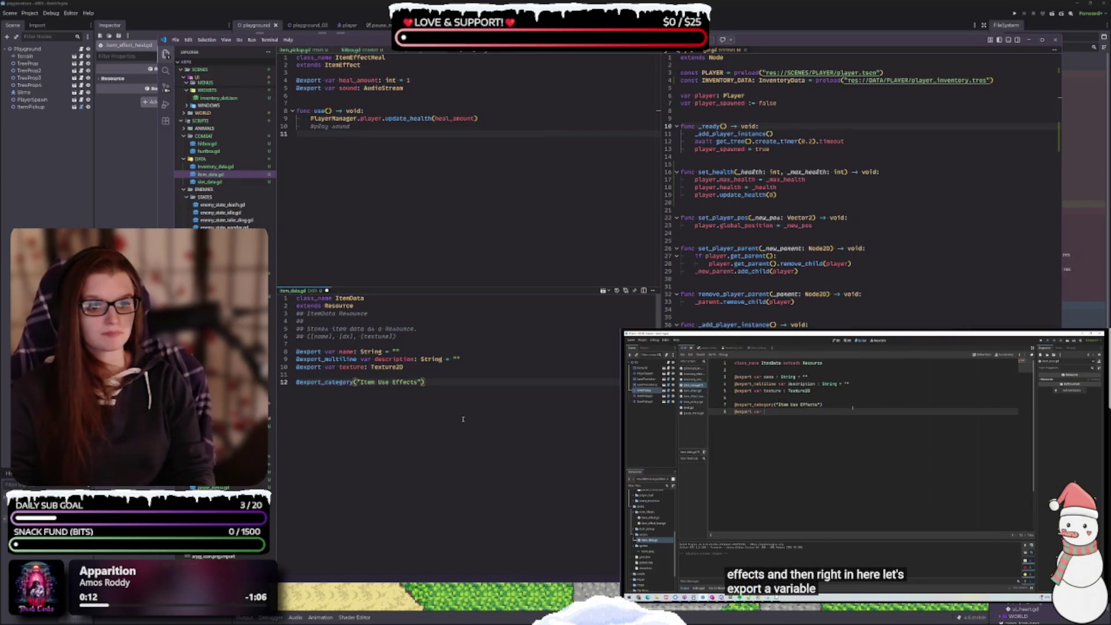
{"action": "type", "text": "@export v"}
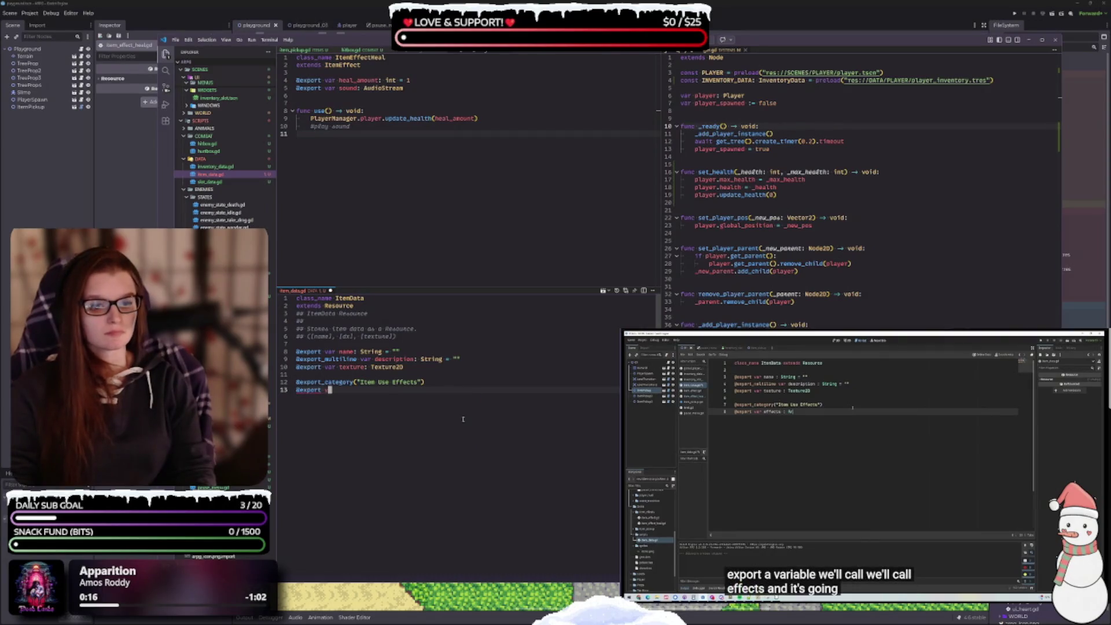
{"action": "type", "text": "ar effects"}
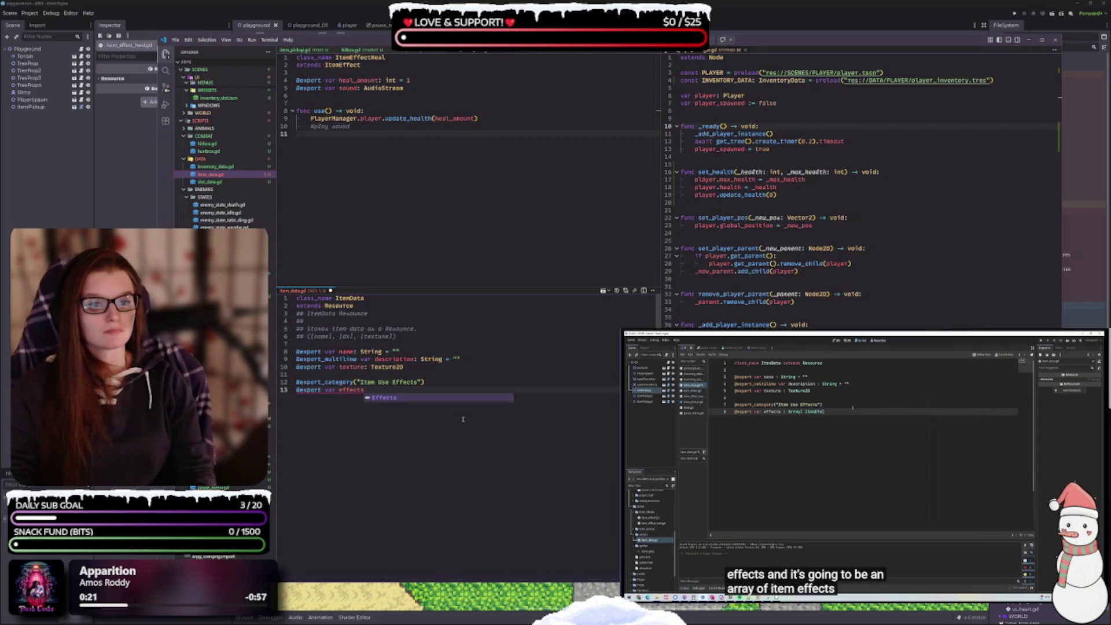
{"action": "type", "text": ": Array["}
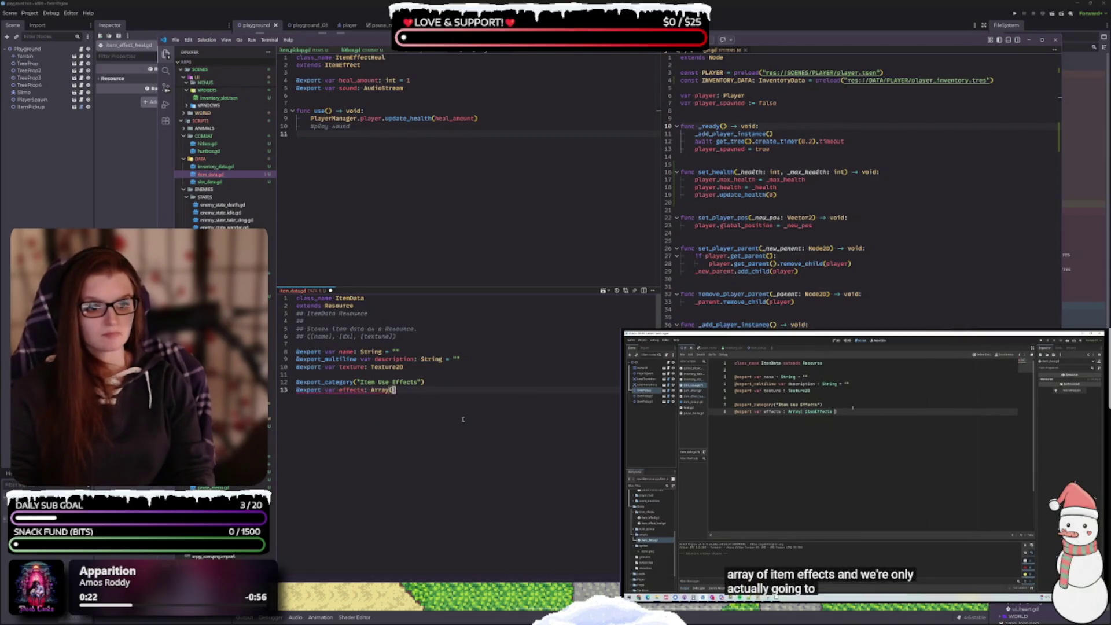
{"action": "type", "text": "Item"}
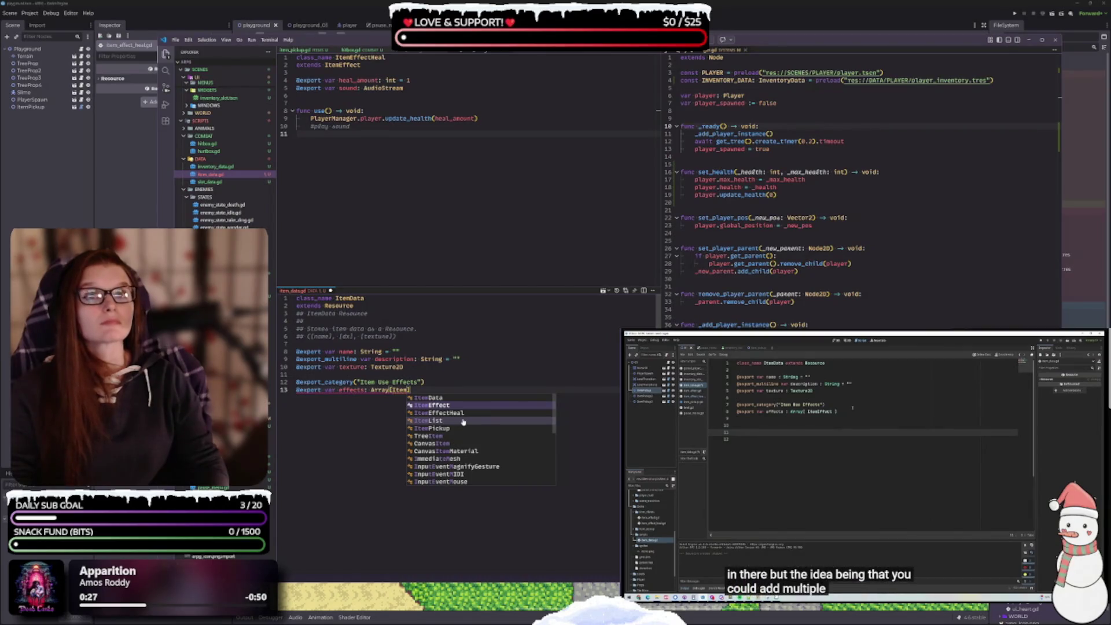
{"action": "key", "text": "Return"}
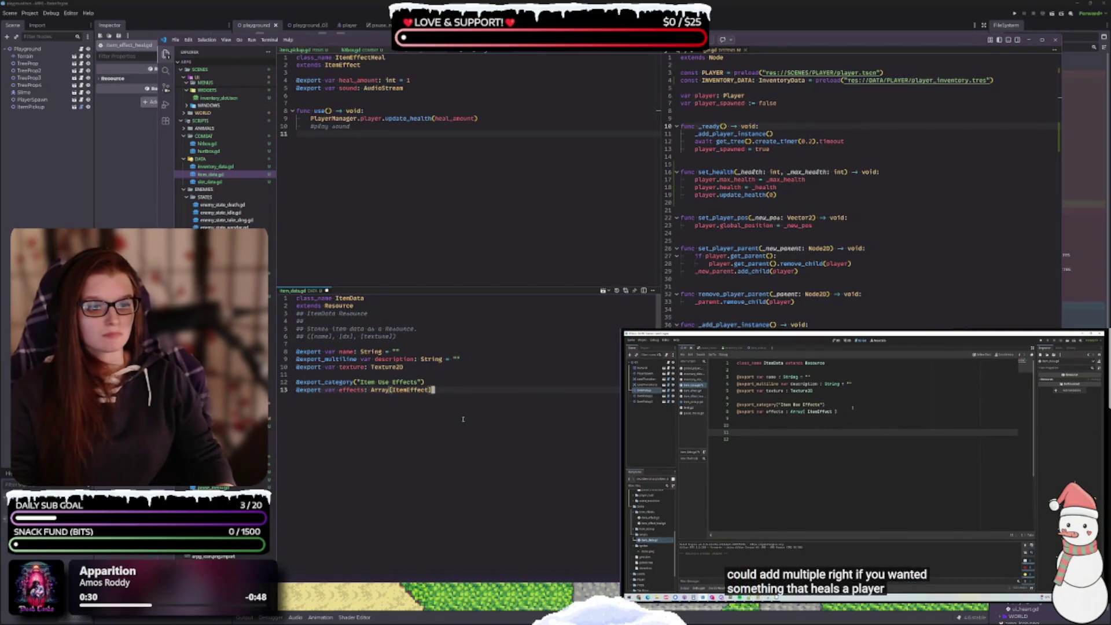
{"action": "key", "text": "ctrl+s"}
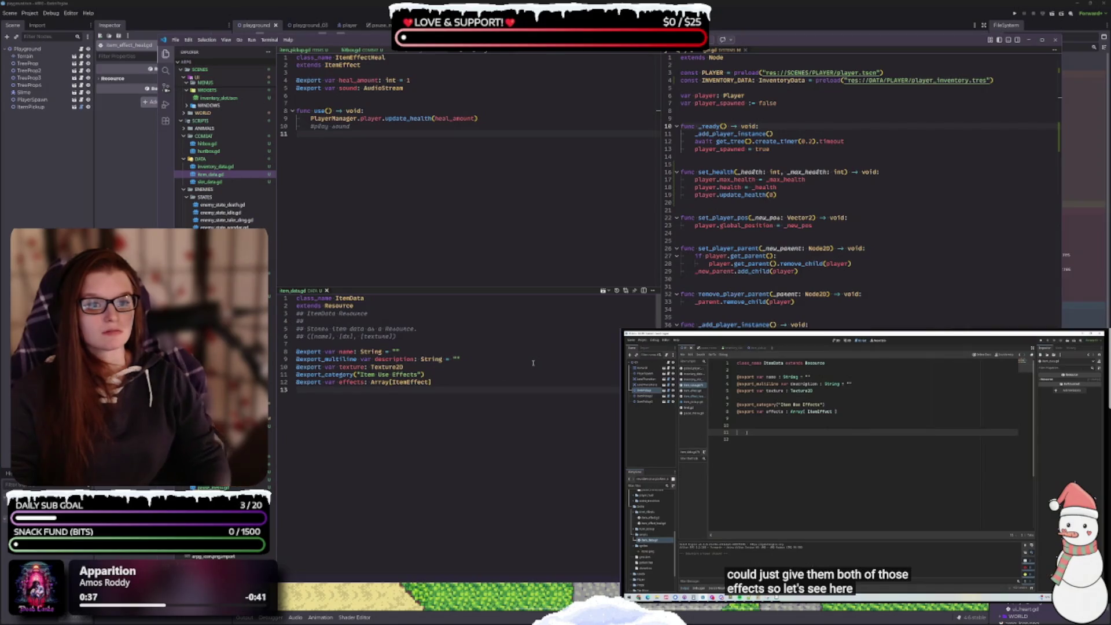
Start func use() -> bool: with an early 'return false' when effects.size() == 0.
{"action": "type", "text": "func use"}
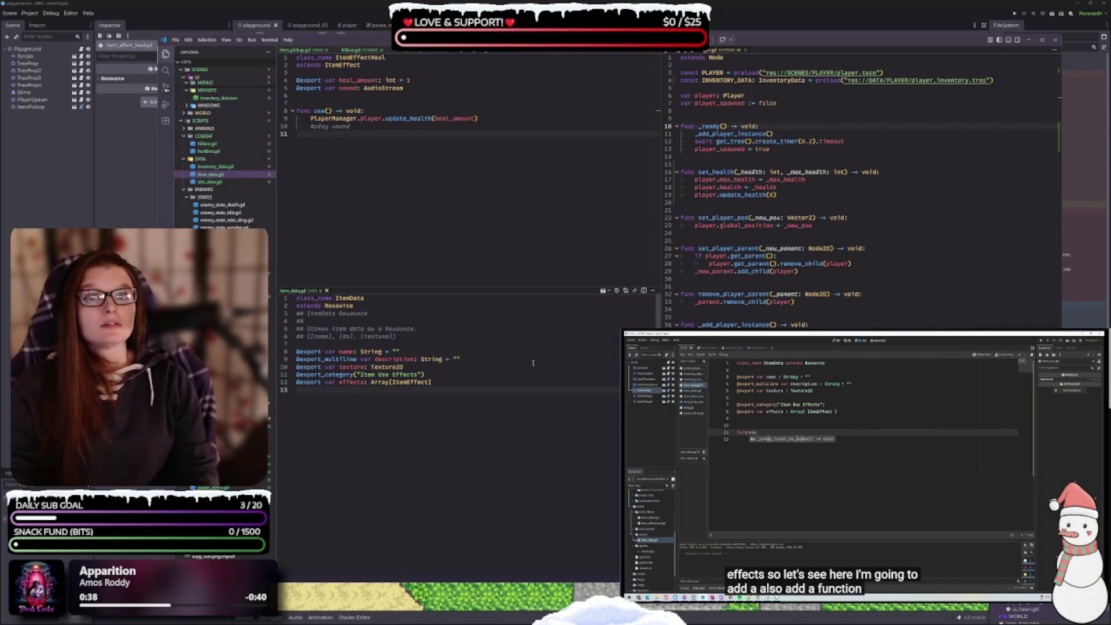
{"action": "key", "text": "Return"}
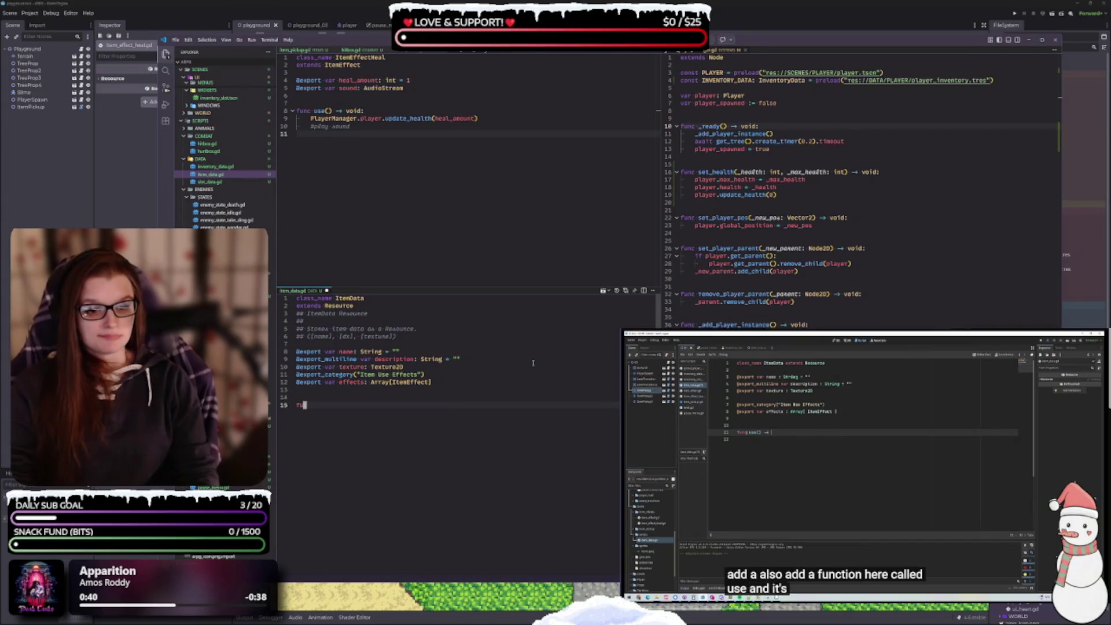
{"action": "type", "text": "nc use() ->"}
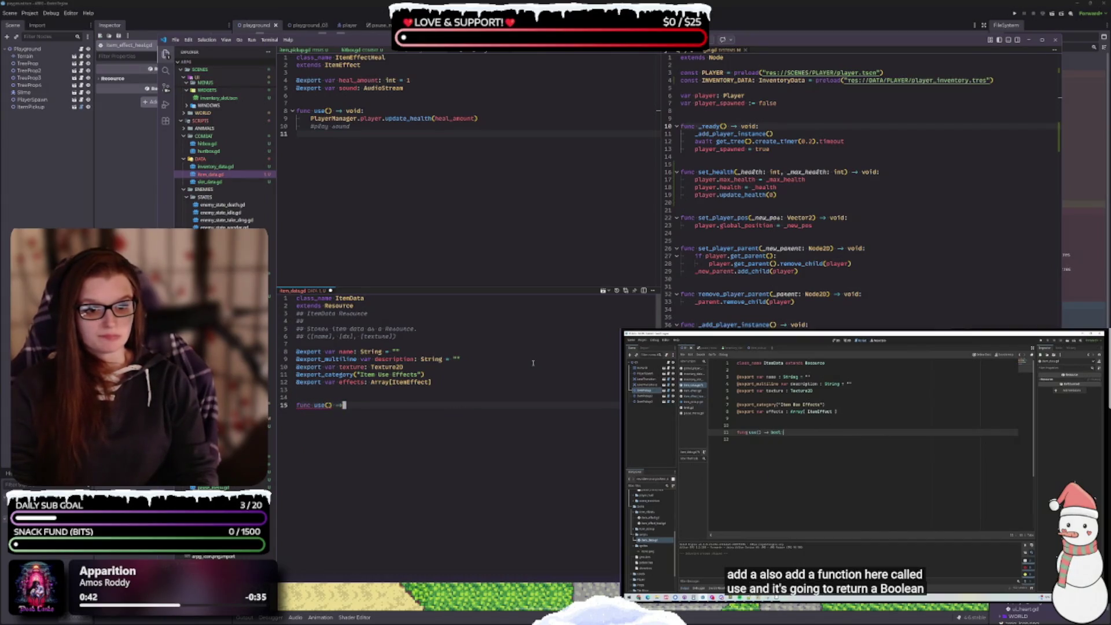
{"action": "type", "text": " bool:"}
{"action": "key", "text": "Return"}
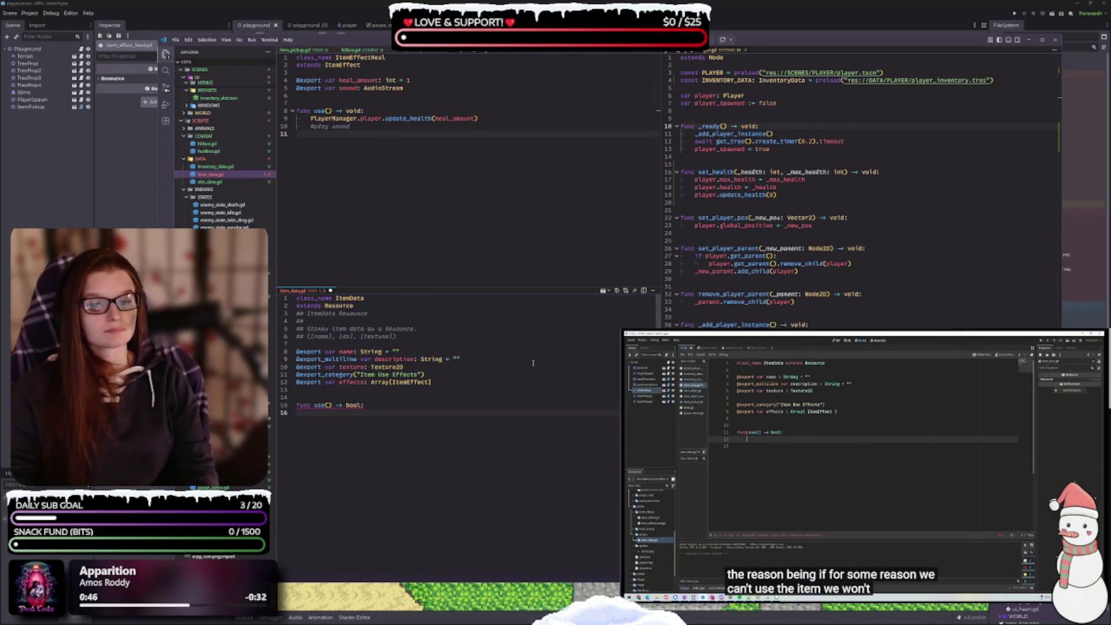
{"action": "type", "text": "if"}
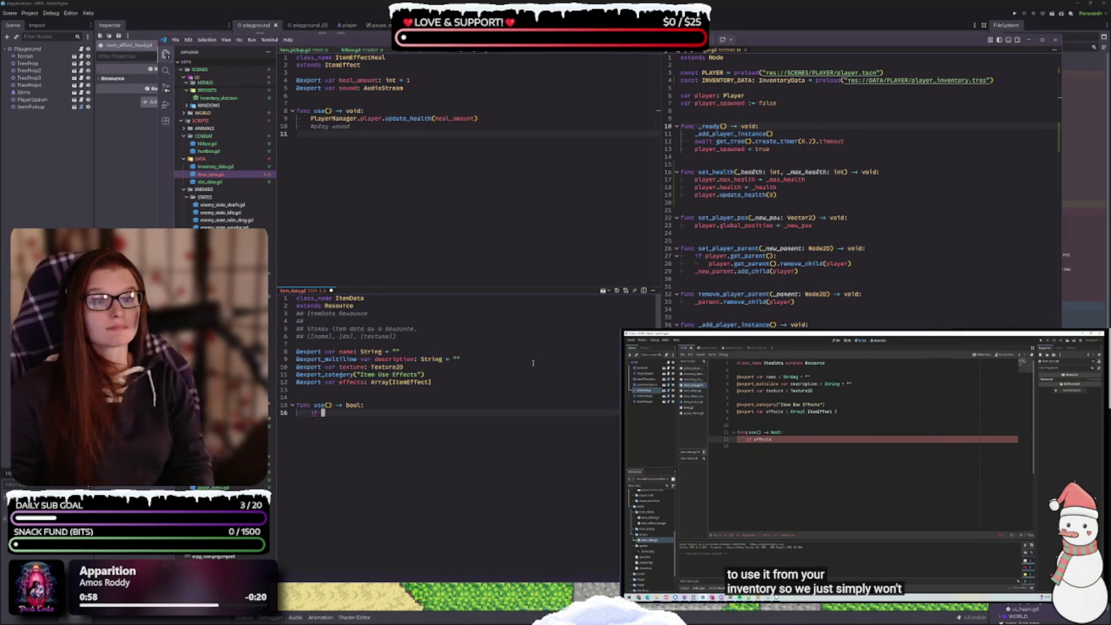
{"action": "type", "text": "effects"}
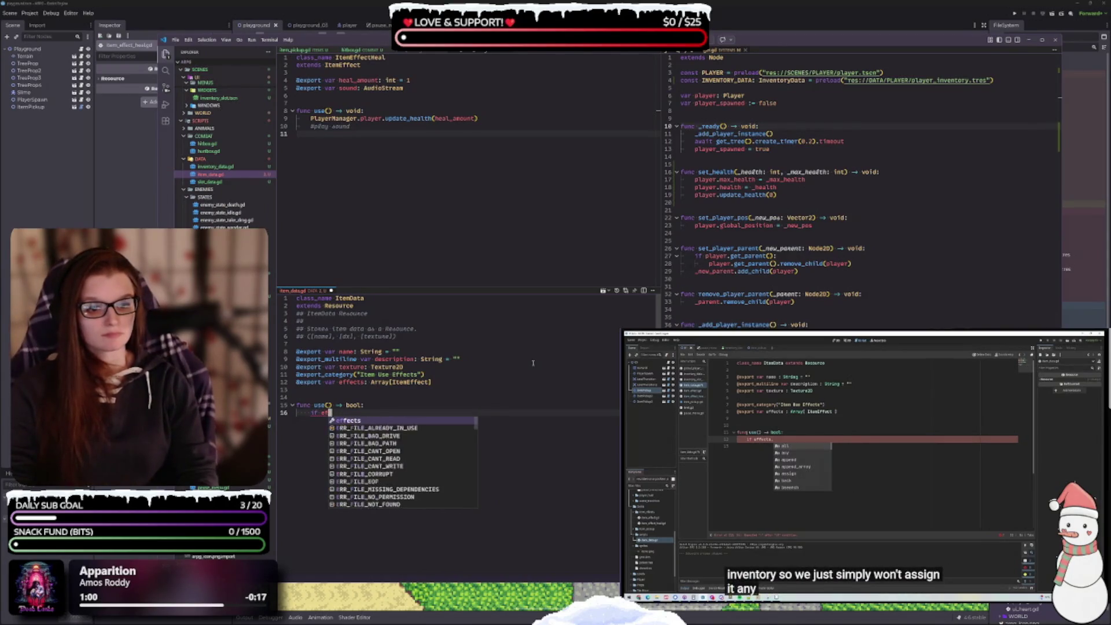
{"action": "type", "text": ".size("}
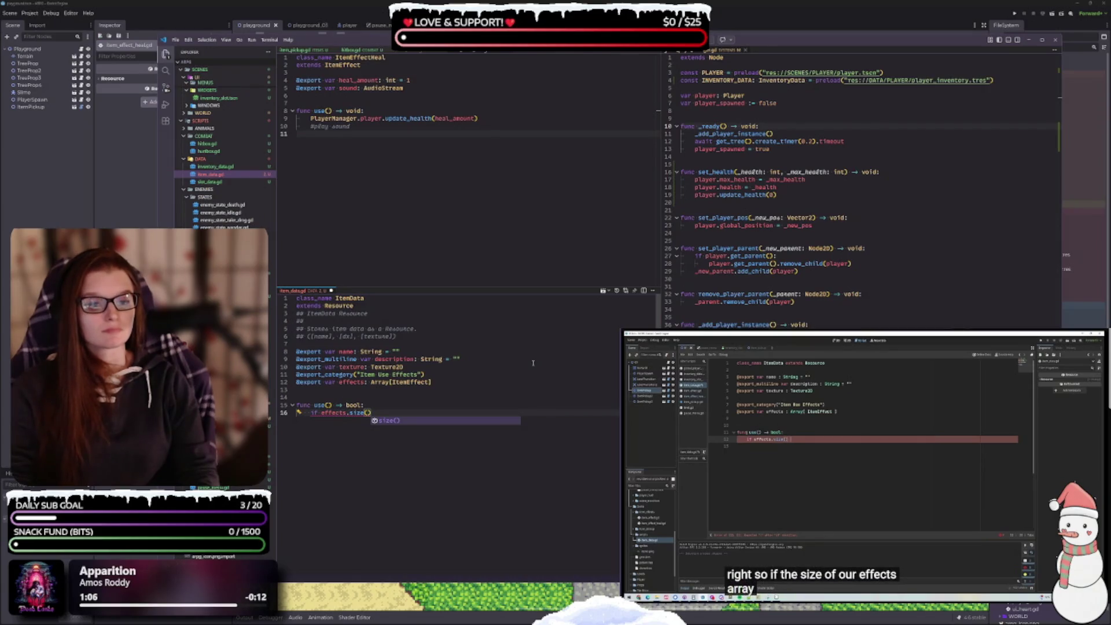
{"action": "type", "text": "== 0:"}
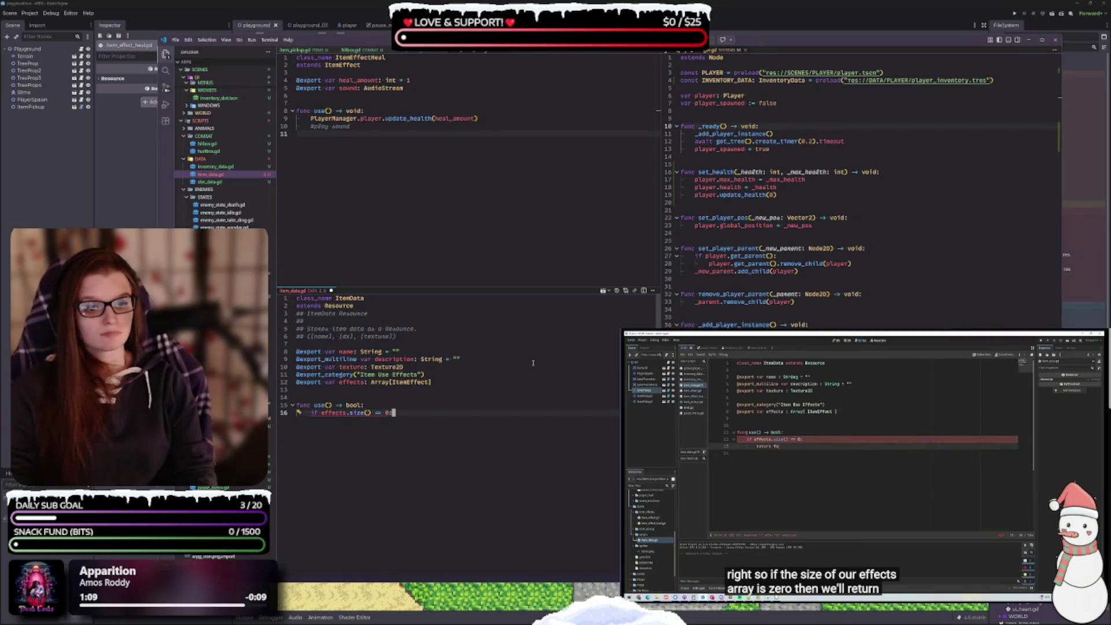
{"action": "key", "text": "Return"}
{"action": "type", "text": "return false"}
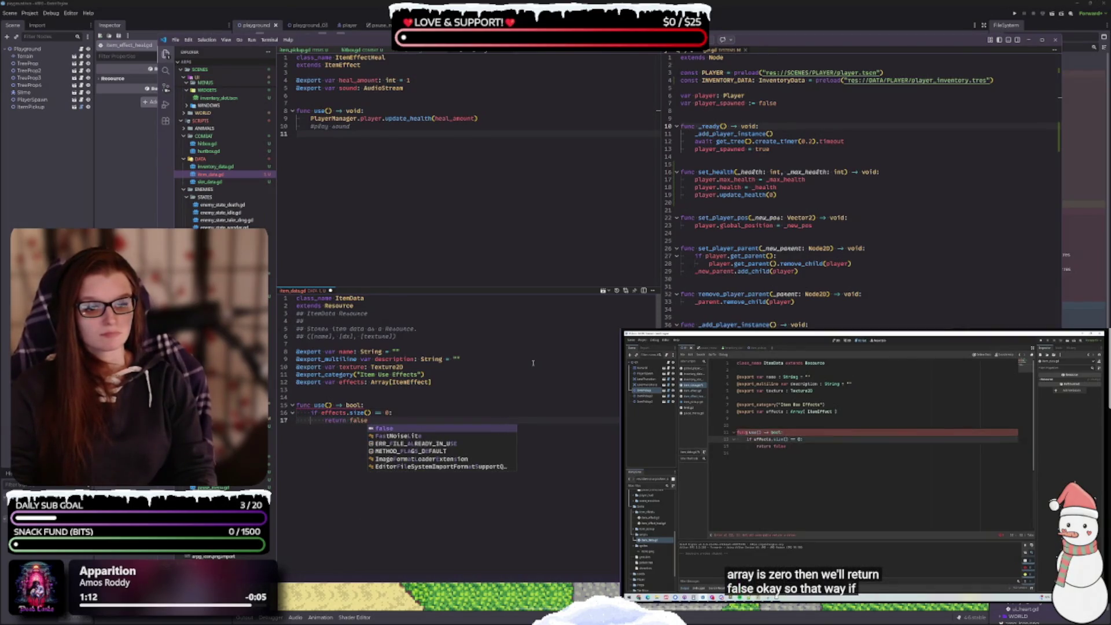
{"action": "key", "text": "Escape"}
{"action": "key", "text": "Return"}
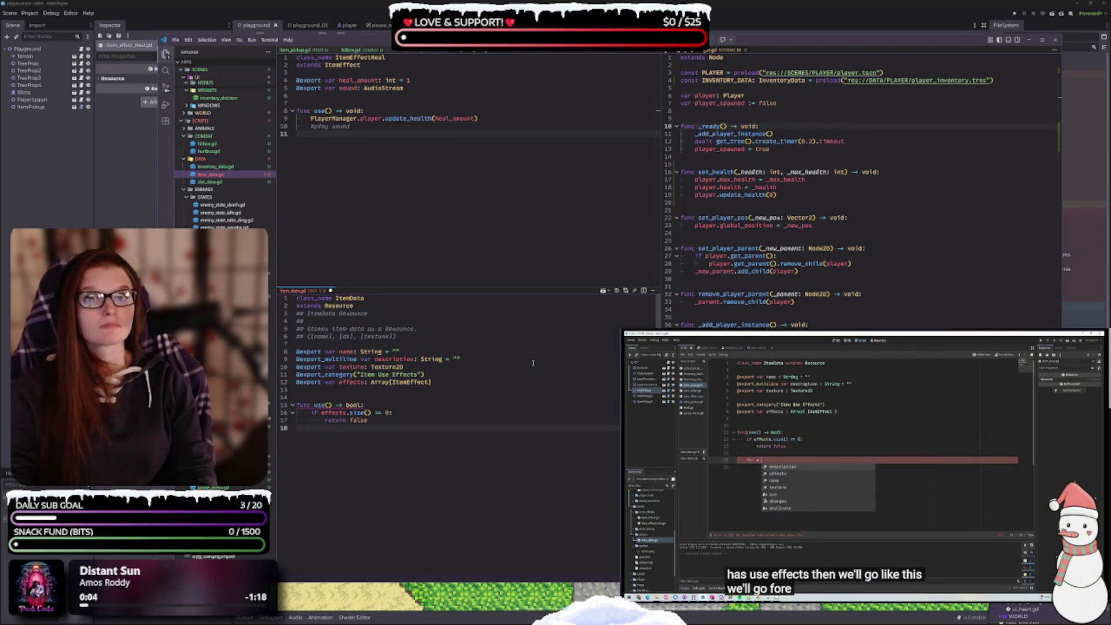
Add a 'for effect in effects:' loop calling effect.use(), followed by 'return true'.
{"action": "type", "text": "for effect "}
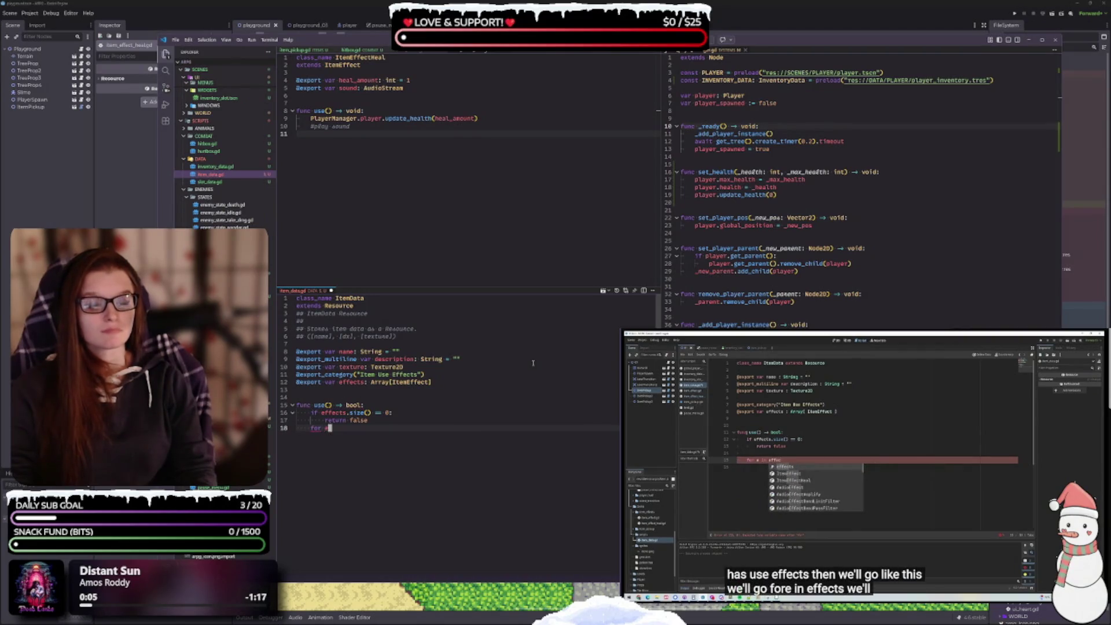
{"action": "type", "text": "in effects:"}
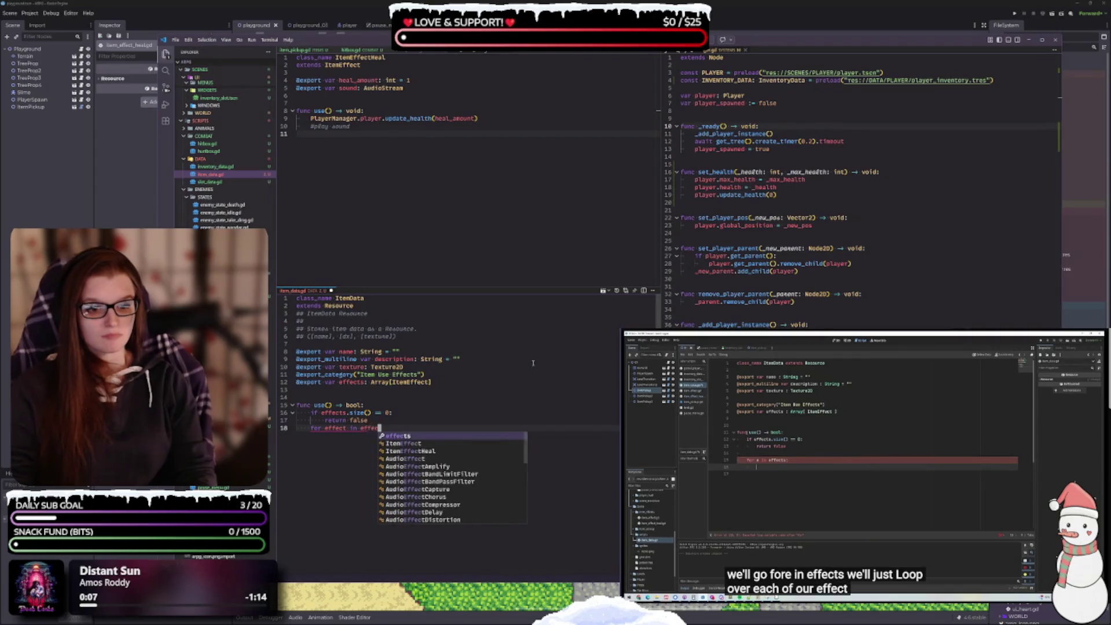
{"action": "key", "text": "Return"}
{"action": "type", "text": "effect.use()"}
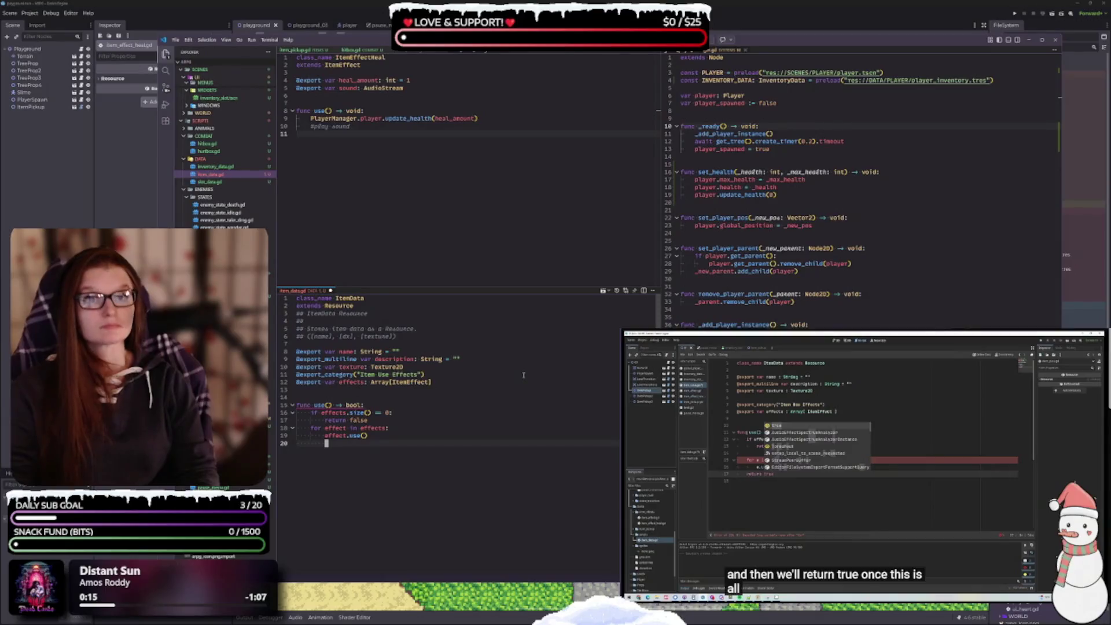
{"action": "key", "text": "Return"}
{"action": "key", "text": "BackSpace"}
{"action": "type", "text": "return true"}
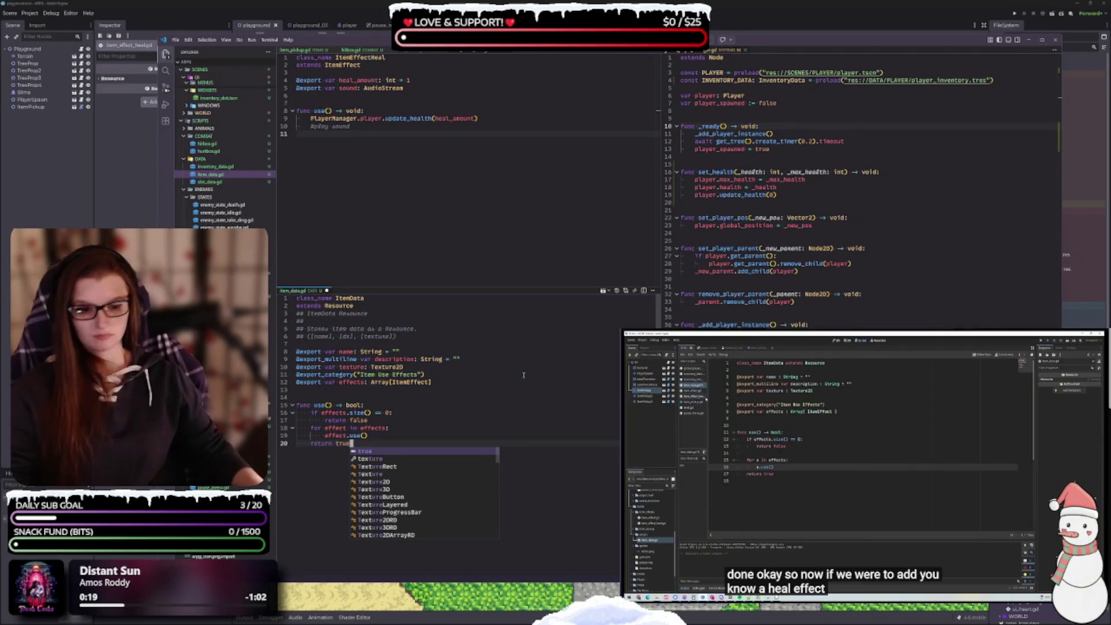
{"action": "key", "text": "Return"}
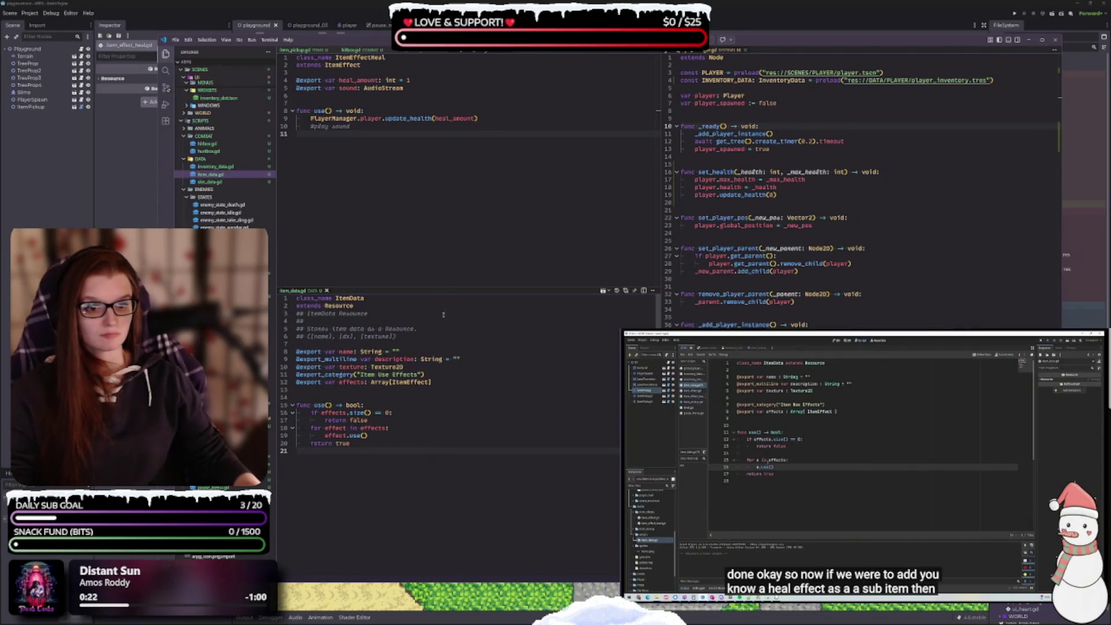
{"action": "left_click_drag", "start_coordinate": [427, 288], "coordinate": [427, 378]}
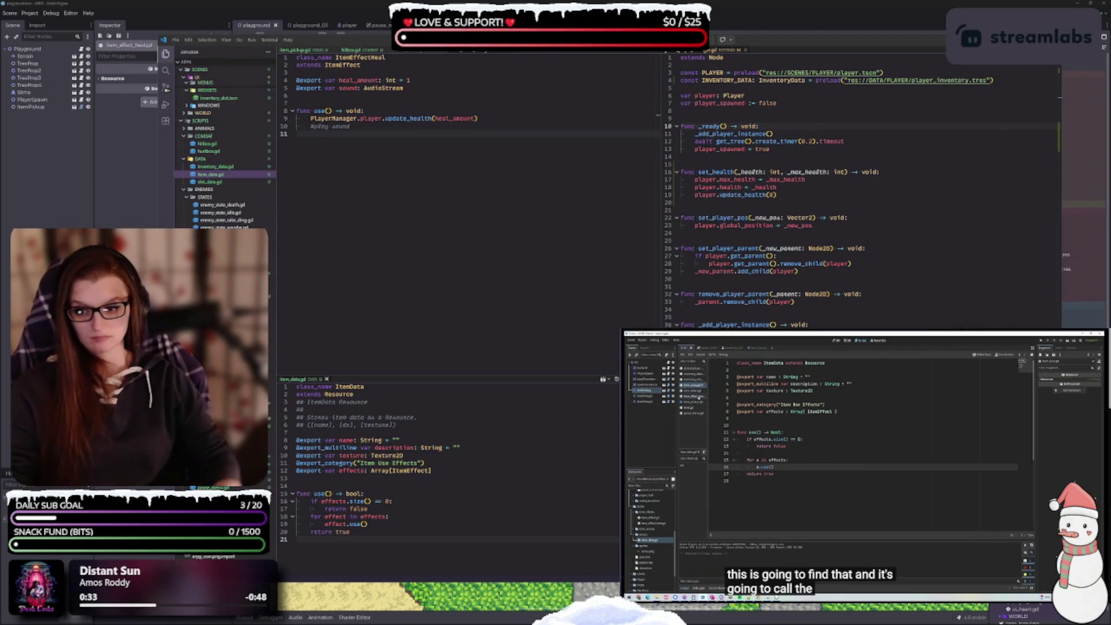
Save item_data.gd and put the caret at the end of line 6's doc comment.
{"action": "left_click", "coordinate": [397, 425]}
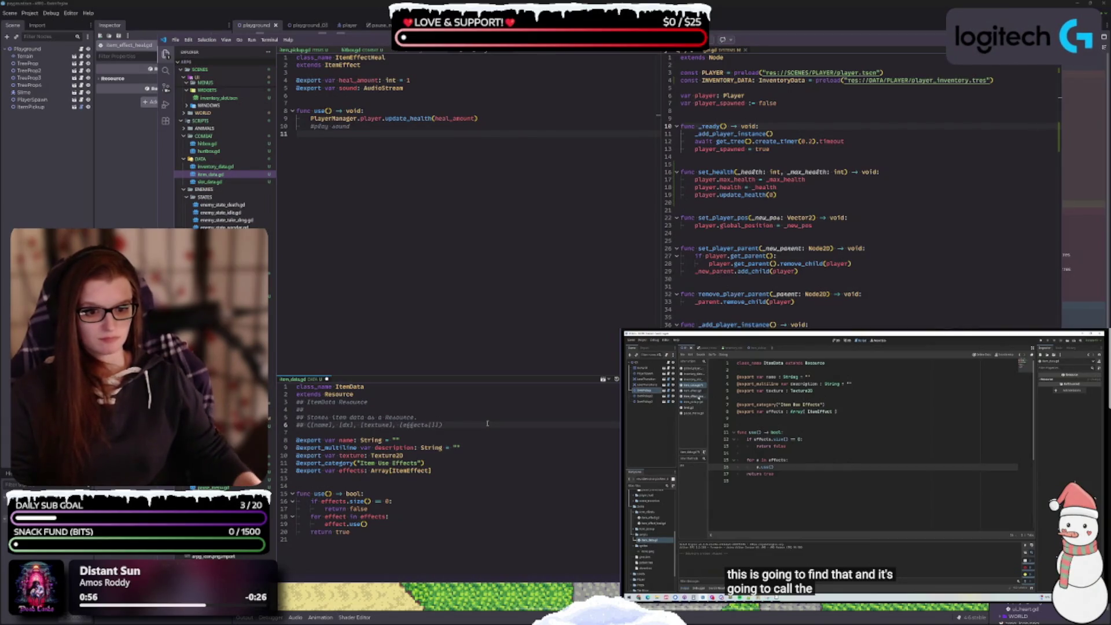
{"action": "key", "text": "ctrl+s"}
{"action": "mouse_move", "coordinate": [345, 386]}
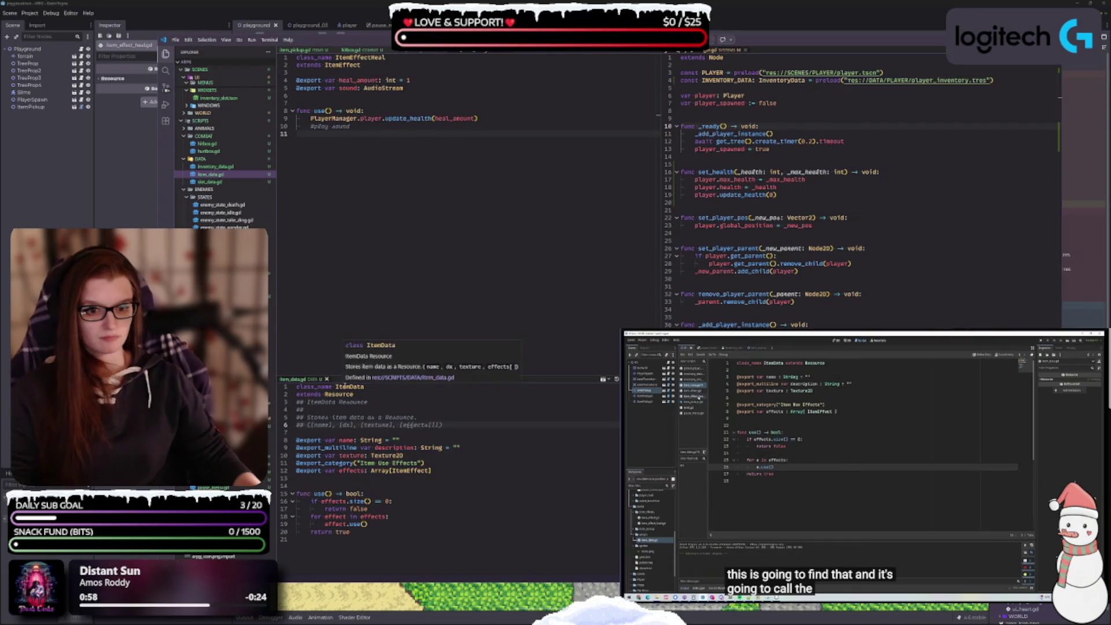
{"action": "left_click", "coordinate": [452, 425]}
{"action": "mouse_move", "coordinate": [350, 386]}
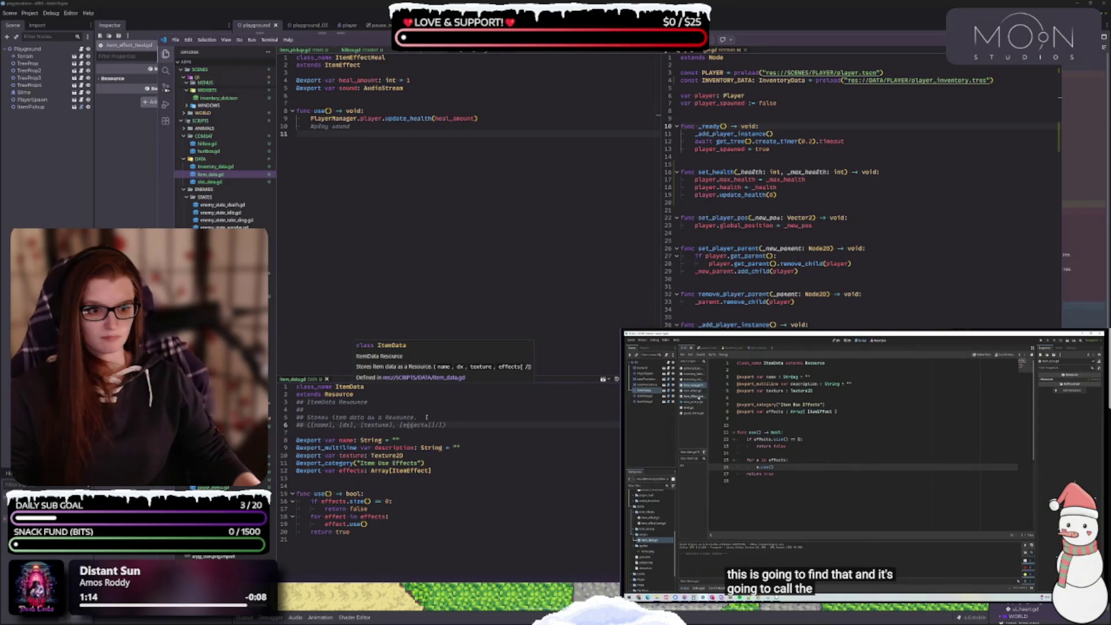
Delete the stray '/' from the effects entry in the doc comment and save item_data.gd.
{"action": "key", "text": "BackSpace"}
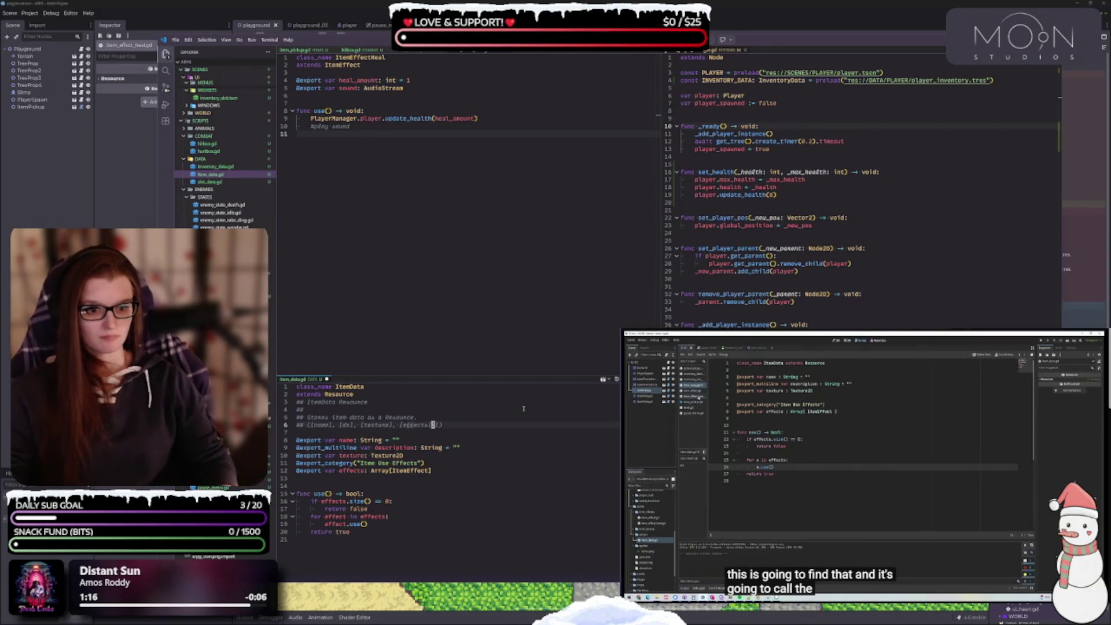
{"action": "key", "text": "ctrl+z"}
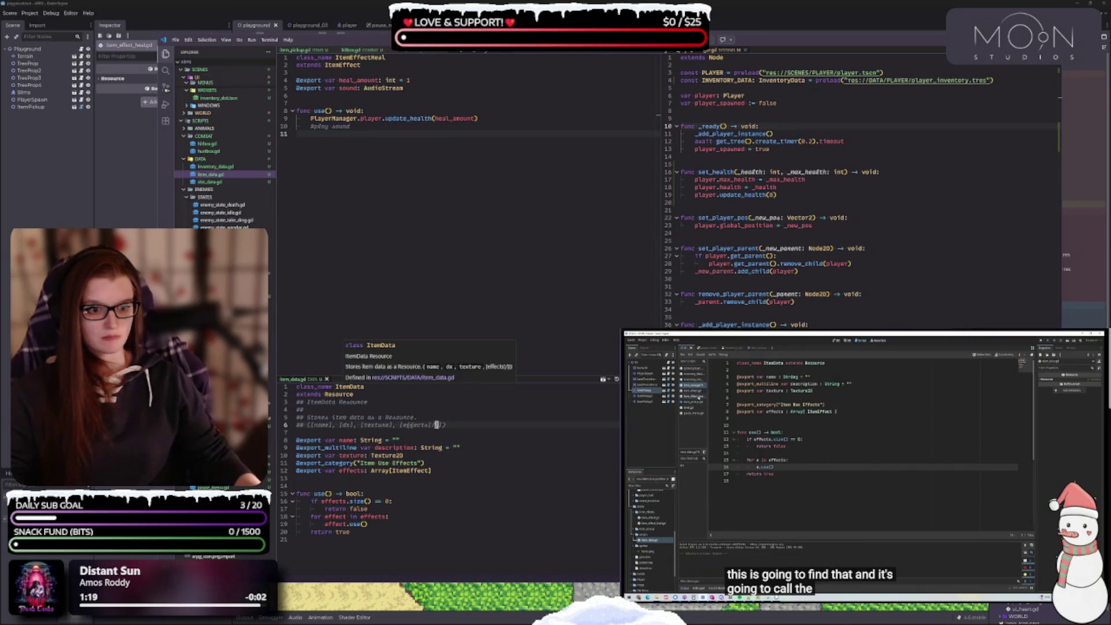
{"action": "key", "text": "BackSpace"}
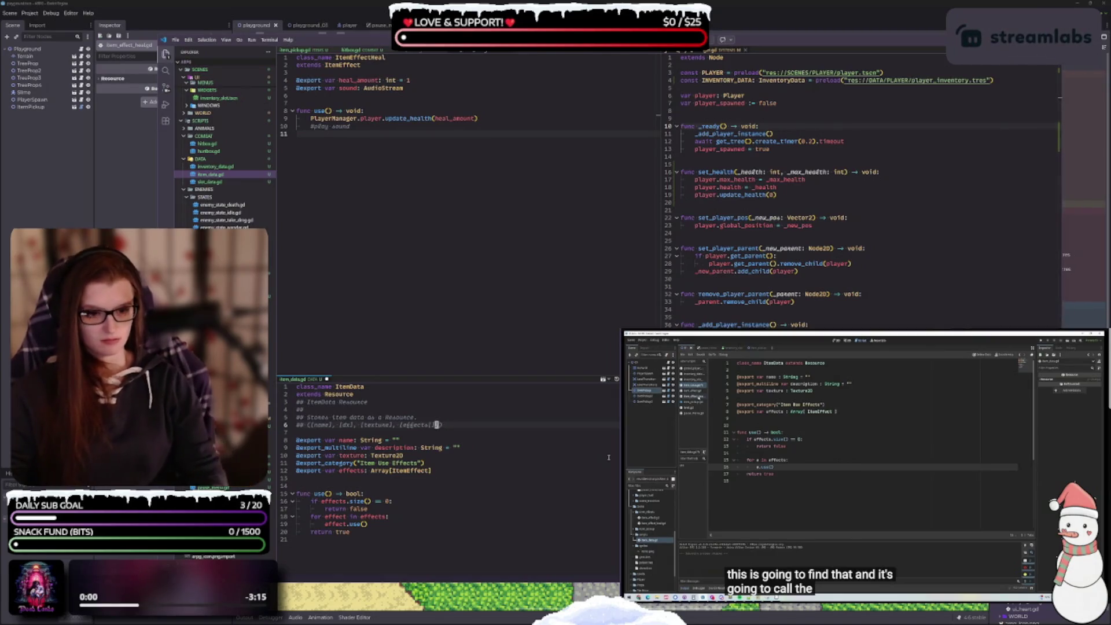
{"action": "key", "text": "ctrl+z"}
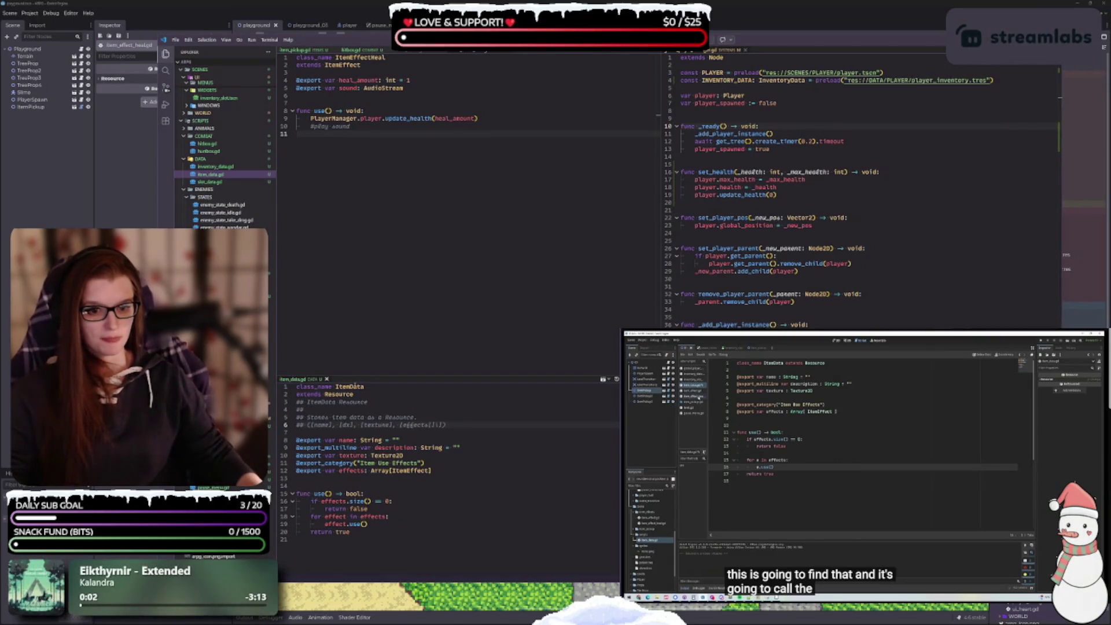
{"action": "mouse_move", "coordinate": [439, 425]}
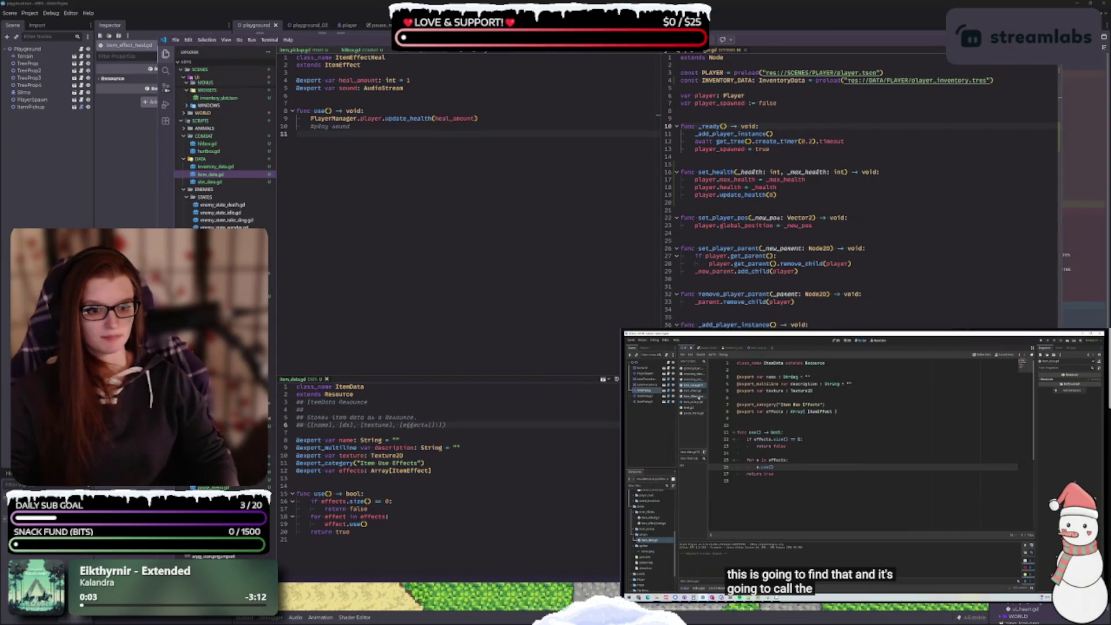
{"action": "key", "text": "BackSpace"}
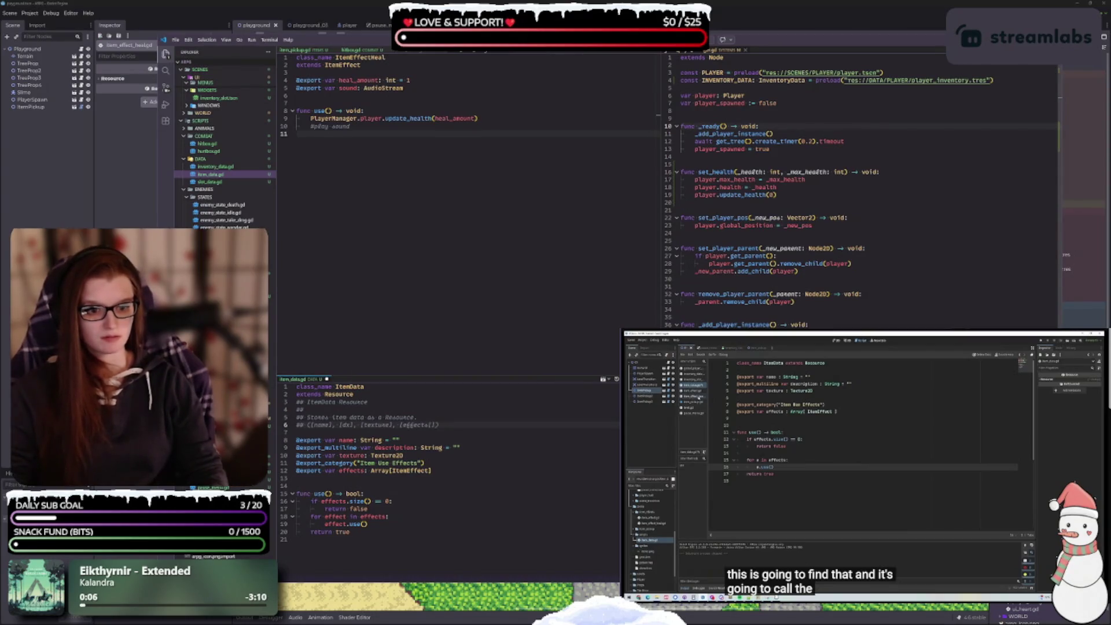
{"action": "key", "text": "BackSpace"}
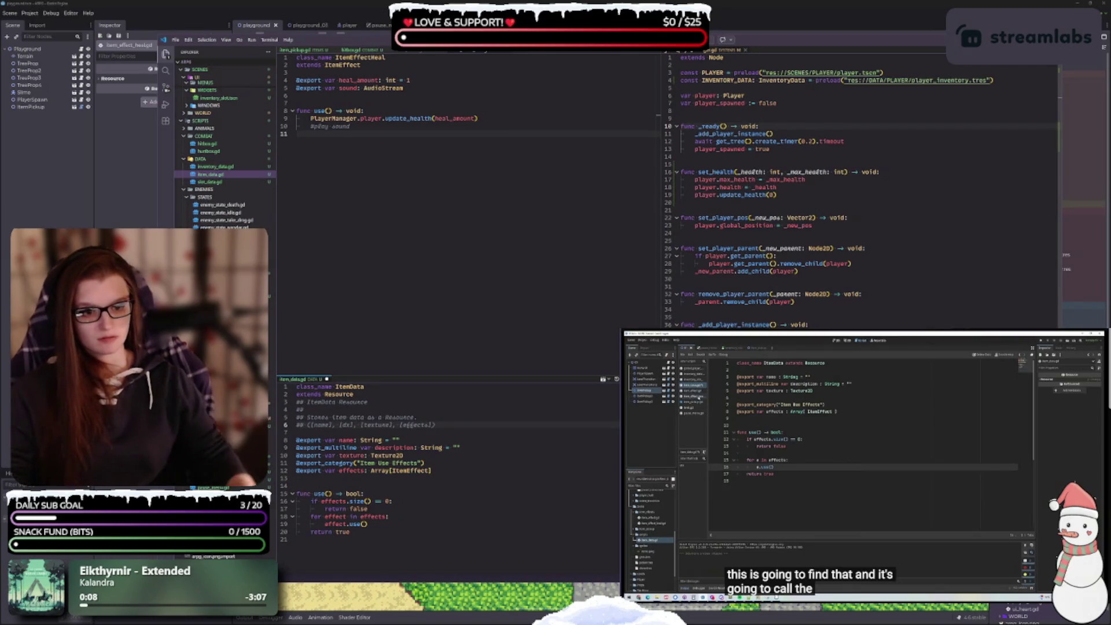
{"action": "key", "text": "End"}
{"action": "key", "text": "ctrl+s"}
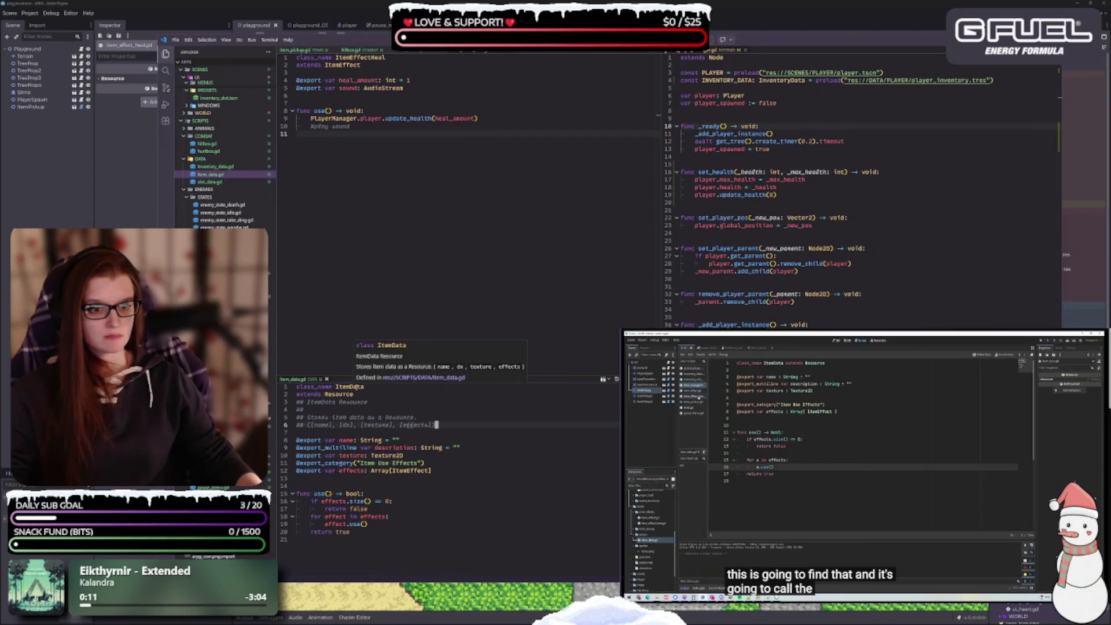
{"action": "double_click", "coordinate": [428, 425]}
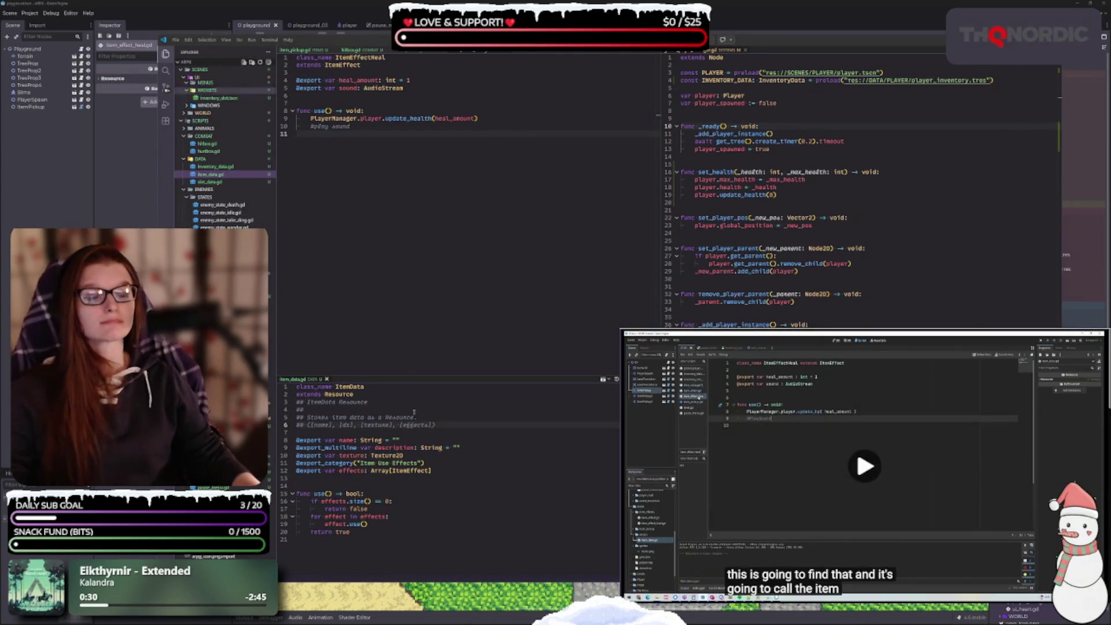
Insert a blank line after 'return false' on line 17 of ItemData's use().
{"action": "left_click", "coordinate": [485, 529]}
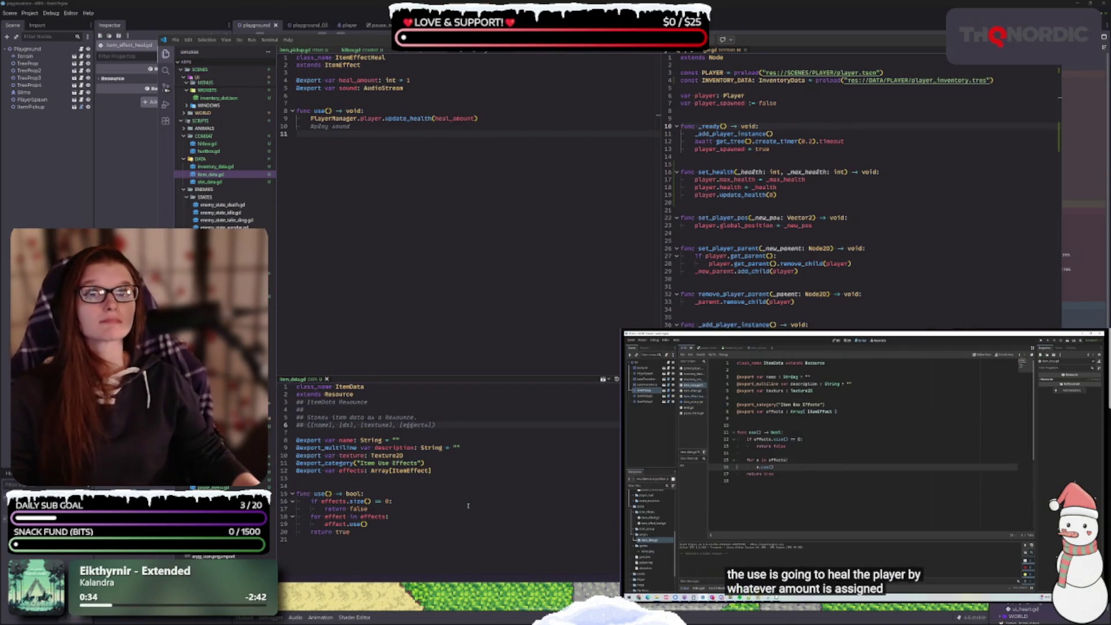
{"action": "scroll", "coordinate": [469, 511], "scroll_direction": "down", "scroll_amount": 3}
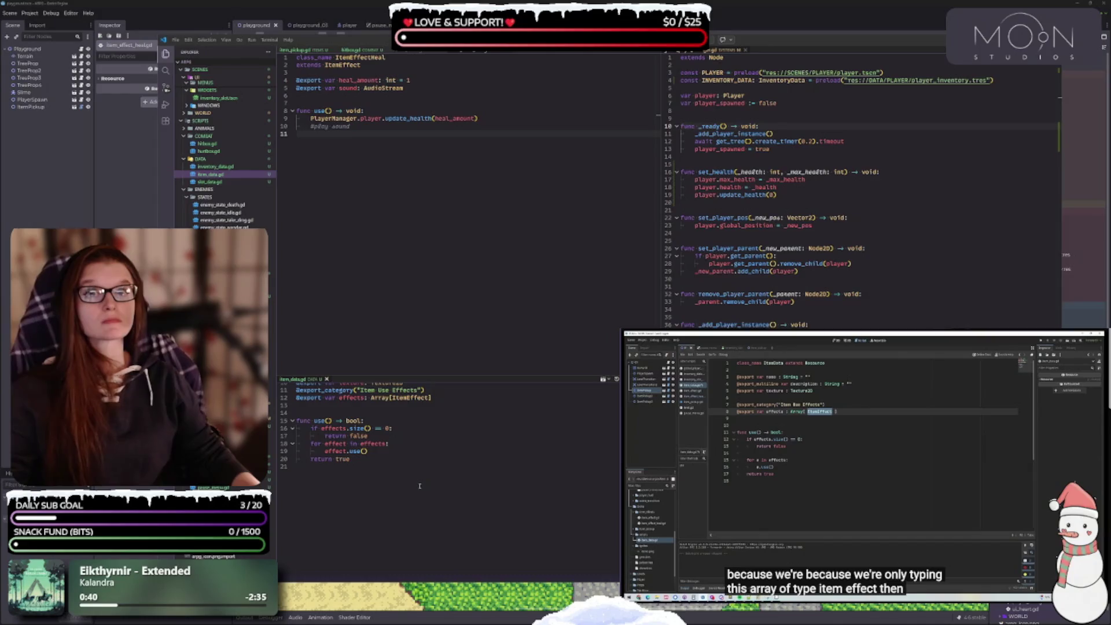
{"action": "double_click", "coordinate": [360, 435]}
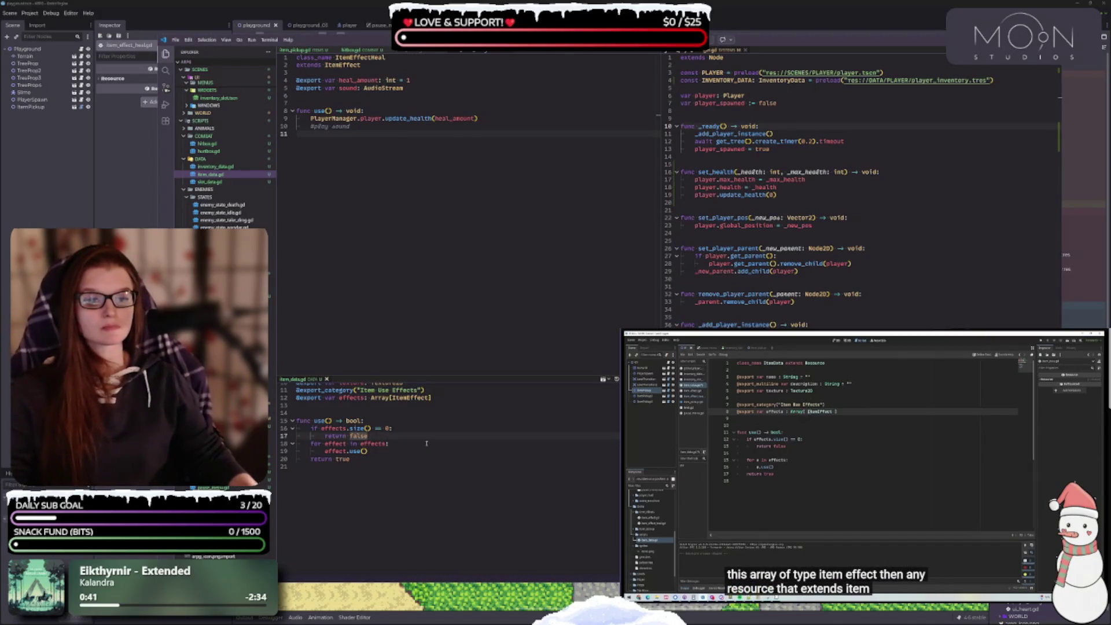
{"action": "key", "text": "End"}
{"action": "key", "text": "Return"}
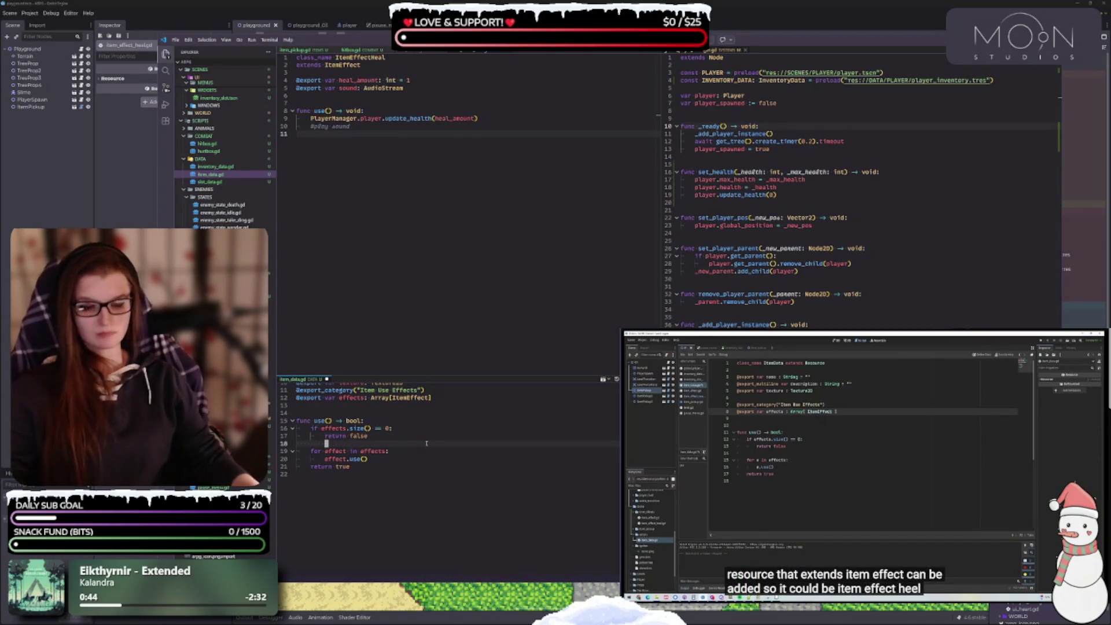
{"action": "left_click", "coordinate": [391, 512]}
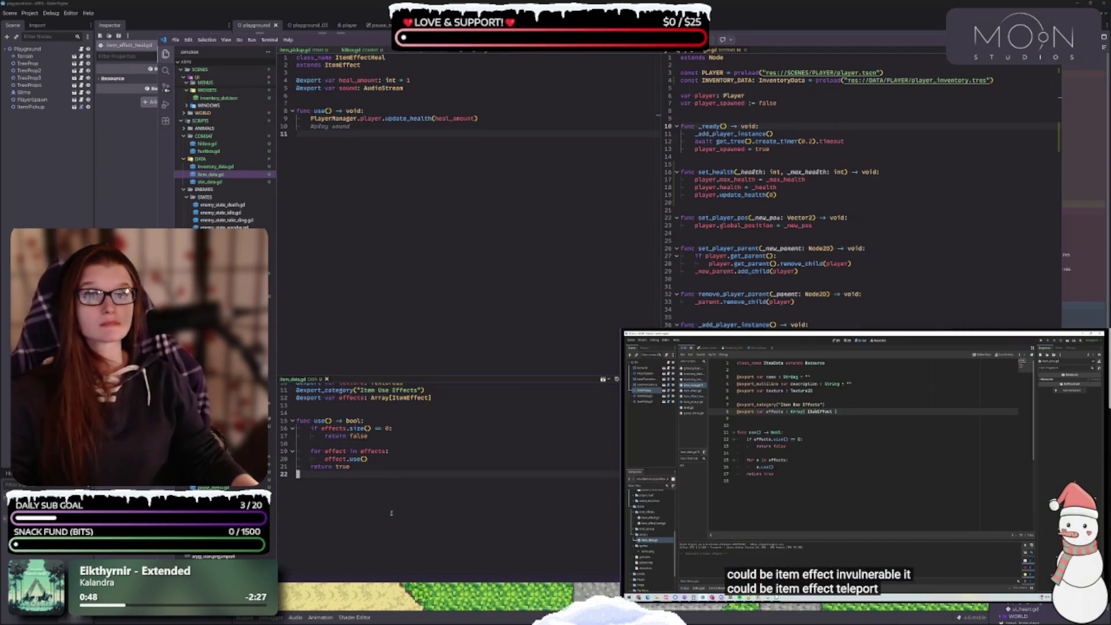
{"action": "scroll", "coordinate": [422, 451], "scroll_direction": "up", "scroll_amount": 3}
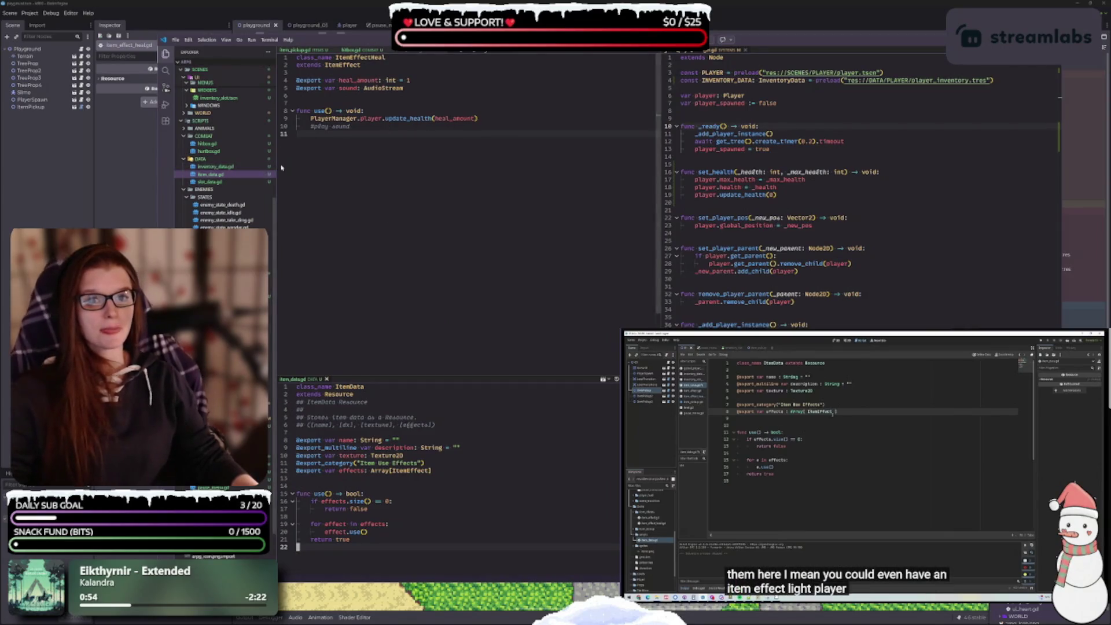
Open slot_data.gd and inventory_data.gd, moving inventory_data.gd first among the open tabs.
{"action": "left_click", "coordinate": [230, 182]}
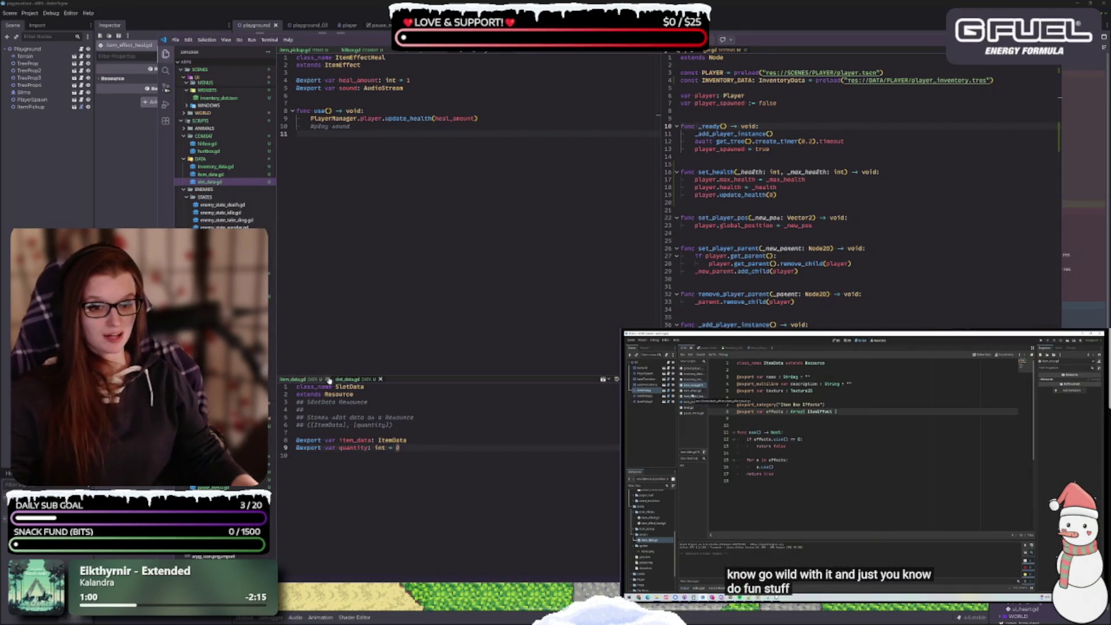
{"action": "left_click", "coordinate": [302, 380]}
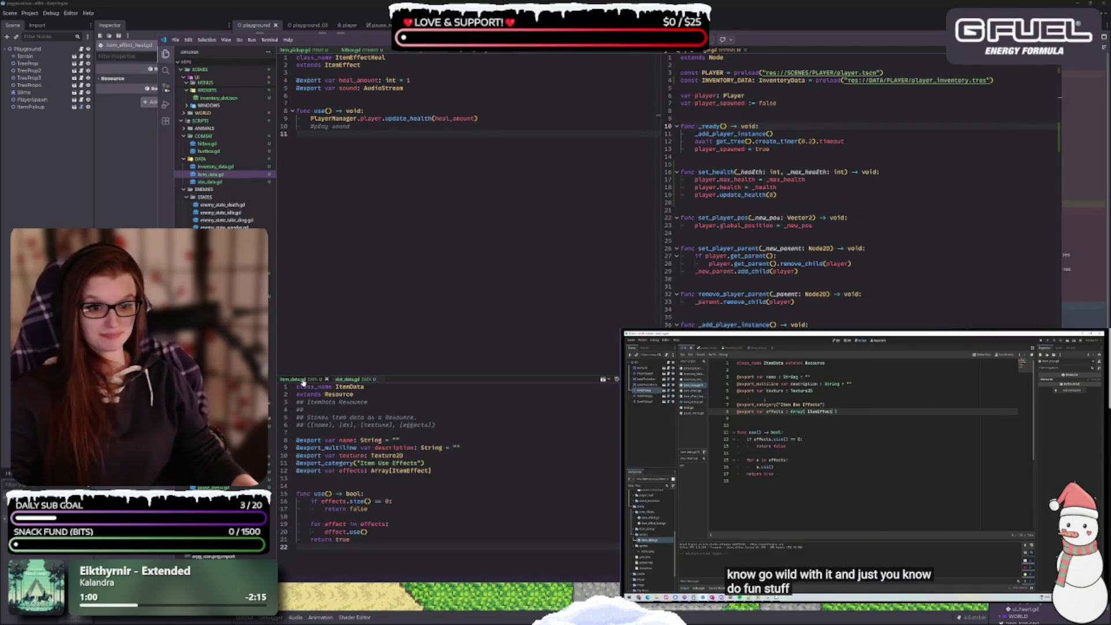
{"action": "left_click", "coordinate": [226, 166]}
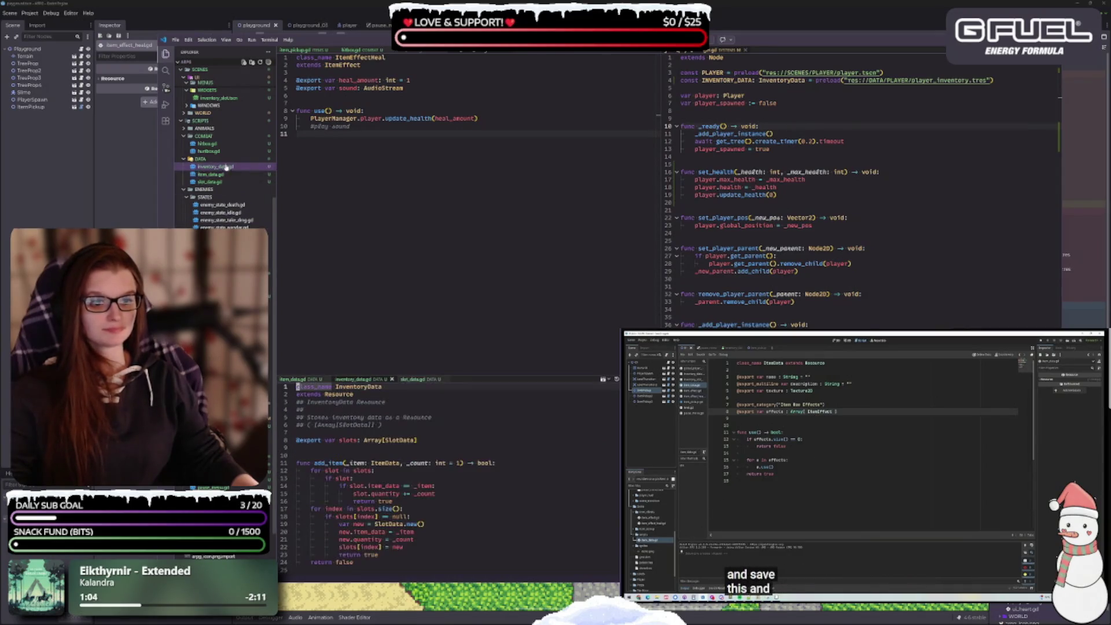
{"action": "left_click_drag", "start_coordinate": [357, 378], "coordinate": [278, 382]}
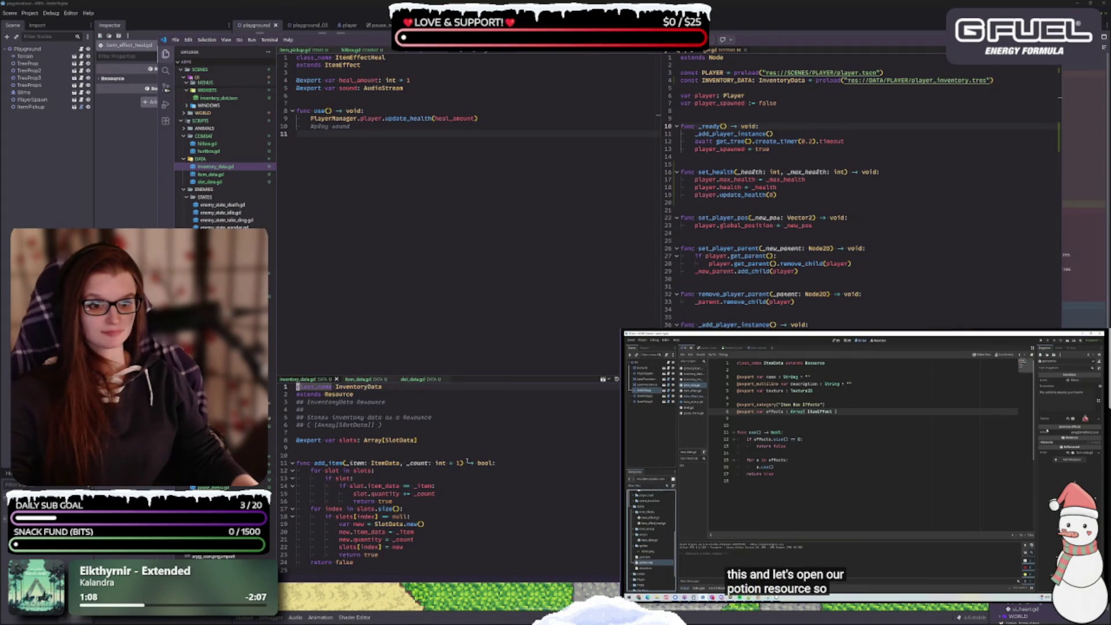
{"action": "left_click", "coordinate": [427, 509]}
Add blank lines after both 'return true' lines in inventory_data.gd and save it.
{"action": "scroll", "coordinate": [427, 497], "scroll_direction": "down", "scroll_amount": 1}
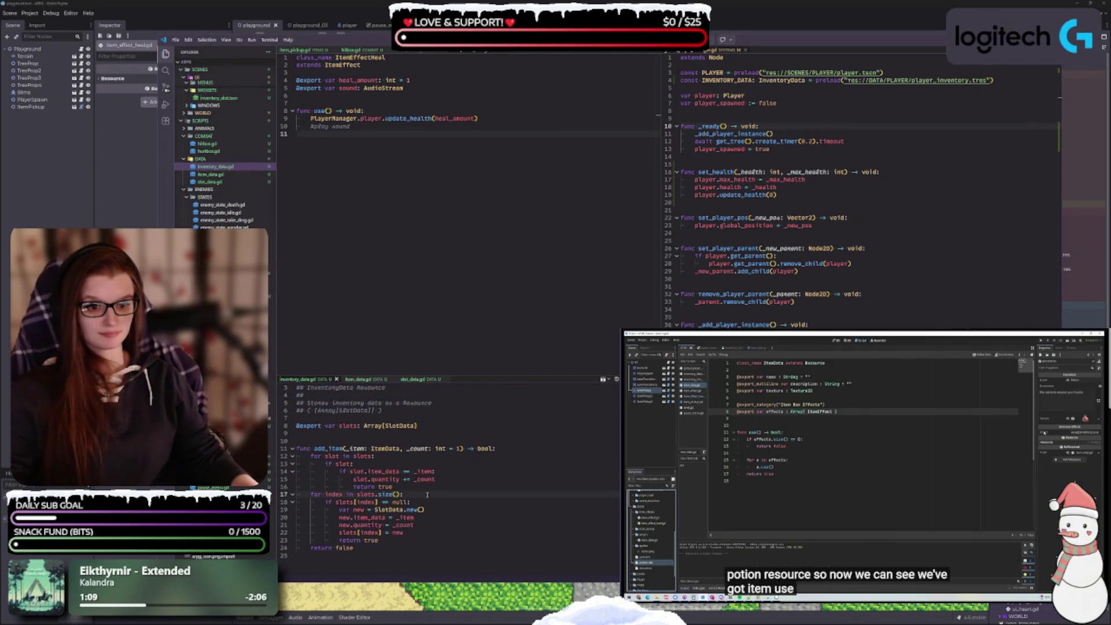
{"action": "left_click", "coordinate": [909, 469]}
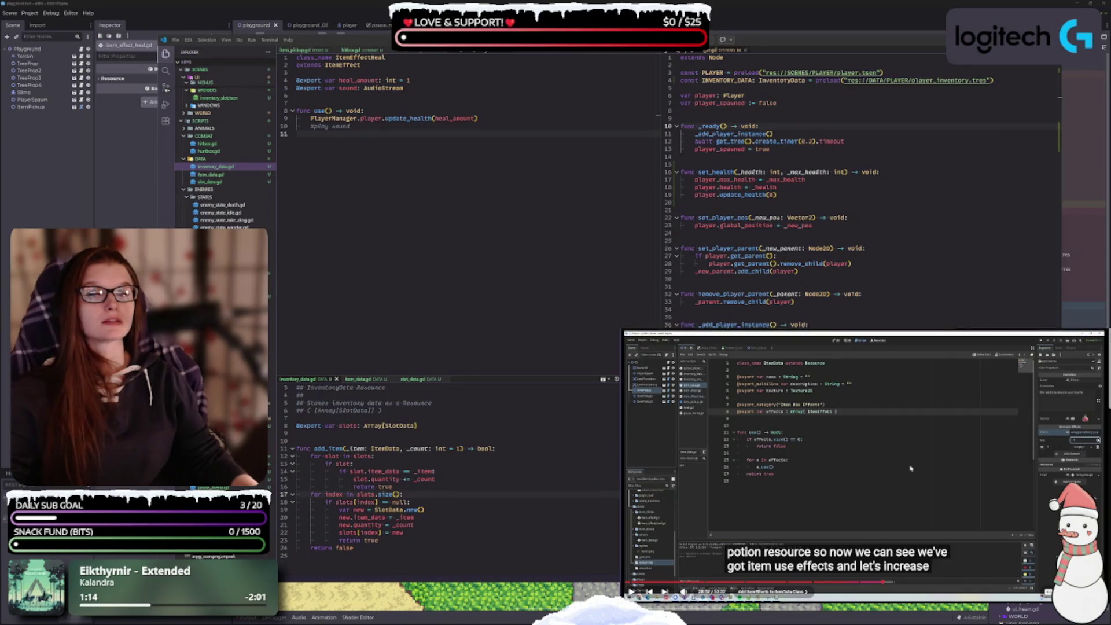
{"action": "left_click", "coordinate": [470, 486]}
{"action": "key", "text": "Return"}
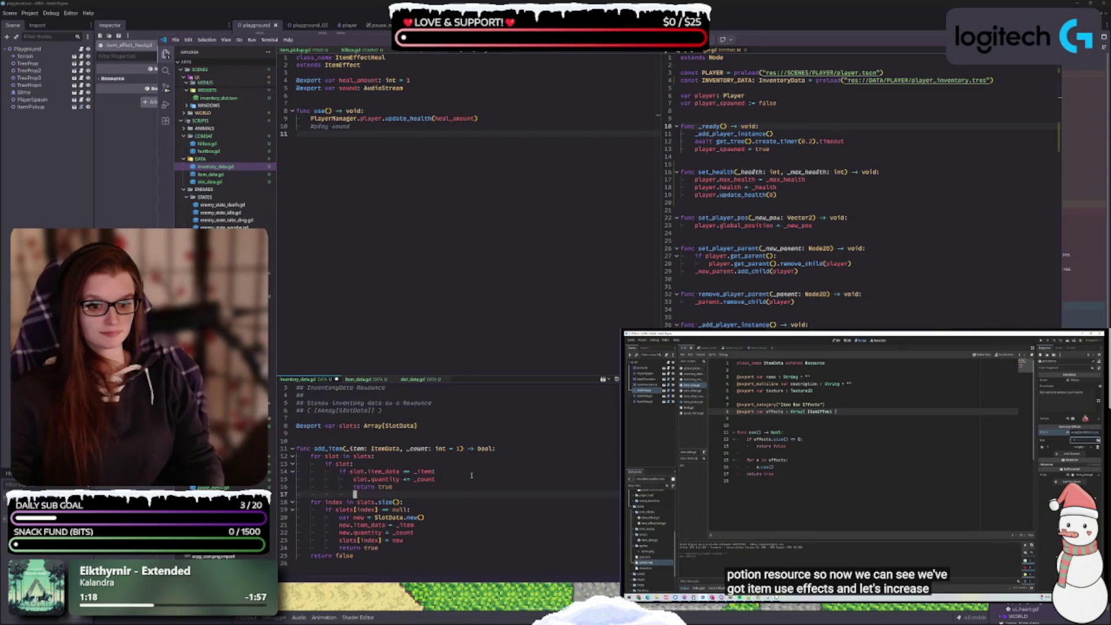
{"action": "scroll", "coordinate": [429, 509], "scroll_direction": "down", "scroll_amount": 1}
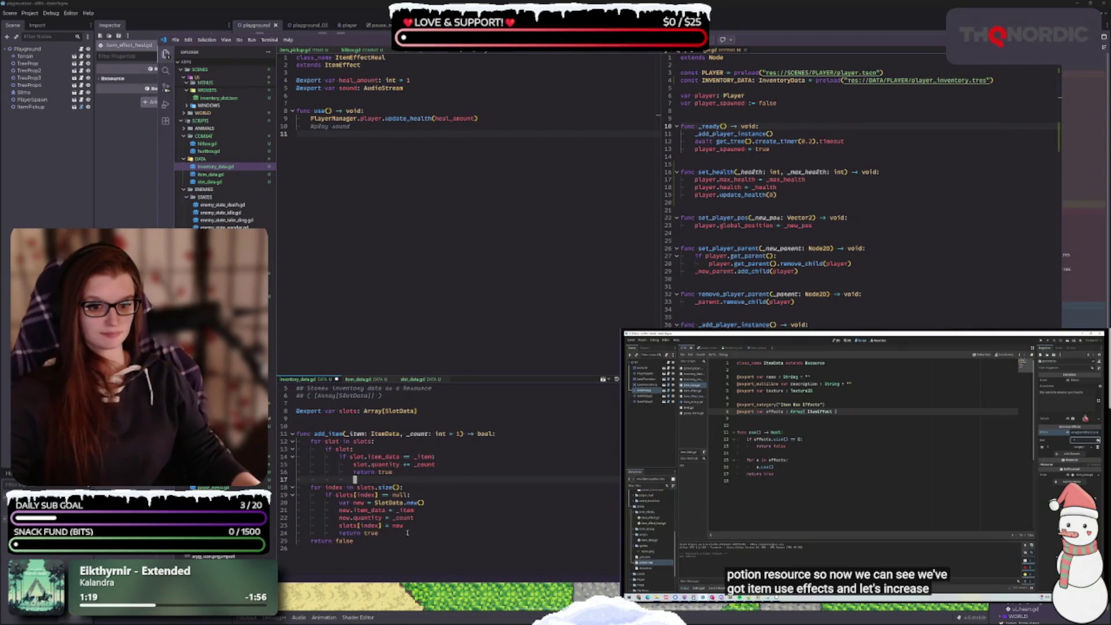
{"action": "left_click", "coordinate": [435, 532]}
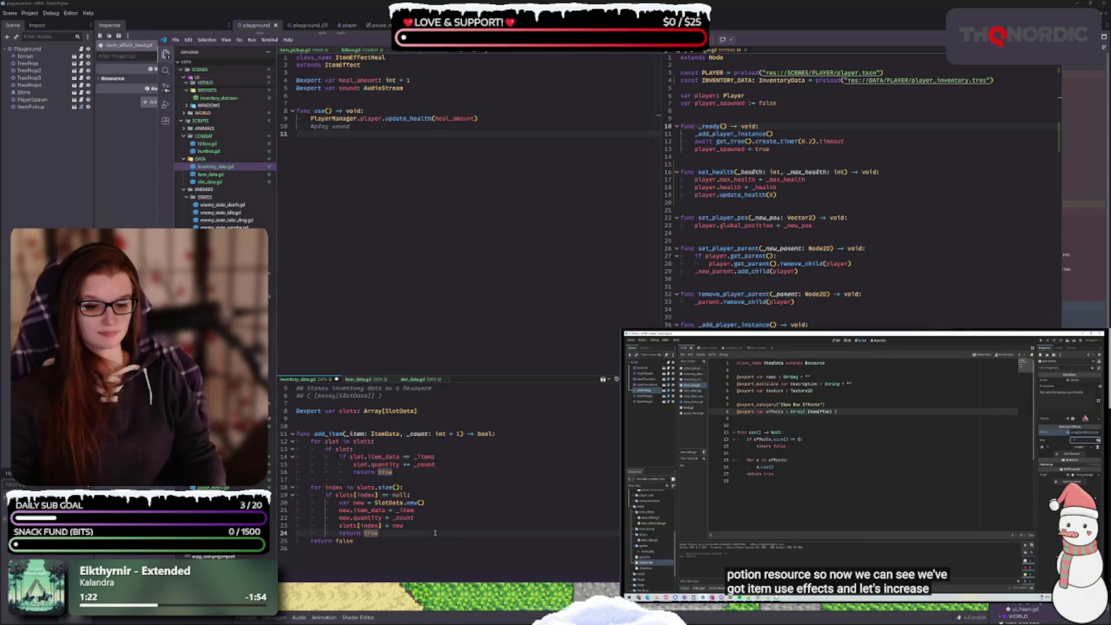
{"action": "key", "text": "Return"}
{"action": "left_click", "coordinate": [413, 551]}
{"action": "key", "text": "ctrl+s"}
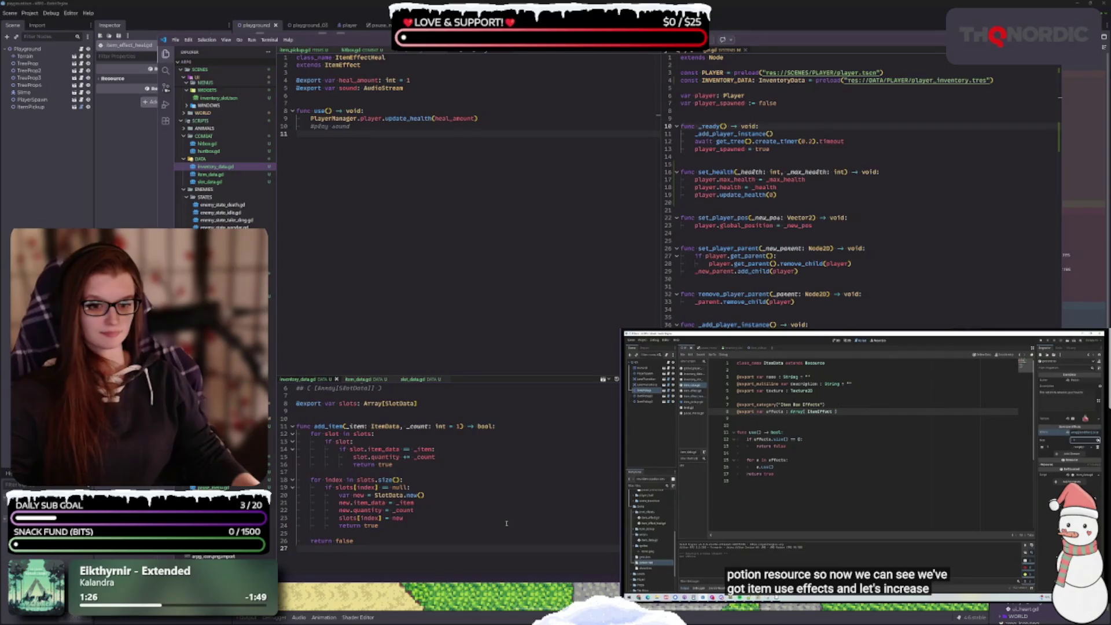
{"action": "scroll", "coordinate": [506, 523], "scroll_direction": "up", "scroll_amount": 3}
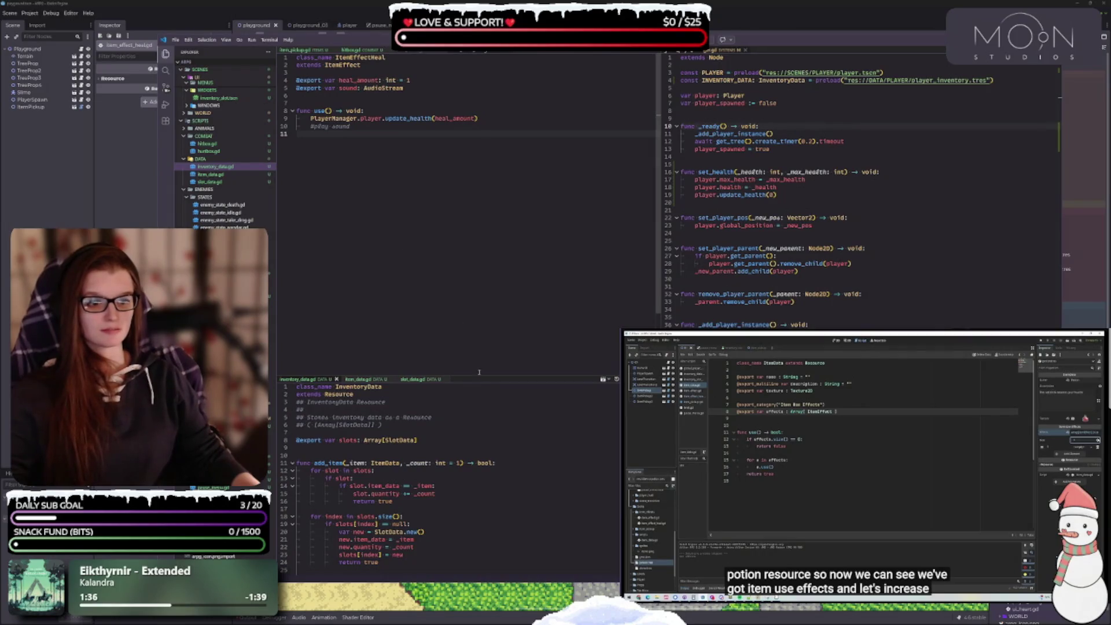
Move inventory_data.gd into a right-hand split, resize the panes, and switch back to Godot.
{"action": "left_click_drag", "start_coordinate": [479, 371], "coordinate": [470, 341]}
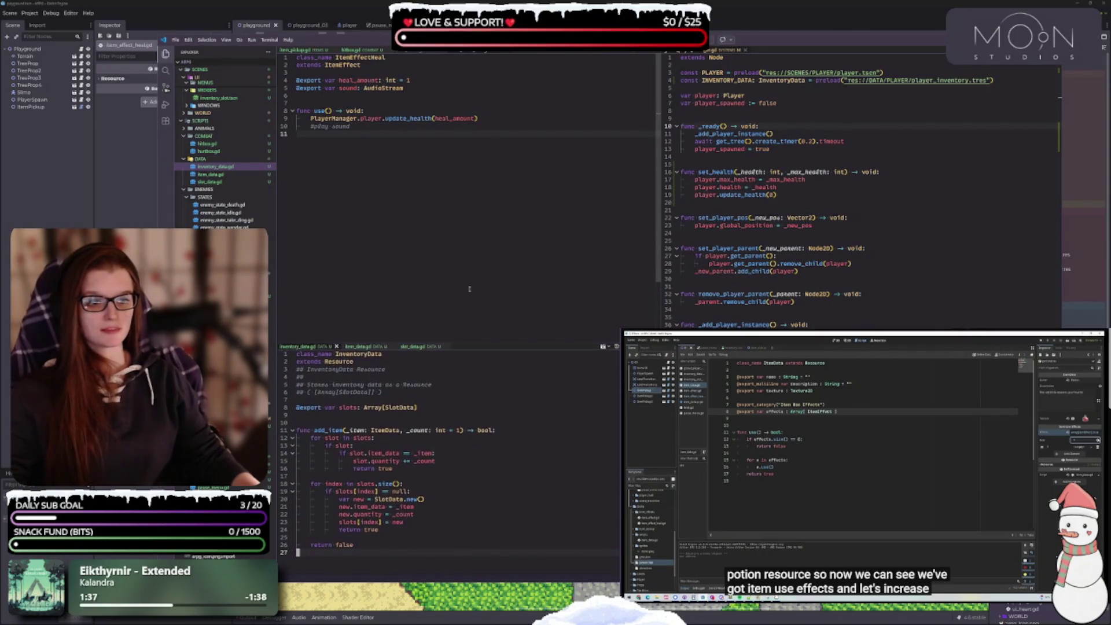
{"action": "left_click", "coordinate": [469, 289]}
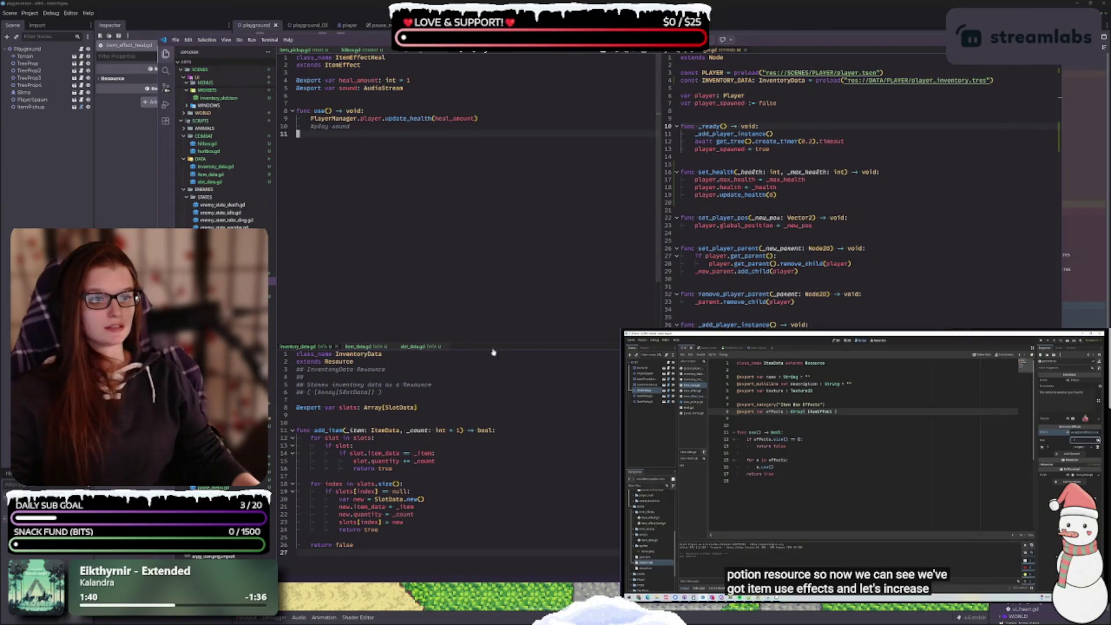
{"action": "left_click", "coordinate": [412, 346]}
{"action": "left_click", "coordinate": [307, 347]}
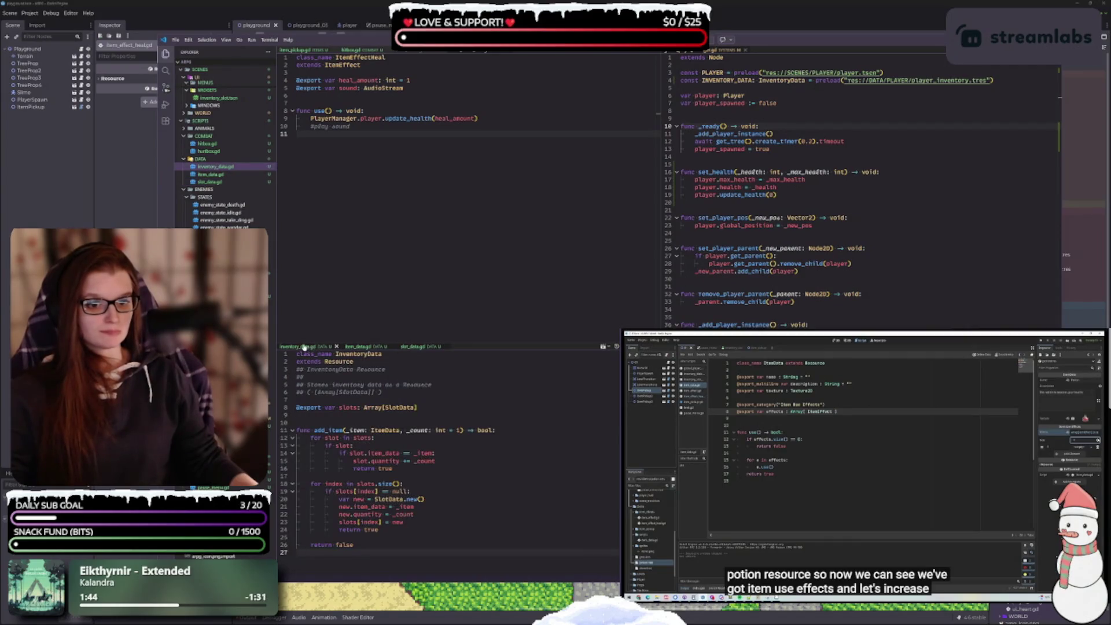
{"action": "mouse_move", "coordinate": [303, 347]}
{"action": "left_mouse_down"}
{"action": "mouse_move", "coordinate": [855, 311]}
{"action": "mouse_move", "coordinate": [855, 359]}
{"action": "left_mouse_up"}
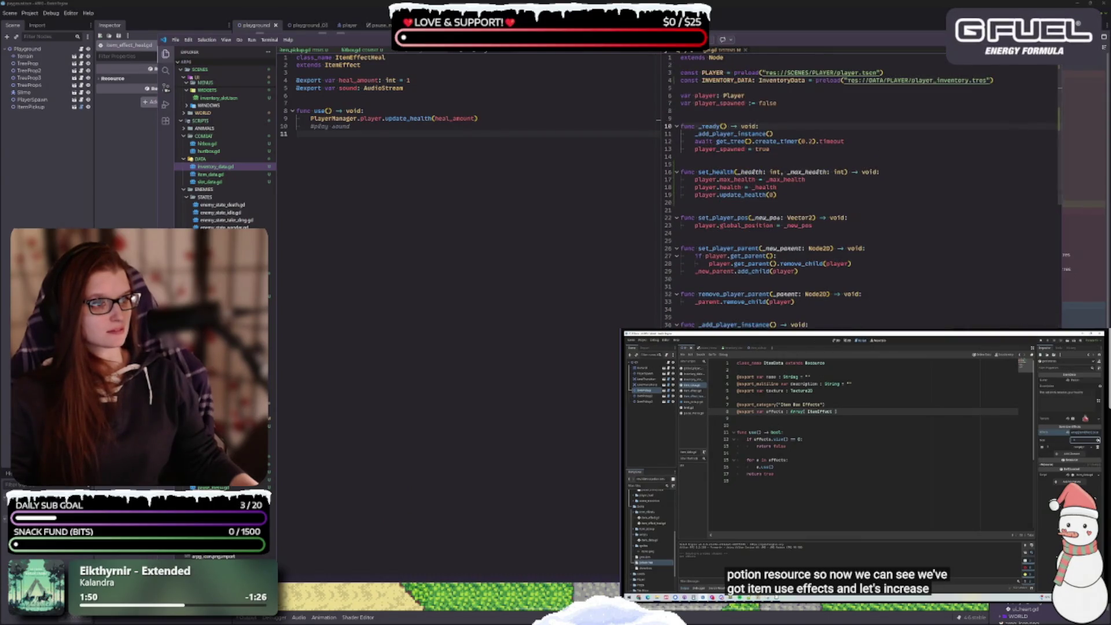
{"action": "left_click_drag", "start_coordinate": [764, 35], "coordinate": [766, 8]}
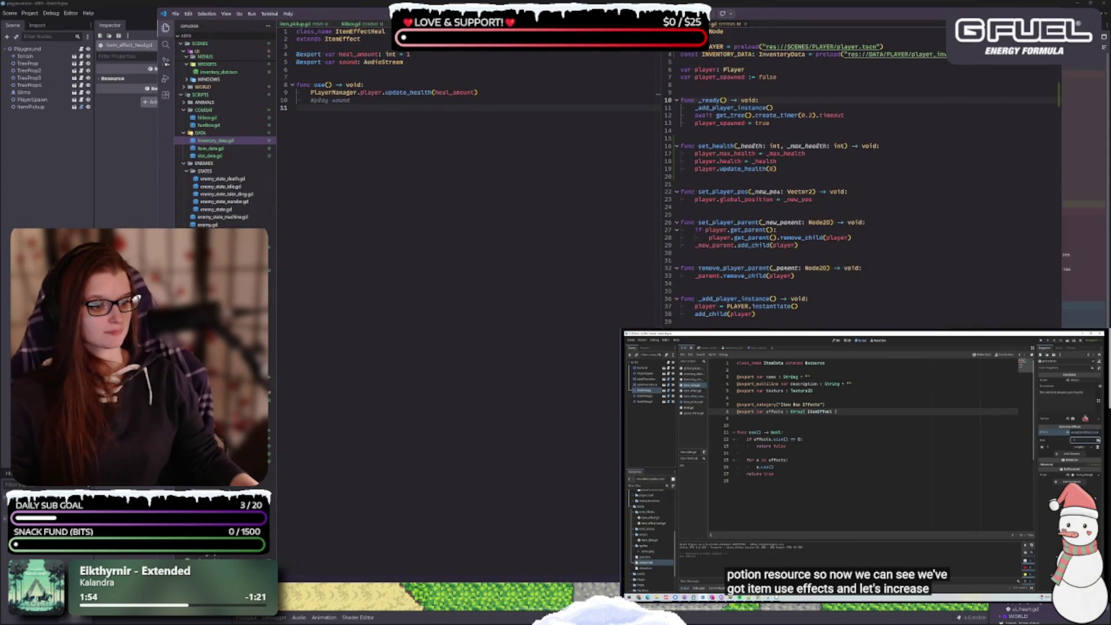
{"action": "scroll", "coordinate": [224, 142], "scroll_direction": "up", "scroll_amount": 1}
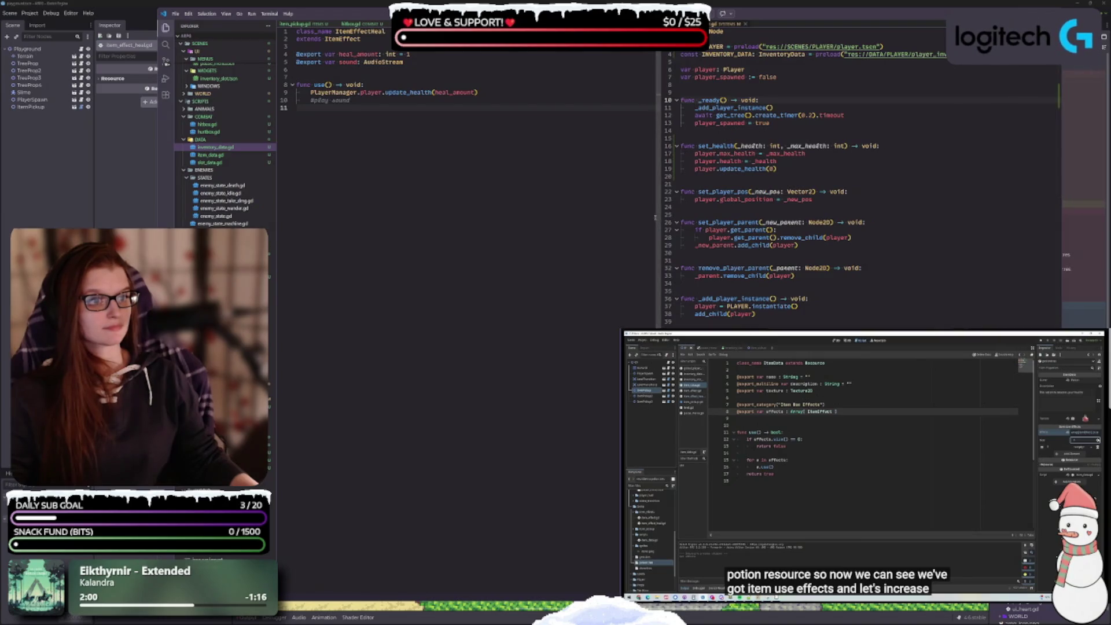
{"action": "left_click_drag", "start_coordinate": [654, 218], "coordinate": [660, 215]}
{"action": "left_click", "coordinate": [515, 181]}
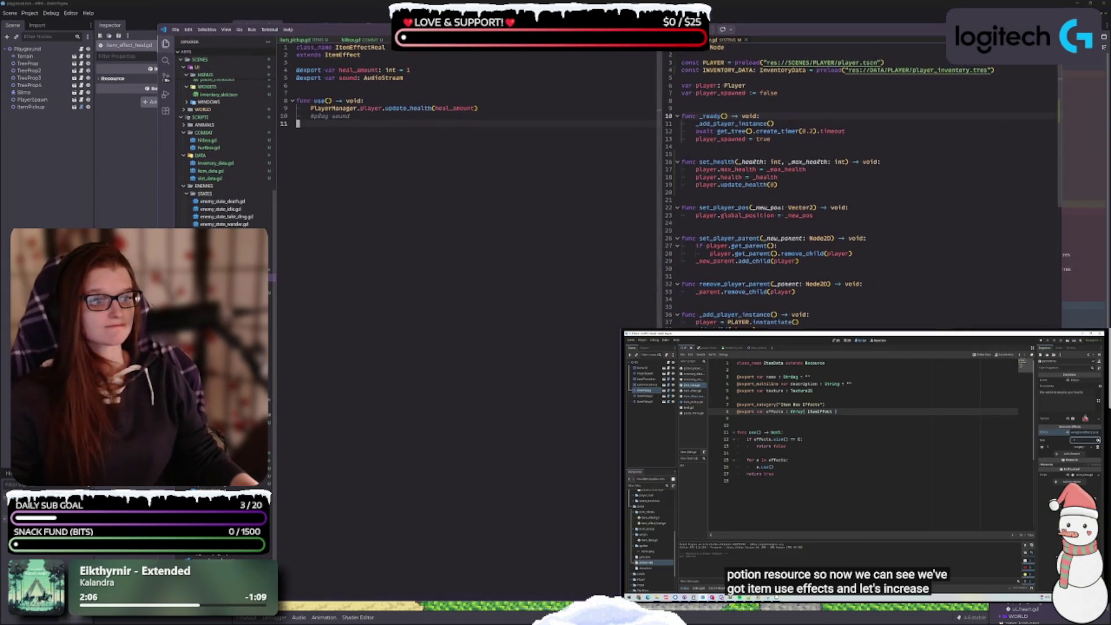
{"action": "left_click", "coordinate": [806, 208]}
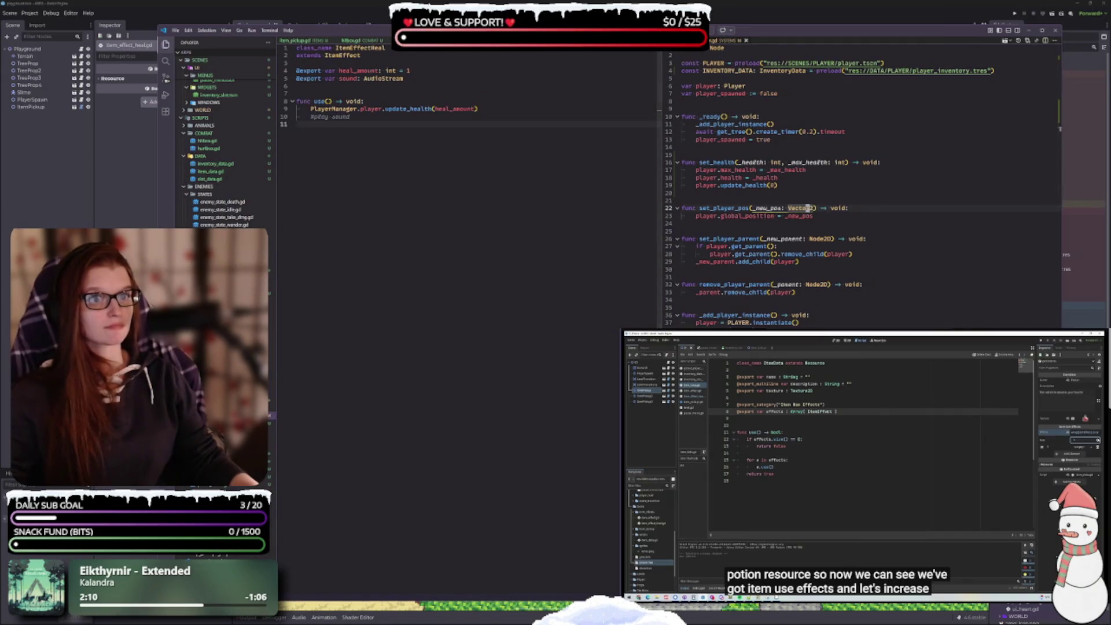
{"action": "key", "text": "alt+Tab"}
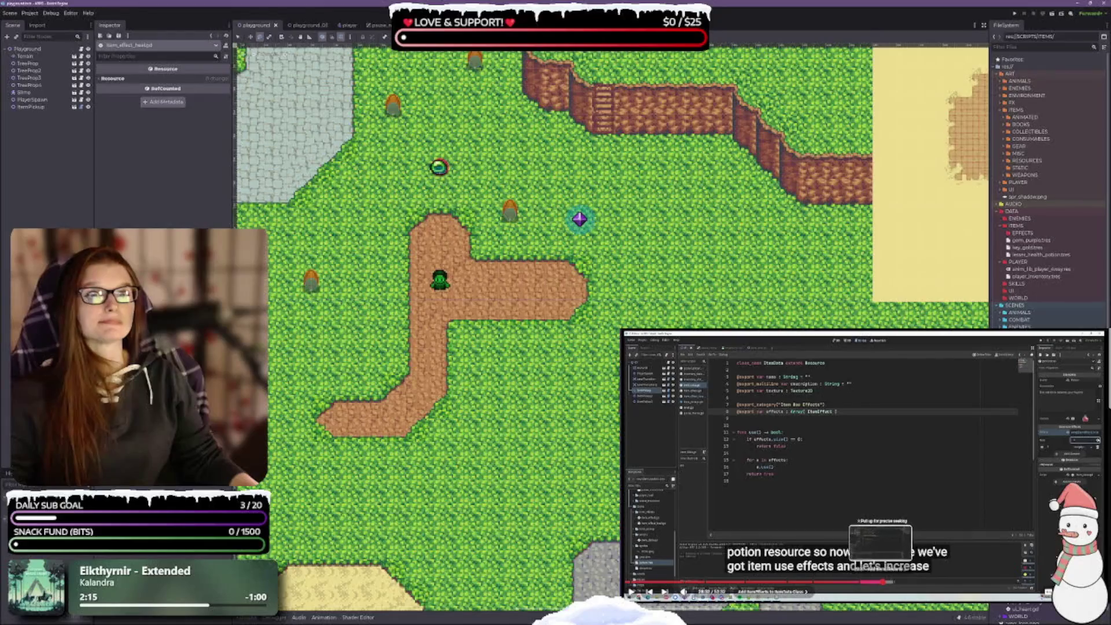
Open lesser_health_potion.tres from the FileSystem dock in the Inspector.
{"action": "left_click", "coordinate": [844, 504]}
{"action": "left_click", "coordinate": [873, 484]}
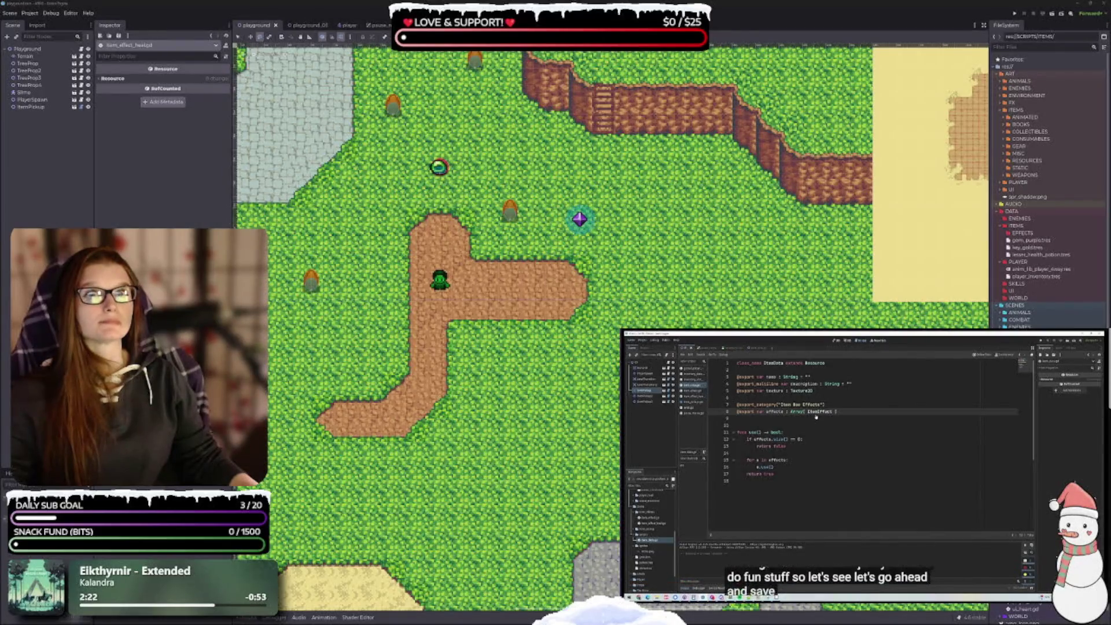
{"action": "left_click", "coordinate": [840, 445]}
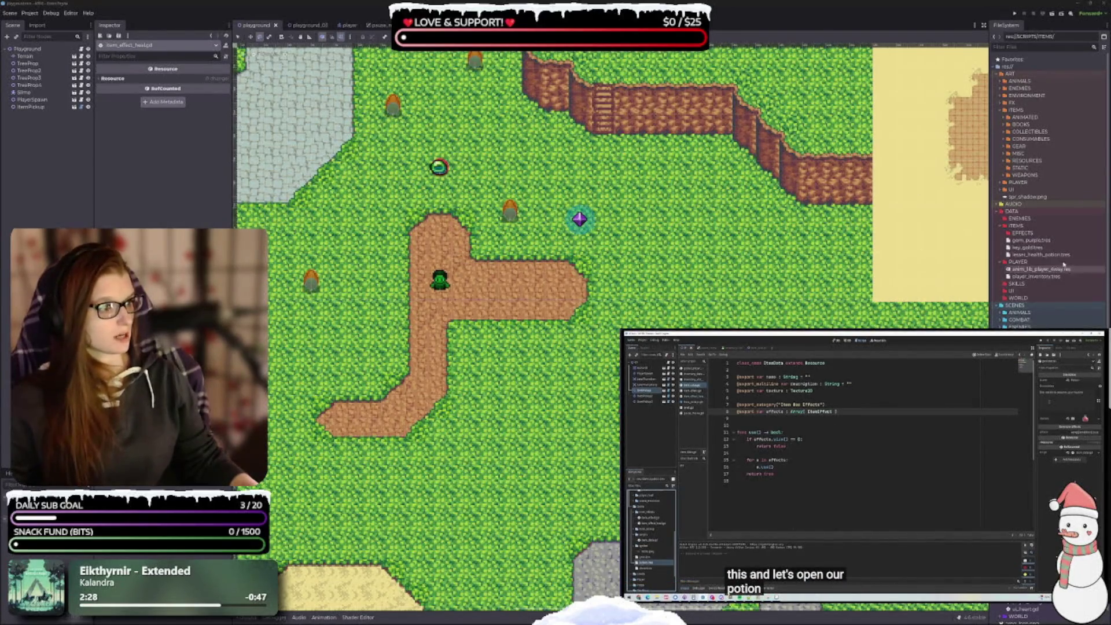
{"action": "left_click", "coordinate": [1047, 255]}
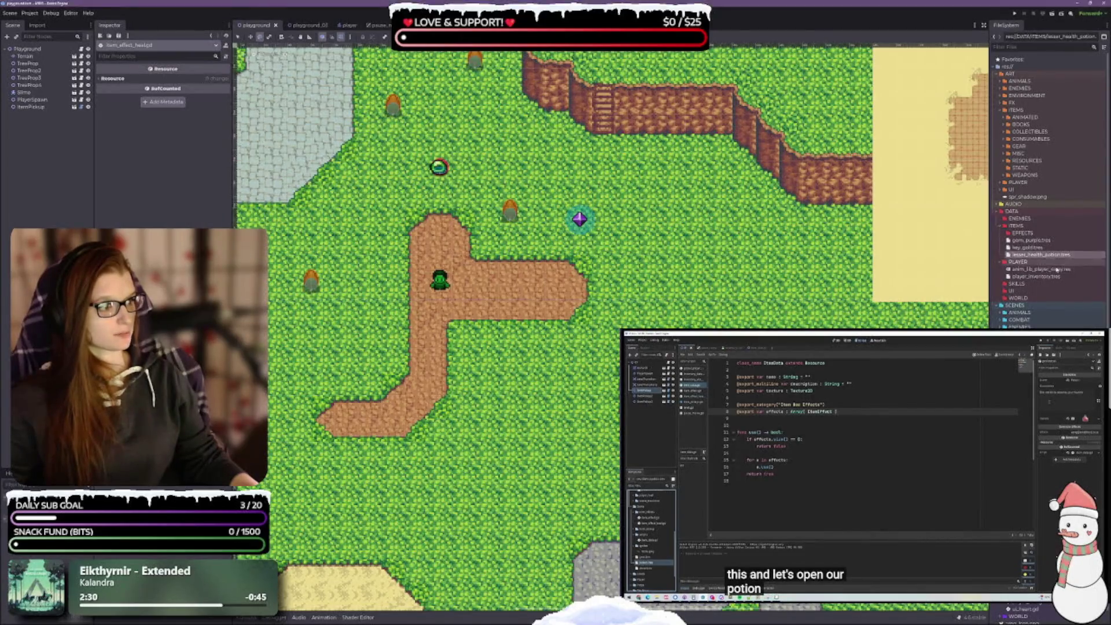
{"action": "double_click", "coordinate": [1018, 255]}
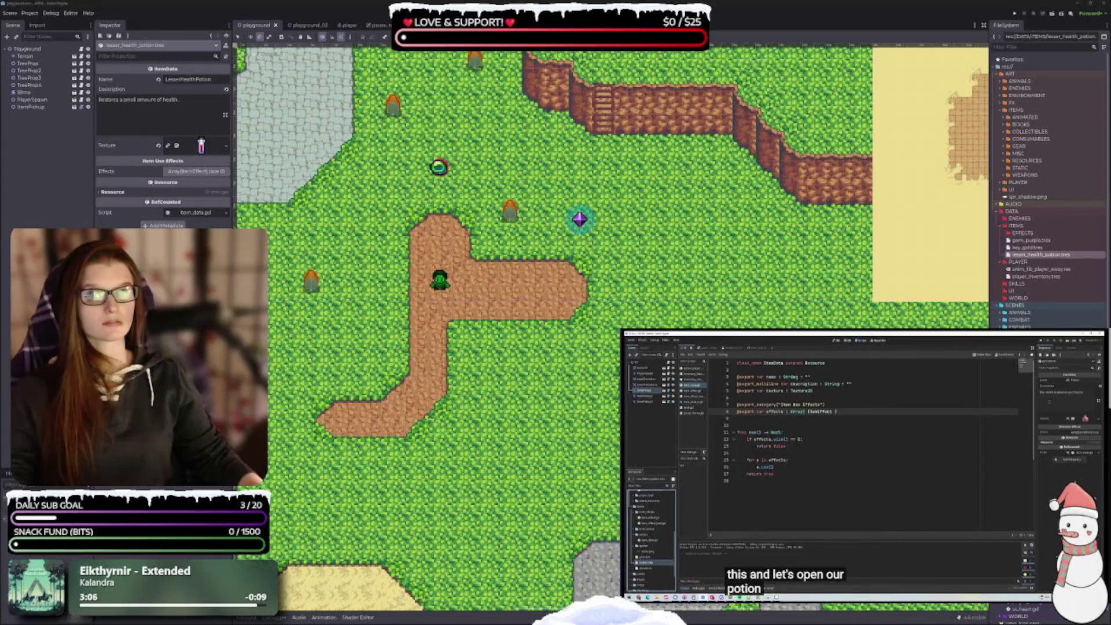
{"action": "left_click", "coordinate": [837, 478]}
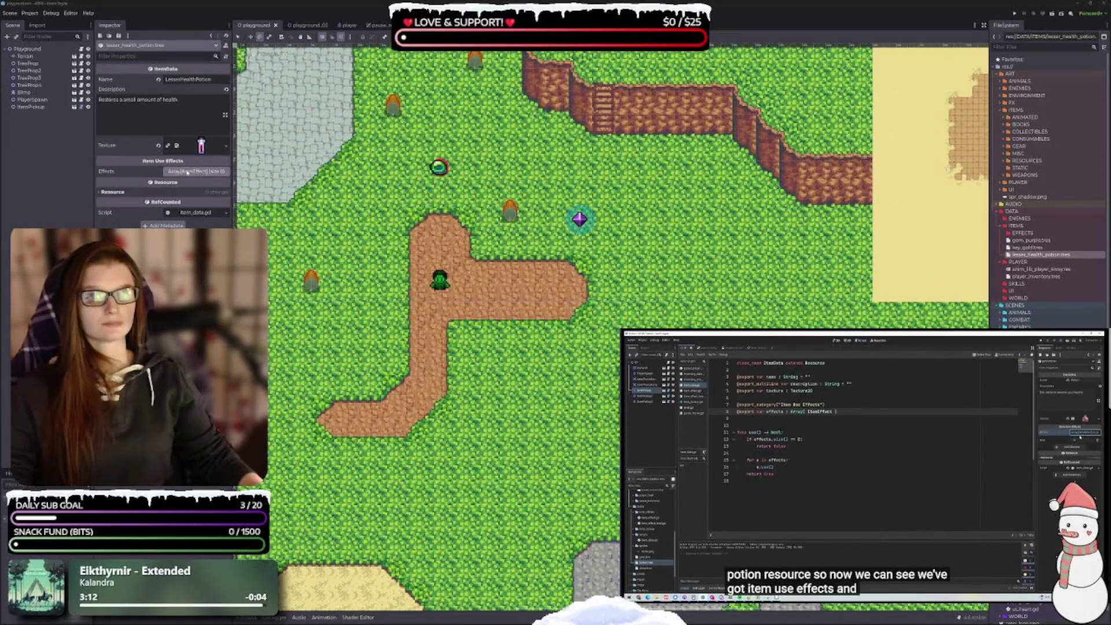
Set the potion's Effects size to 1 and fill the slot with a new ItemEffectHeal.
{"action": "left_click", "coordinate": [187, 172]}
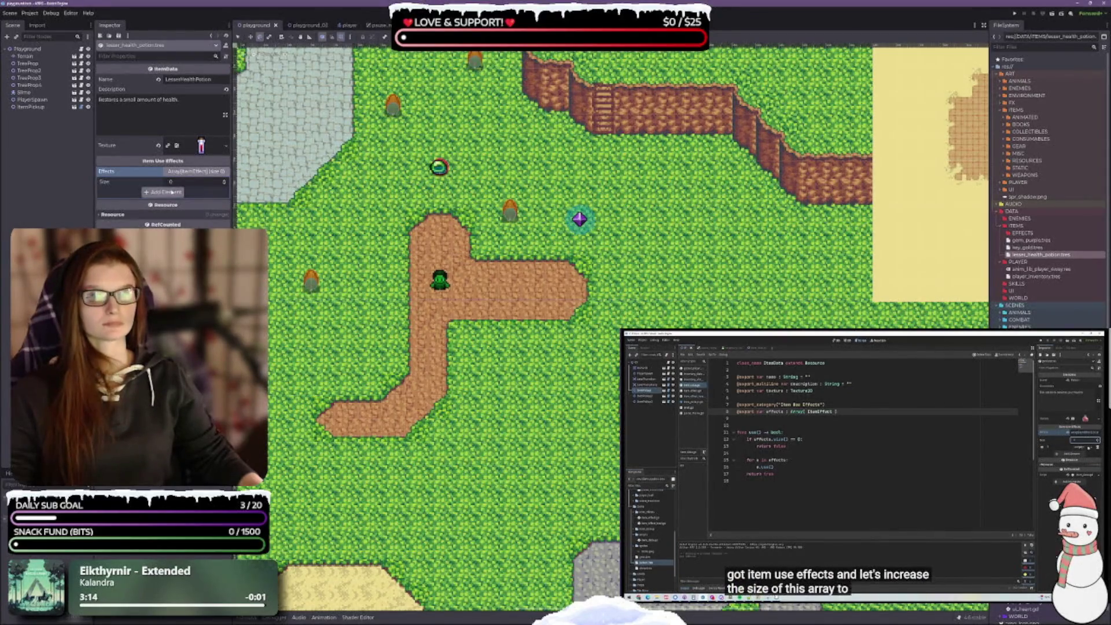
{"action": "left_click_drag", "start_coordinate": [180, 181], "coordinate": [200, 182]}
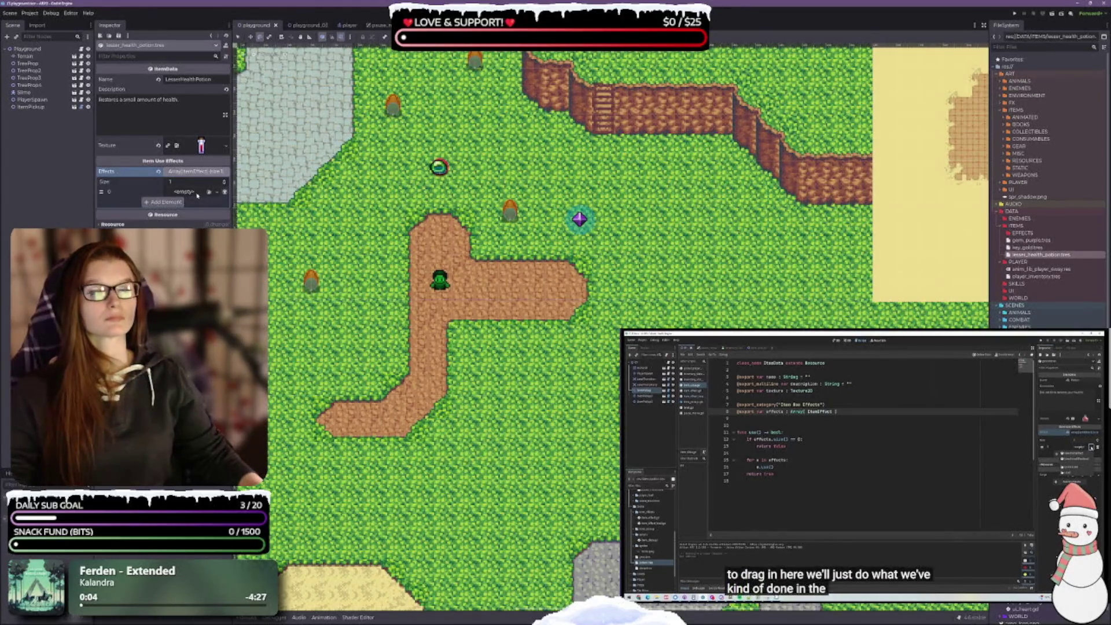
{"action": "left_click", "coordinate": [209, 193]}
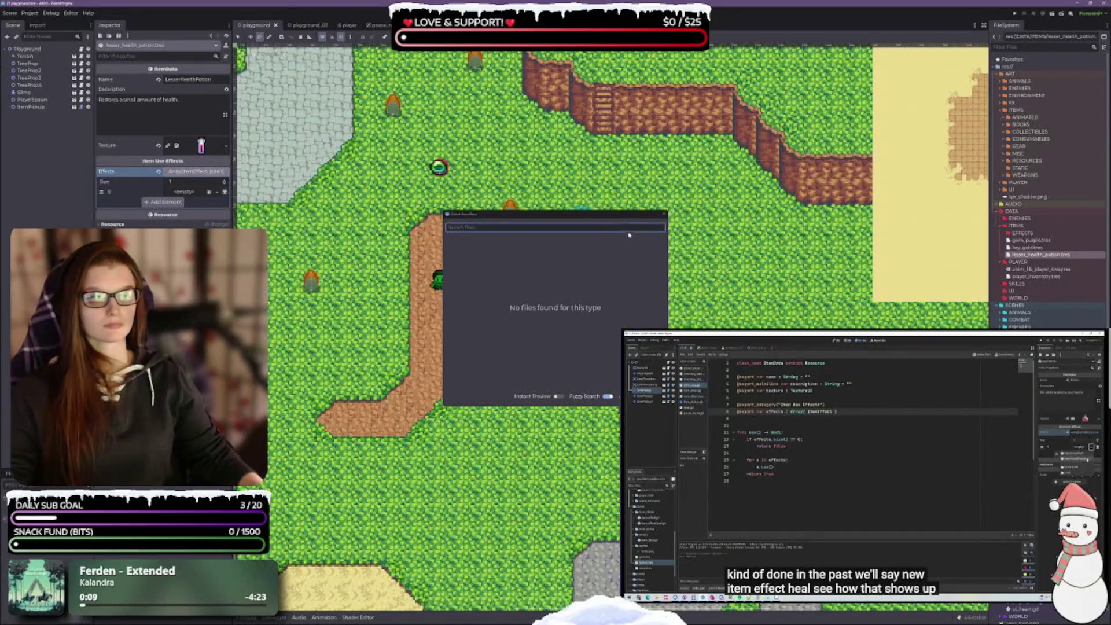
{"action": "key", "text": "Escape"}
{"action": "left_click", "coordinate": [216, 192]}
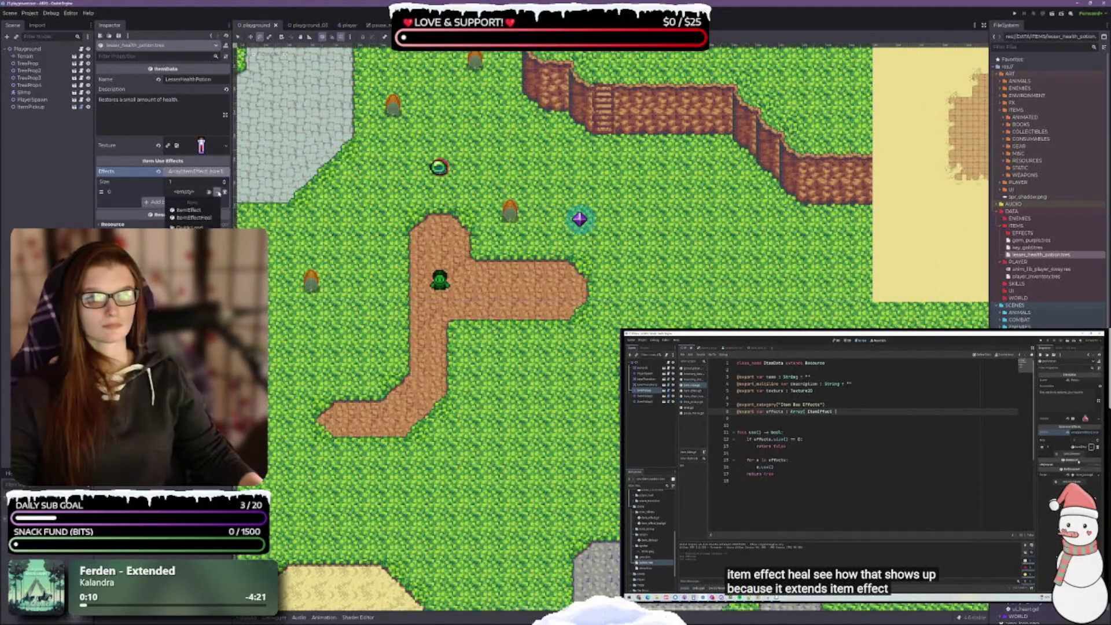
{"action": "left_click", "coordinate": [192, 216]}
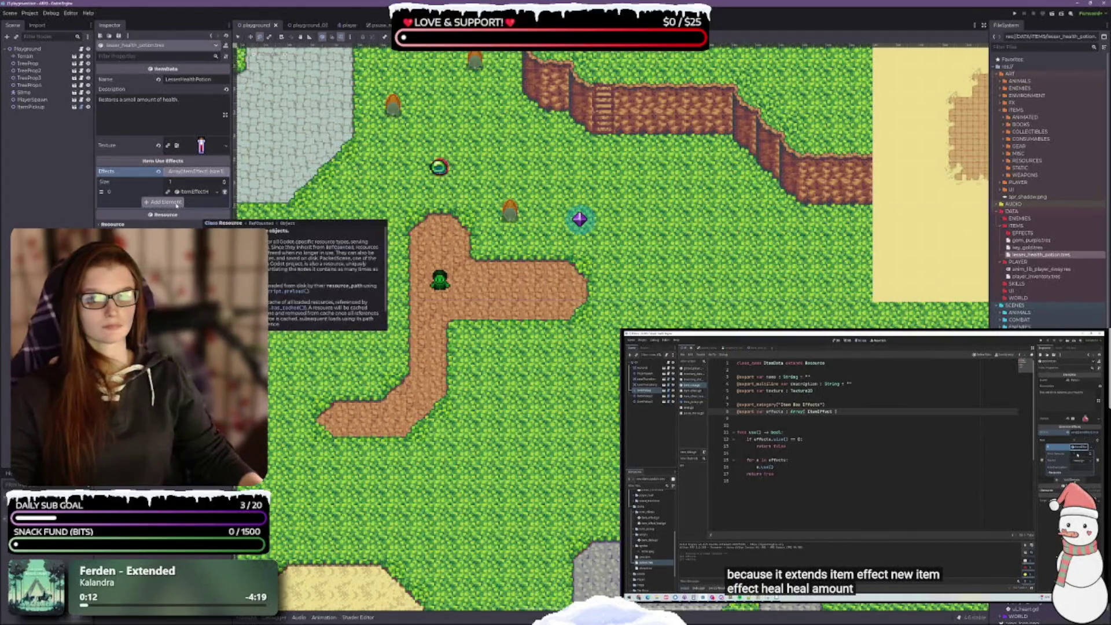
{"action": "left_click", "coordinate": [173, 191]}
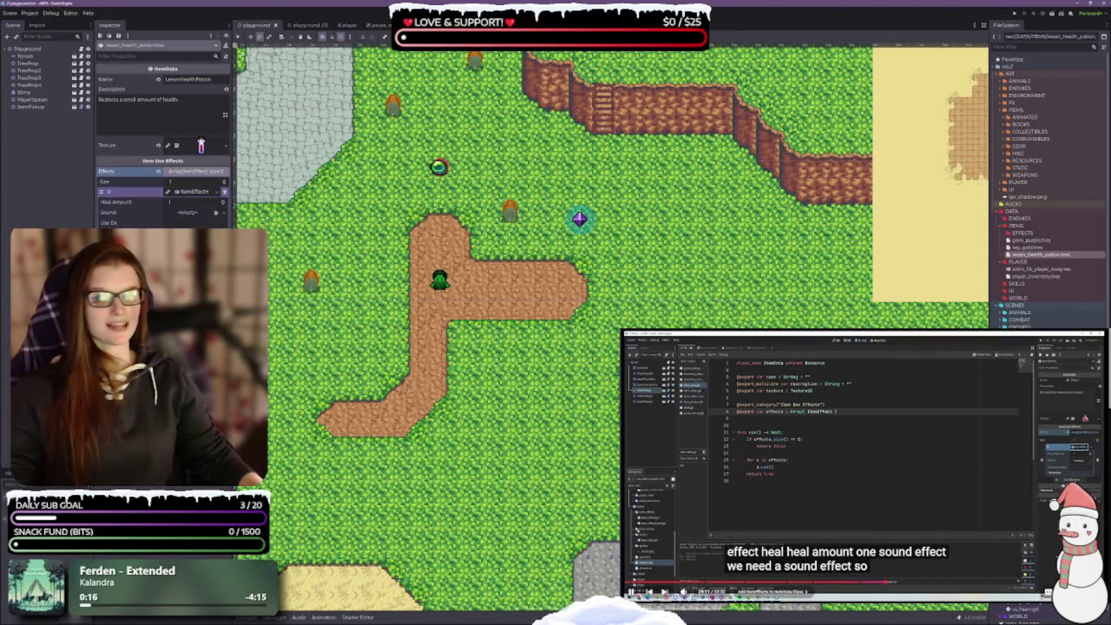
{"action": "key", "text": "space"}
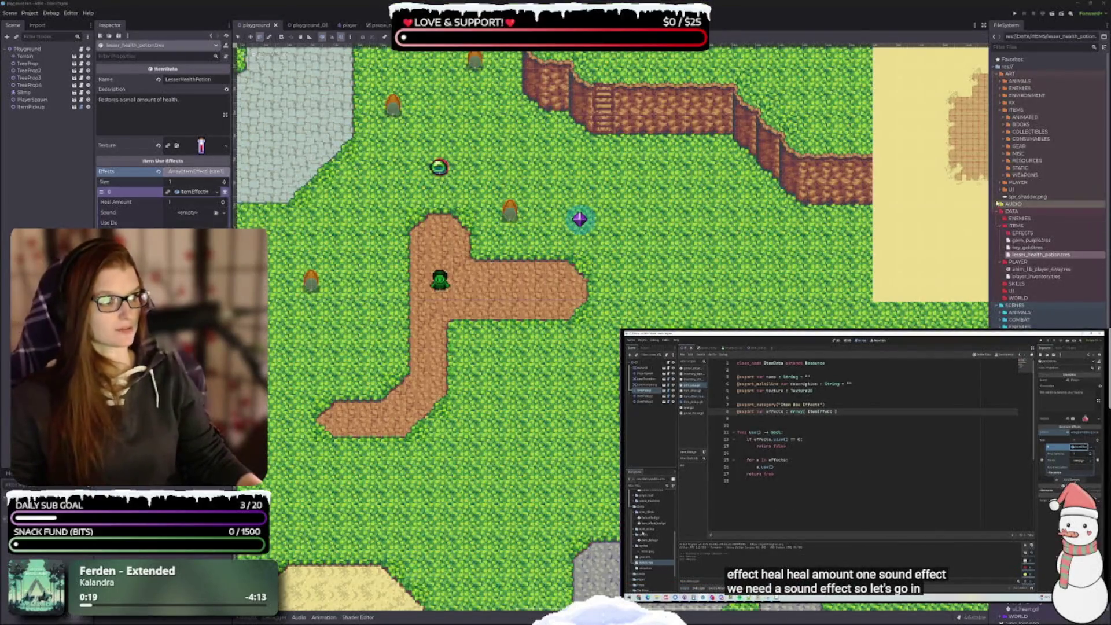
{"action": "left_click", "coordinate": [997, 204]}
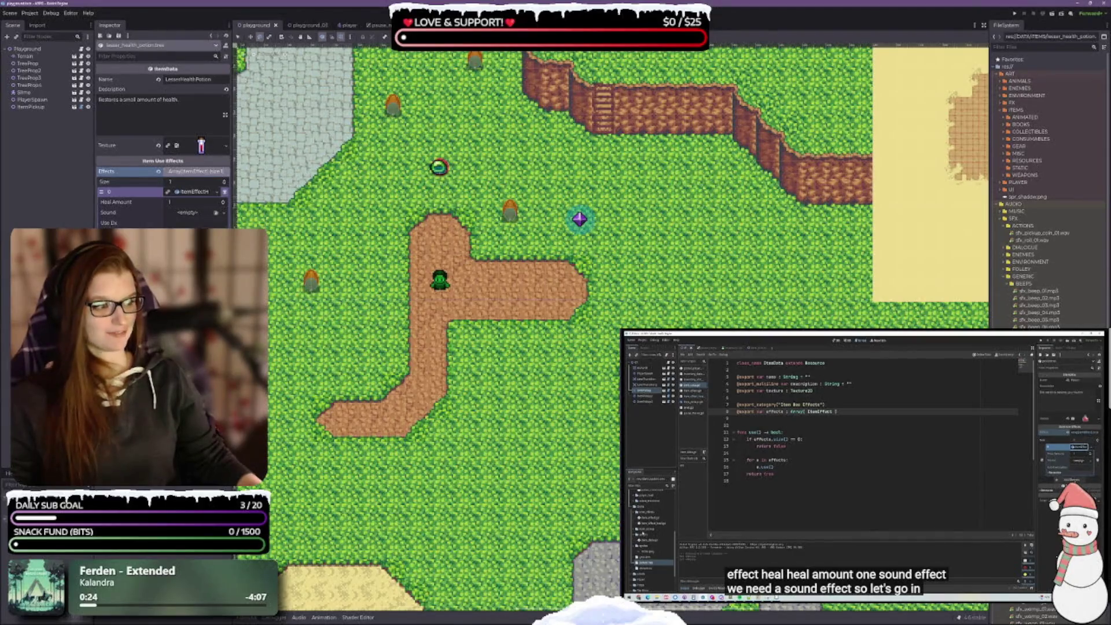
In the PLAYER folder's MAGIC sounds, audition sfx_magic_01 through sfx_magic_03.
{"action": "scroll", "coordinate": [1036, 191], "scroll_direction": "down", "scroll_amount": 5}
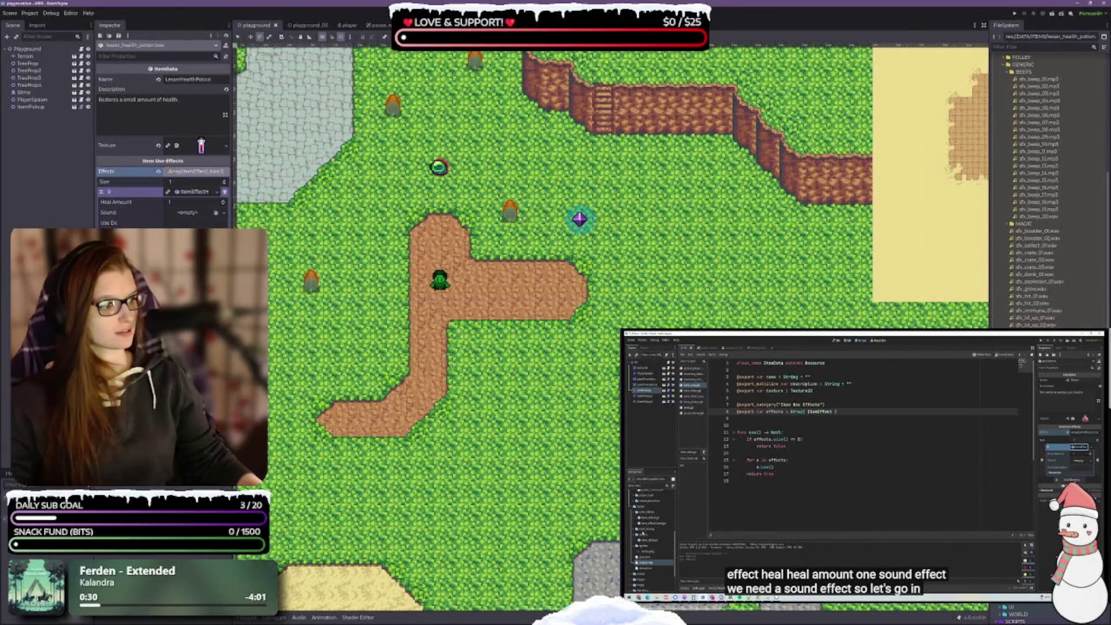
{"action": "left_click", "coordinate": [1026, 579]}
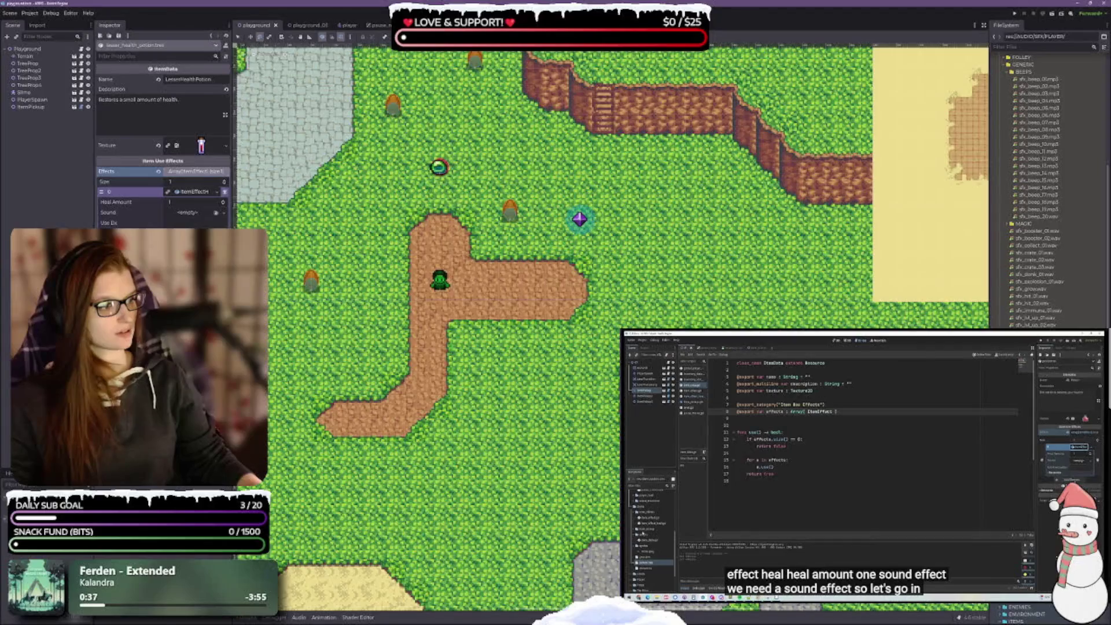
{"action": "left_click", "coordinate": [1006, 224]}
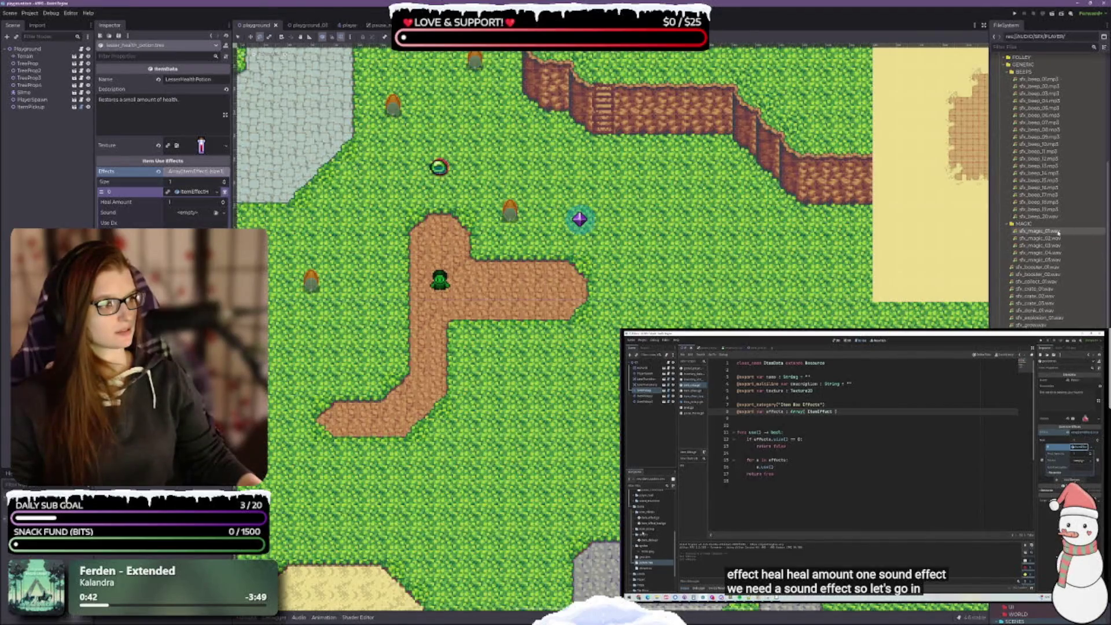
{"action": "mouse_move", "coordinate": [1058, 231]}
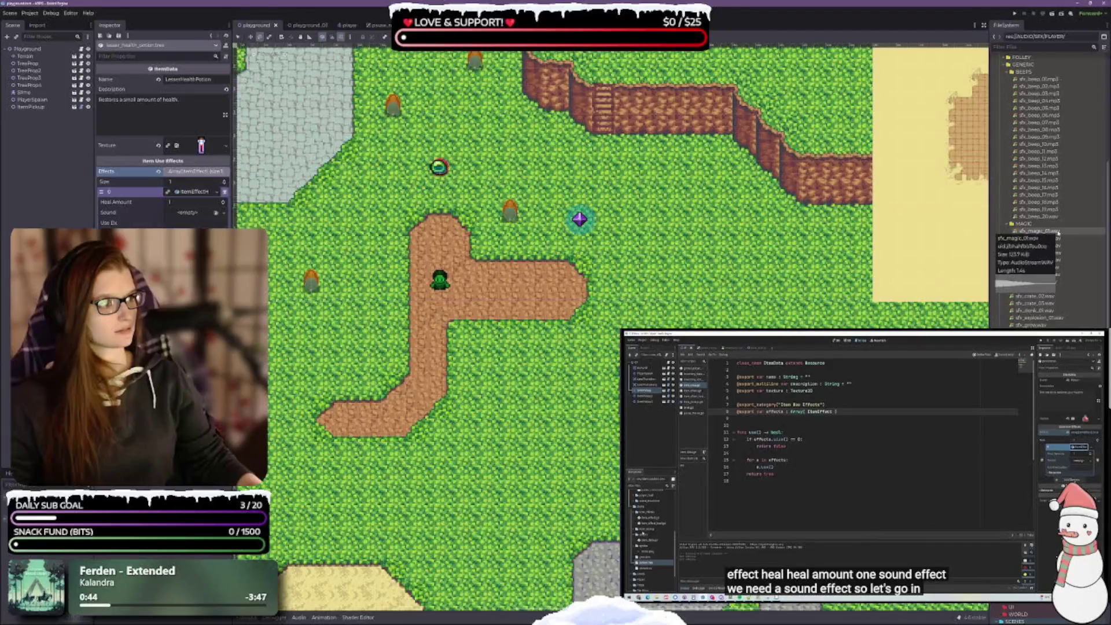
{"action": "left_click", "coordinate": [1058, 232]}
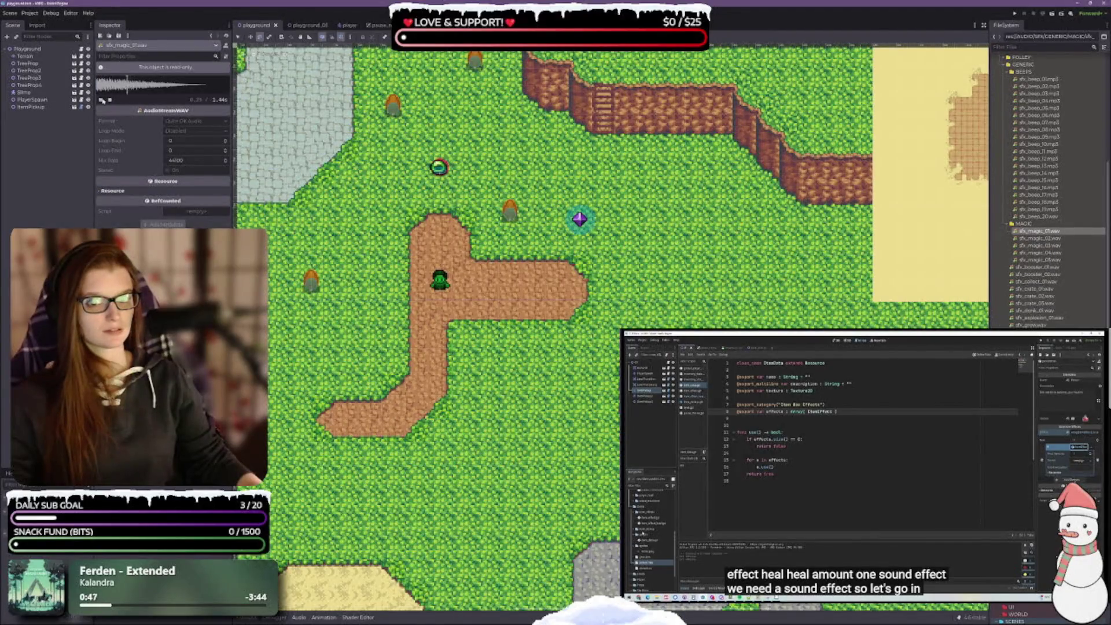
{"action": "left_click", "coordinate": [1058, 239]}
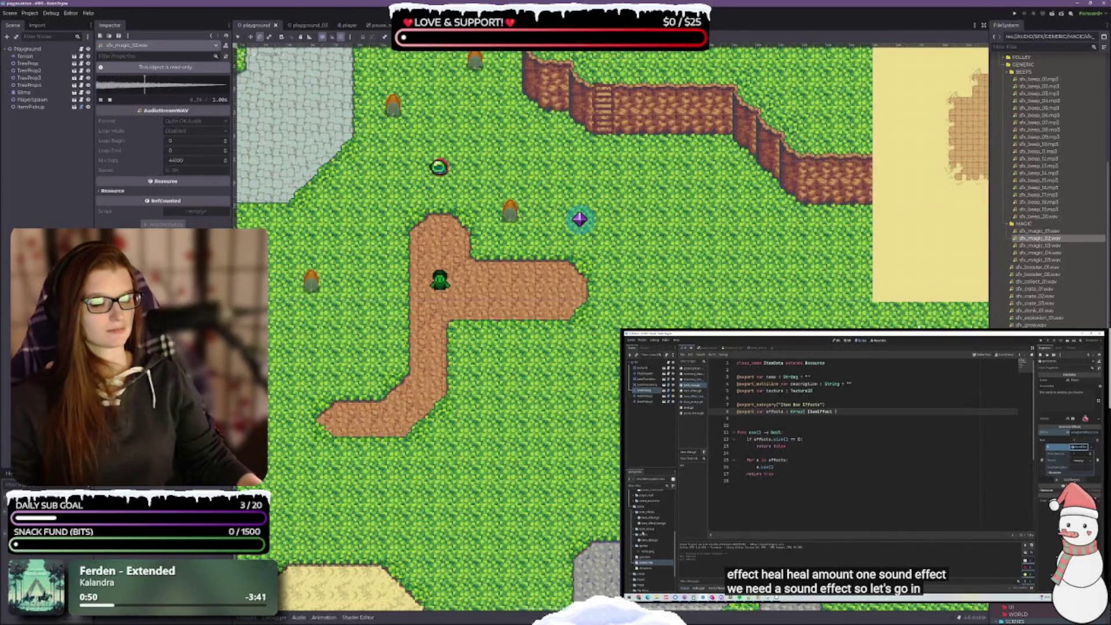
{"action": "left_click", "coordinate": [1058, 245]}
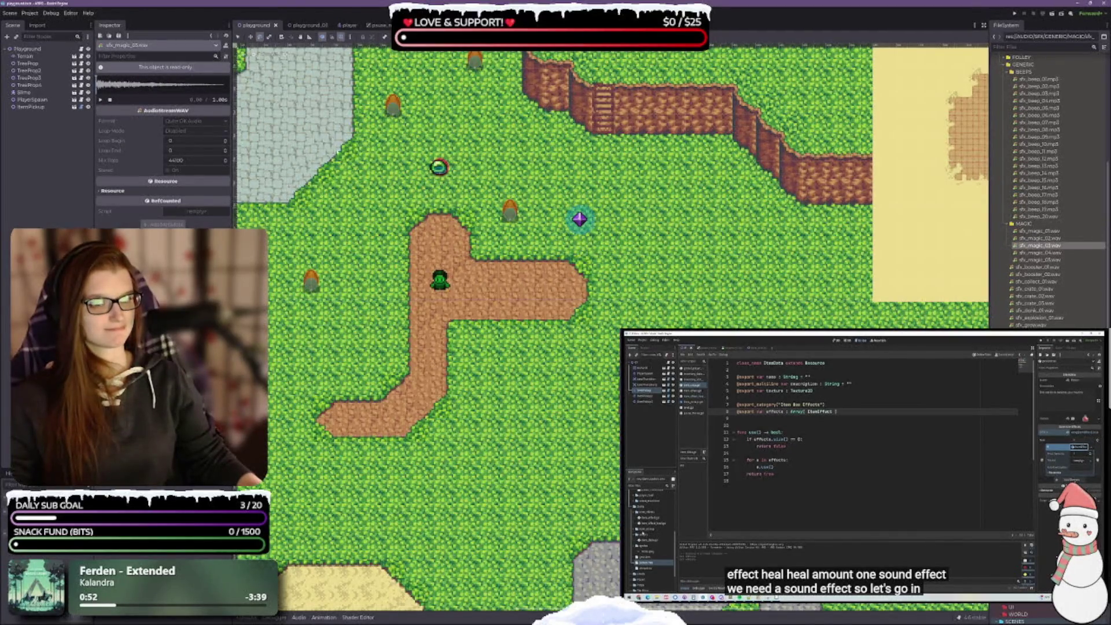
{"action": "left_click", "coordinate": [101, 100]}
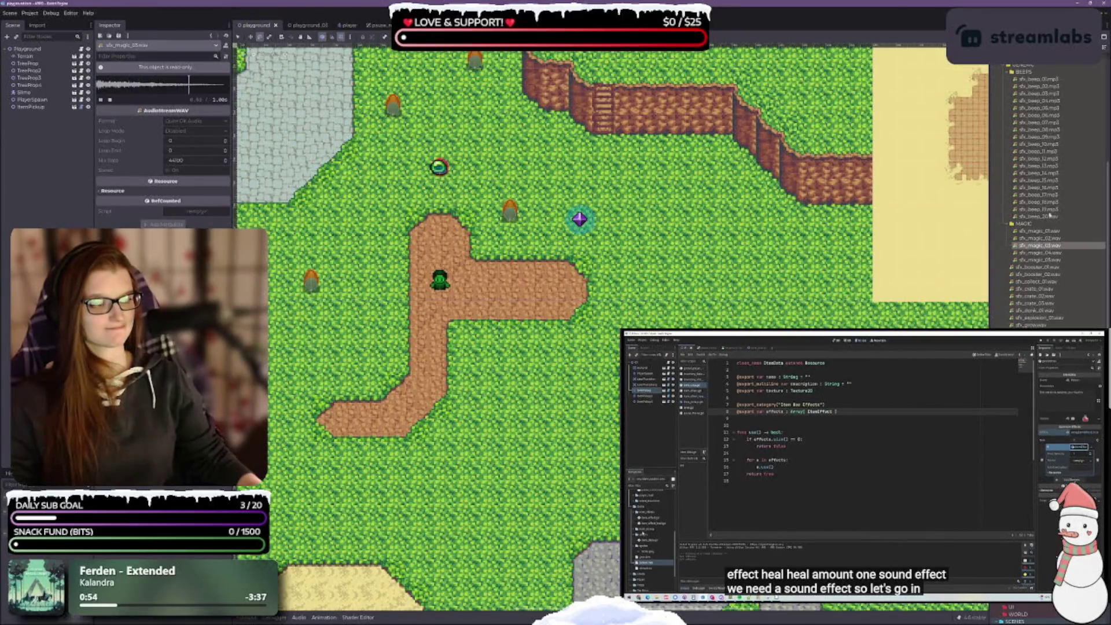
Audition sfx_magic_04, sfx_magic_05, sfx_booster_01, sfx_booster_02 and sfx_collect_01.
{"action": "left_click", "coordinate": [1039, 252]}
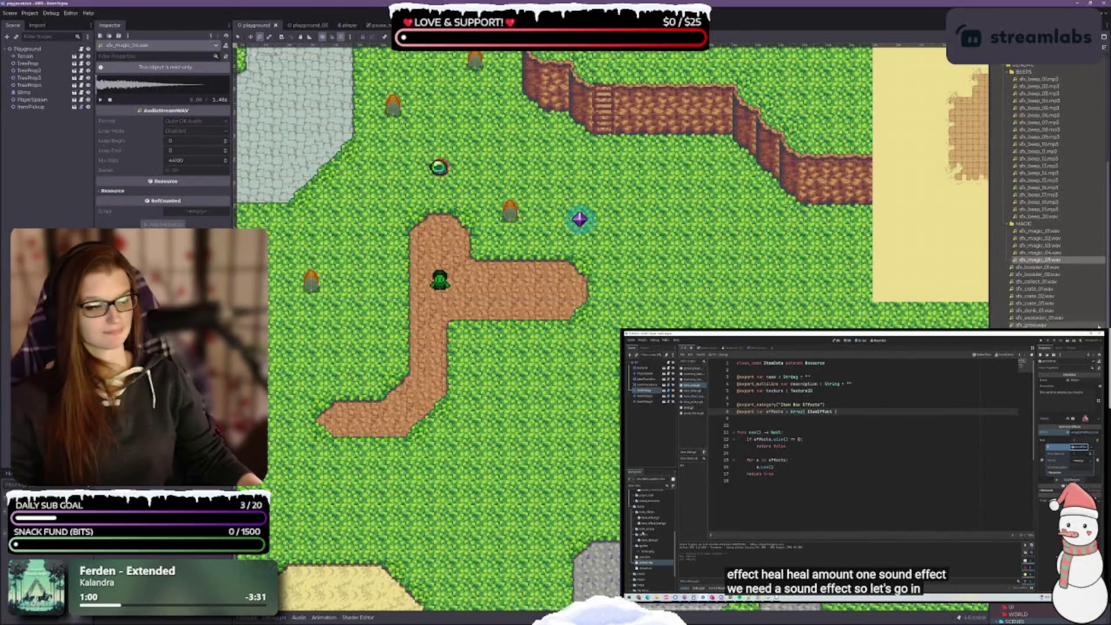
{"action": "left_click", "coordinate": [1024, 260]}
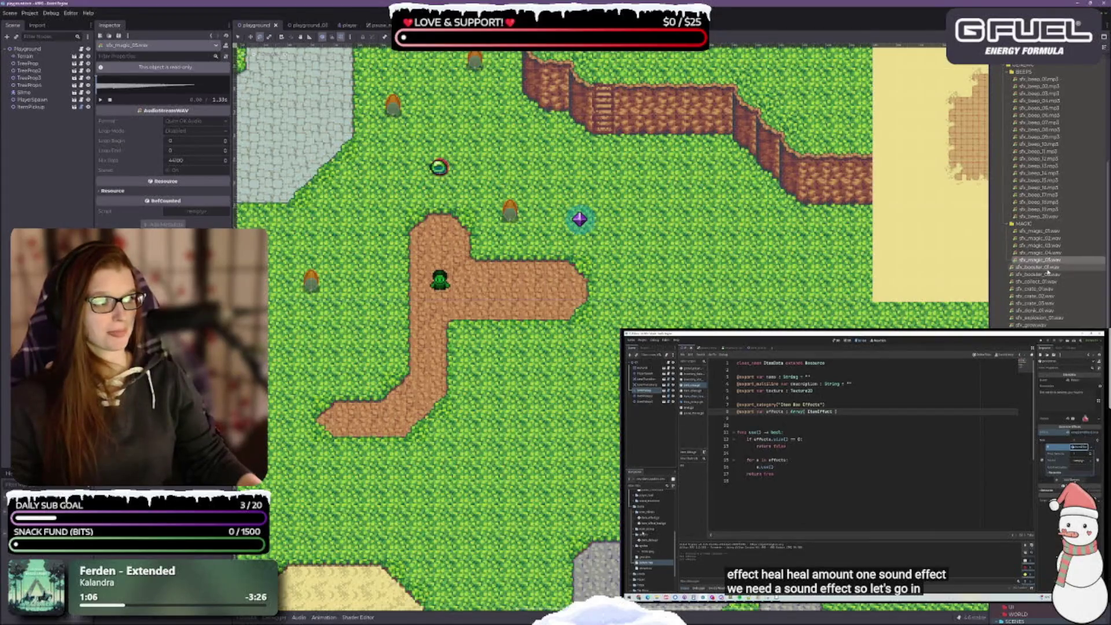
{"action": "left_click", "coordinate": [1042, 267]}
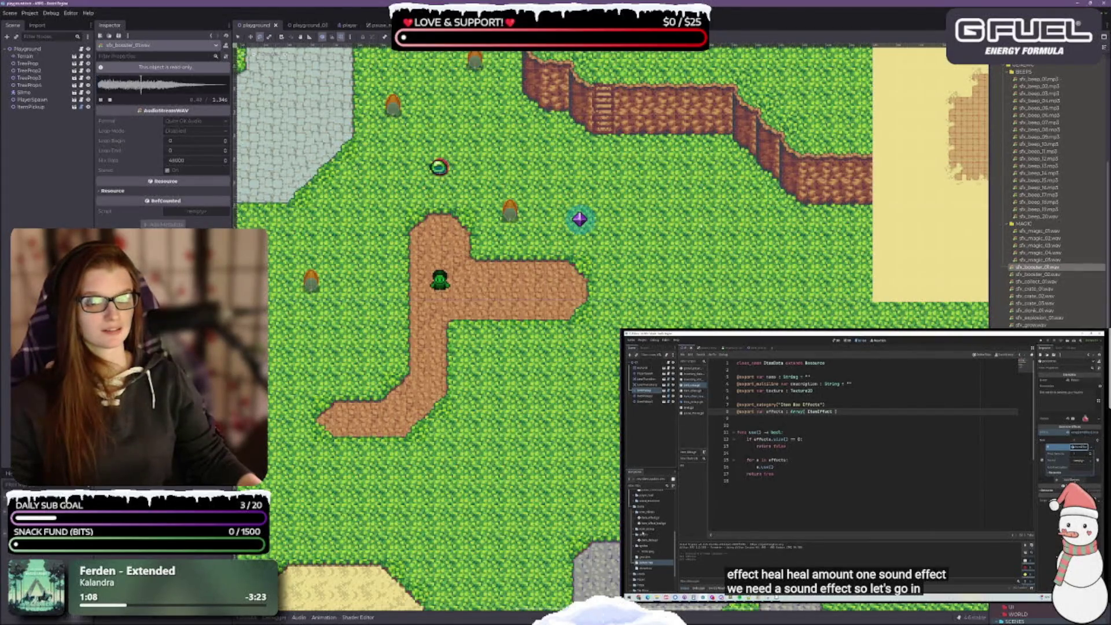
{"action": "left_click", "coordinate": [1036, 274]}
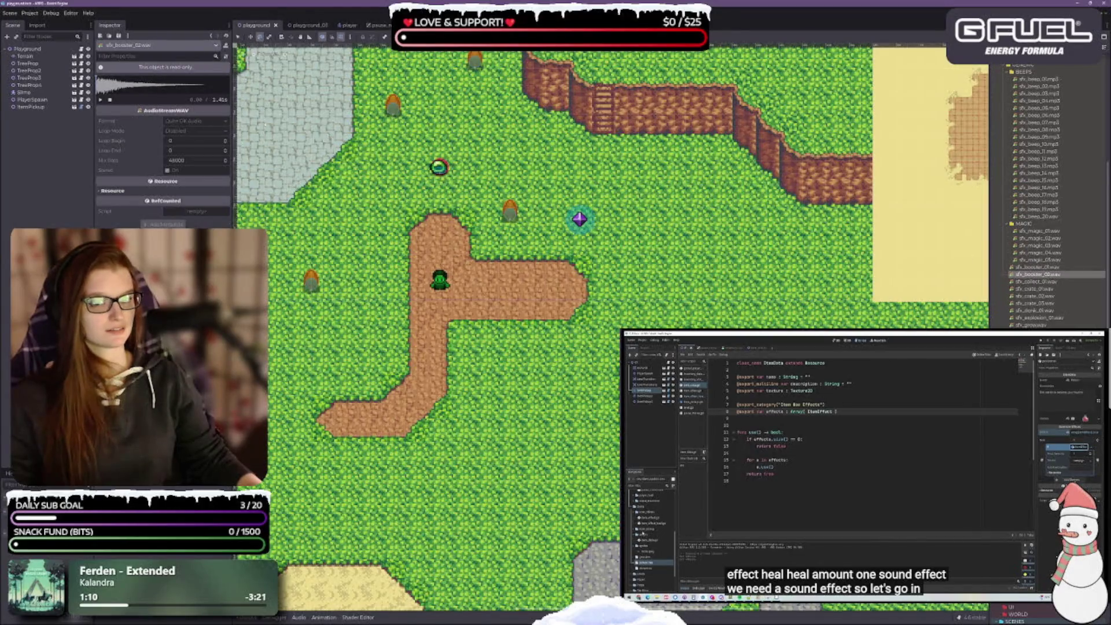
{"action": "left_click", "coordinate": [100, 99]}
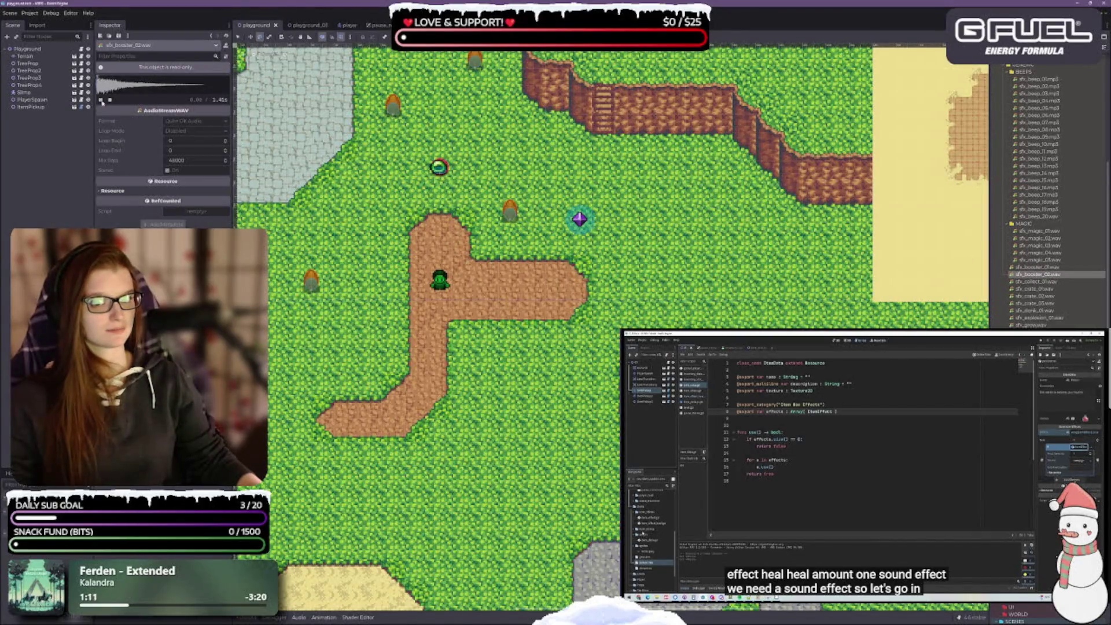
{"action": "left_click", "coordinate": [1036, 281]}
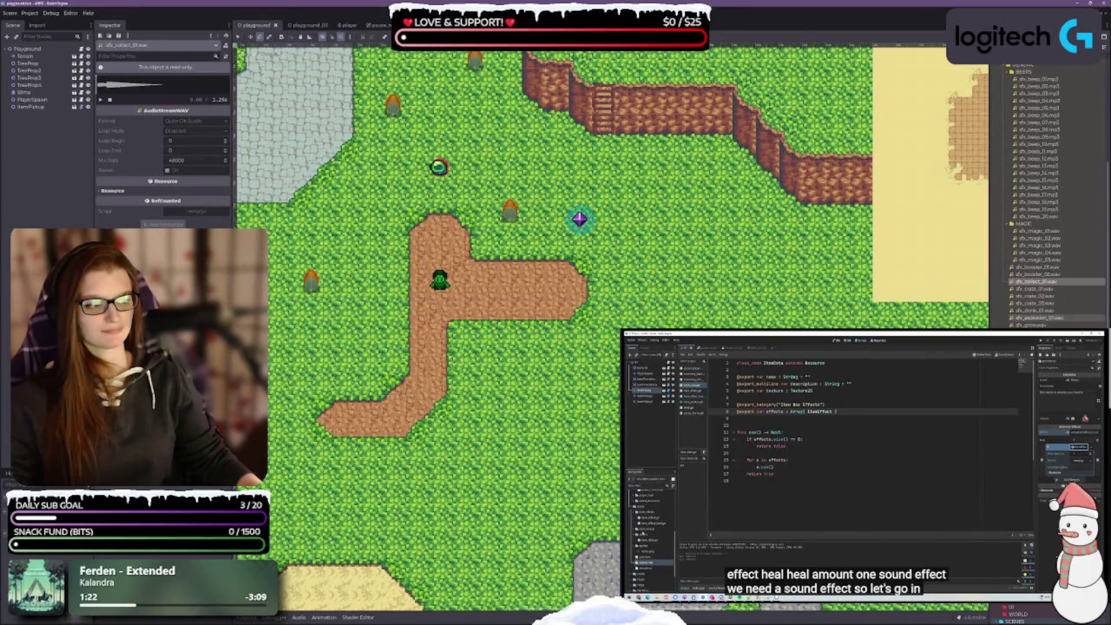
Listen to further sound effect files, stepping down the list one by one.
{"action": "left_click", "coordinate": [1035, 346]}
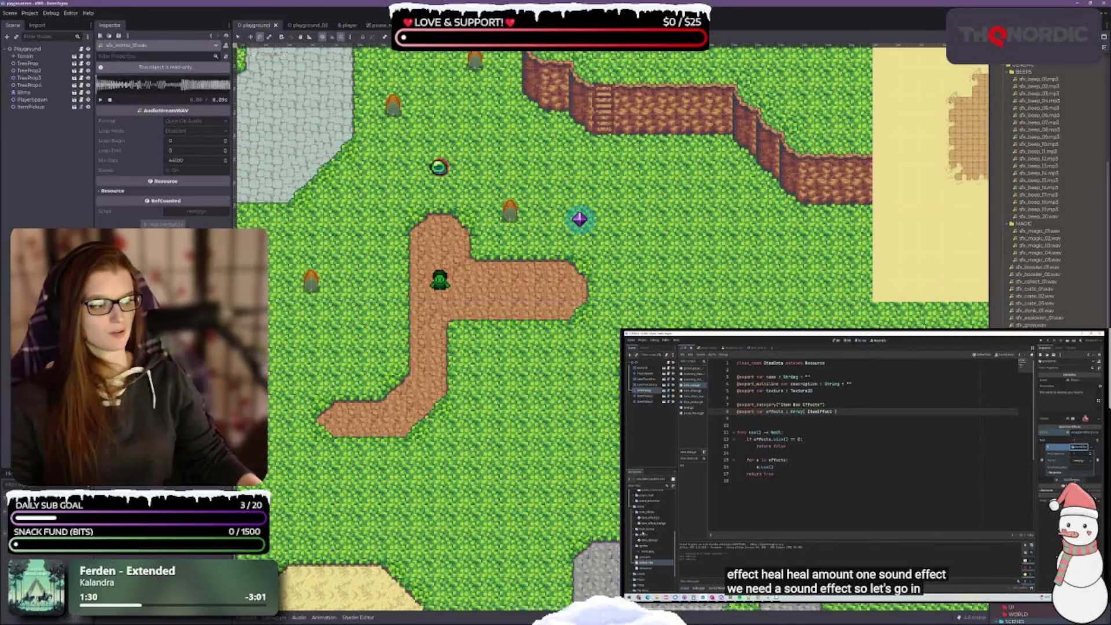
{"action": "key", "text": "Down"}
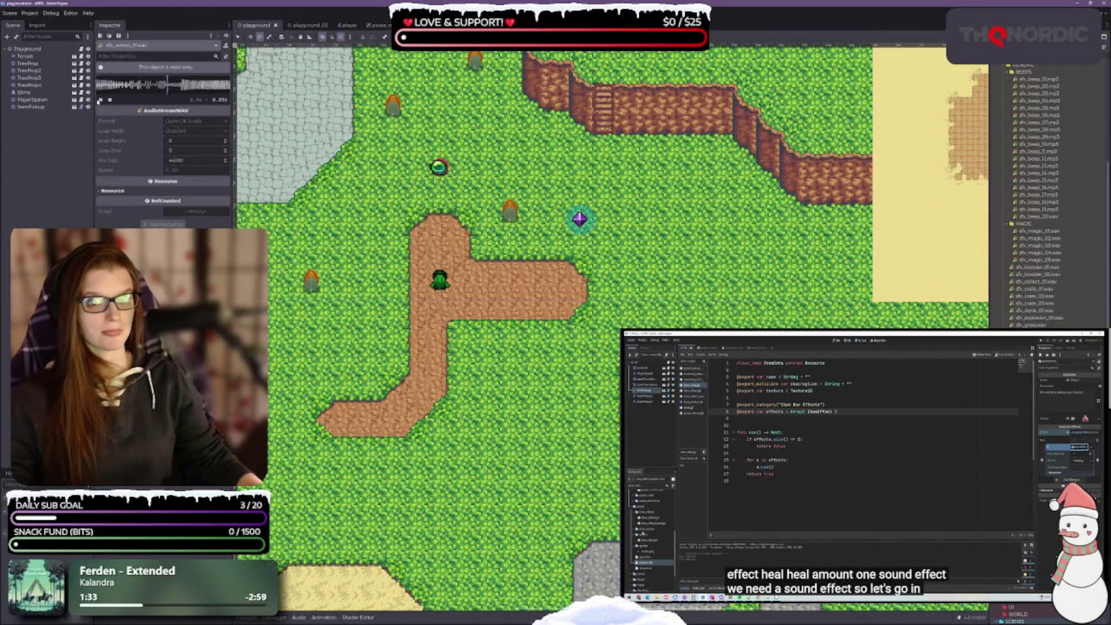
{"action": "key", "text": "Down"}
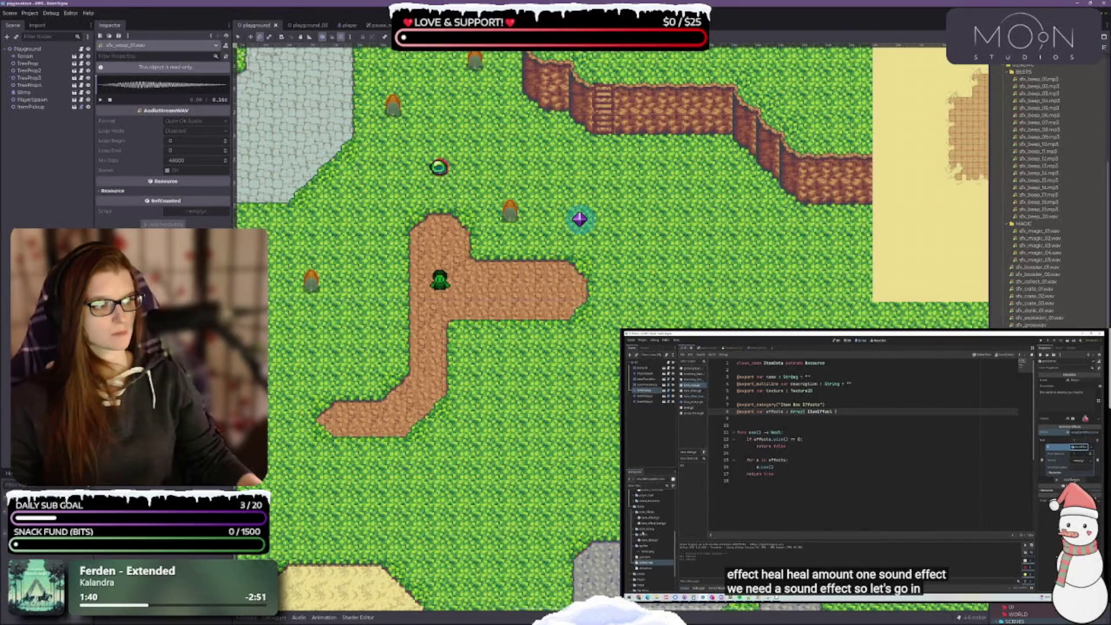
{"action": "scroll", "coordinate": [1035, 196], "scroll_direction": "up", "scroll_amount": 3}
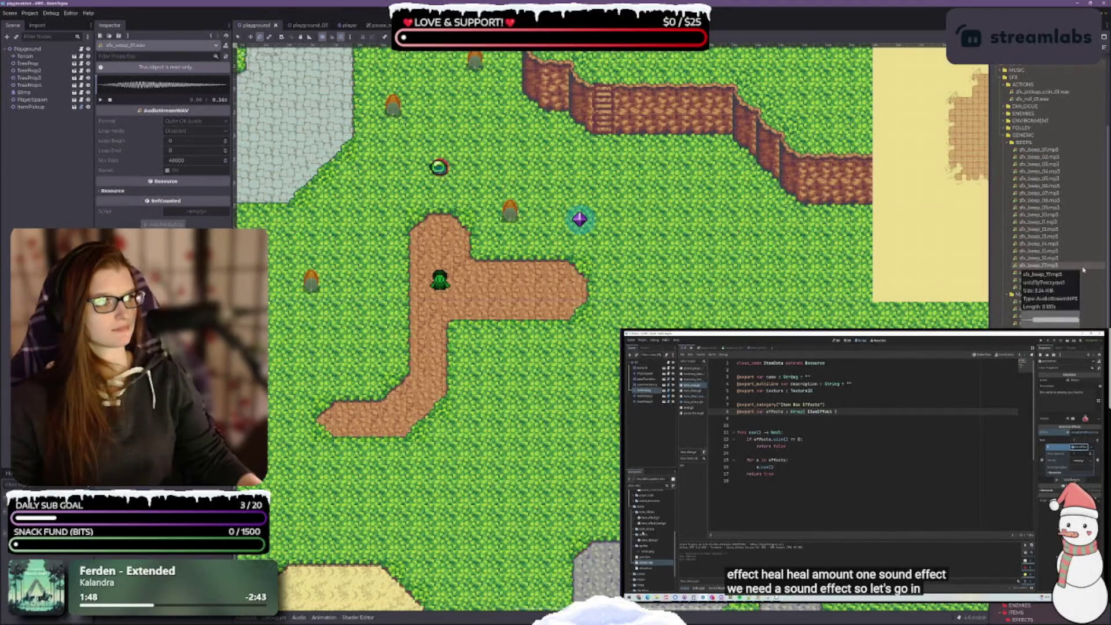
Browse the FOLLEY, ENVIRONMENT, ENEMIES and DIALOGUE folders, then preview sfx_beep_01.mp3.
{"action": "left_click", "coordinate": [1004, 128]}
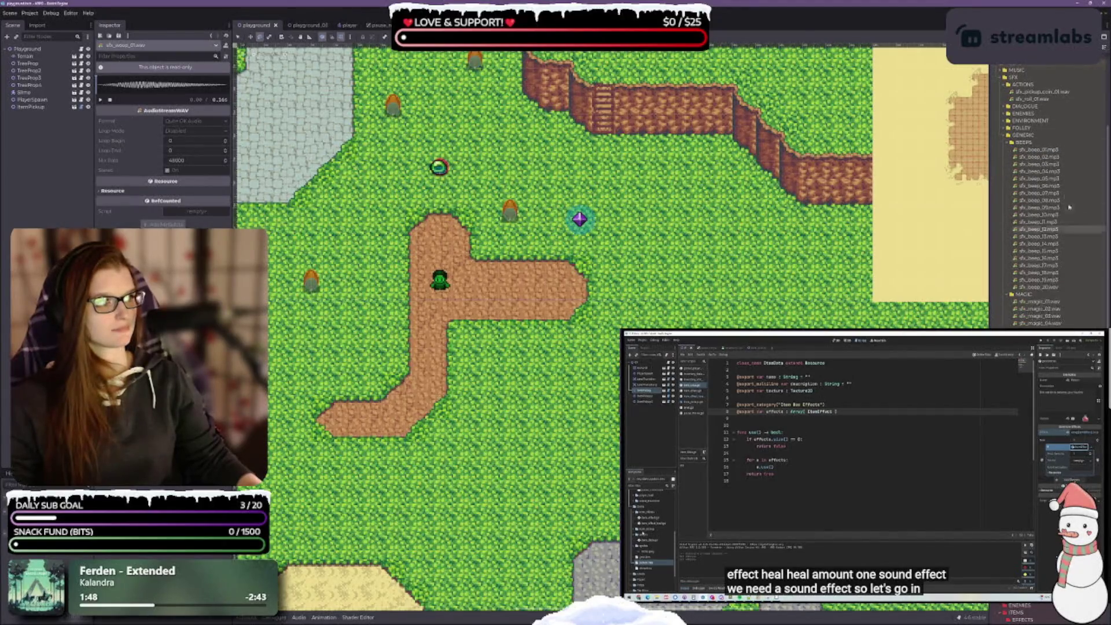
{"action": "left_click", "coordinate": [1004, 128]}
{"action": "left_click", "coordinate": [1004, 121]}
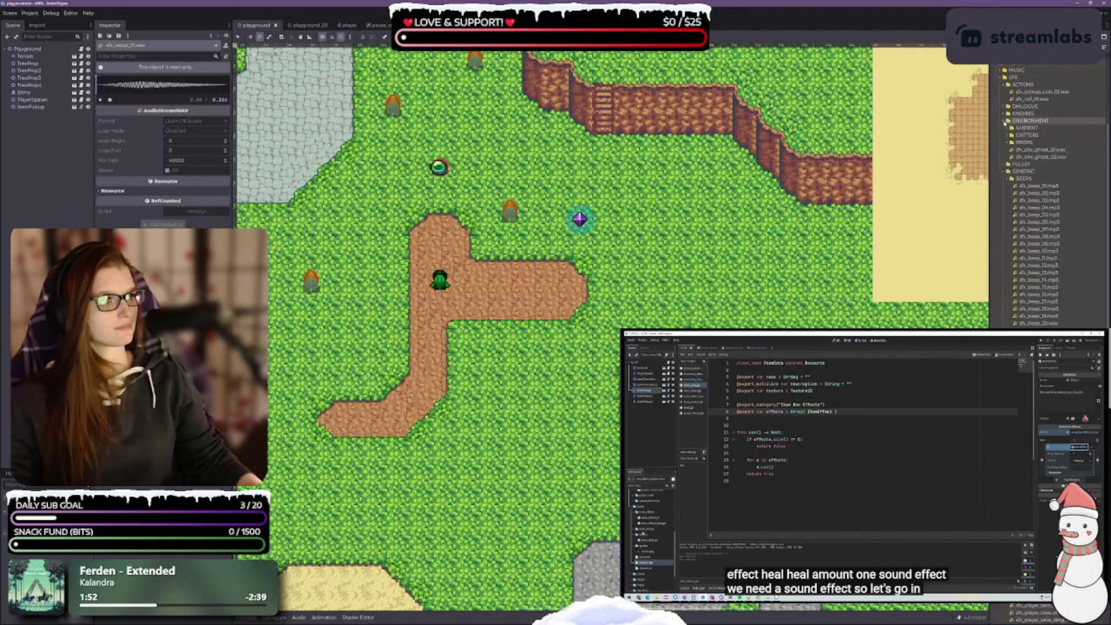
{"action": "left_click", "coordinate": [1004, 121]}
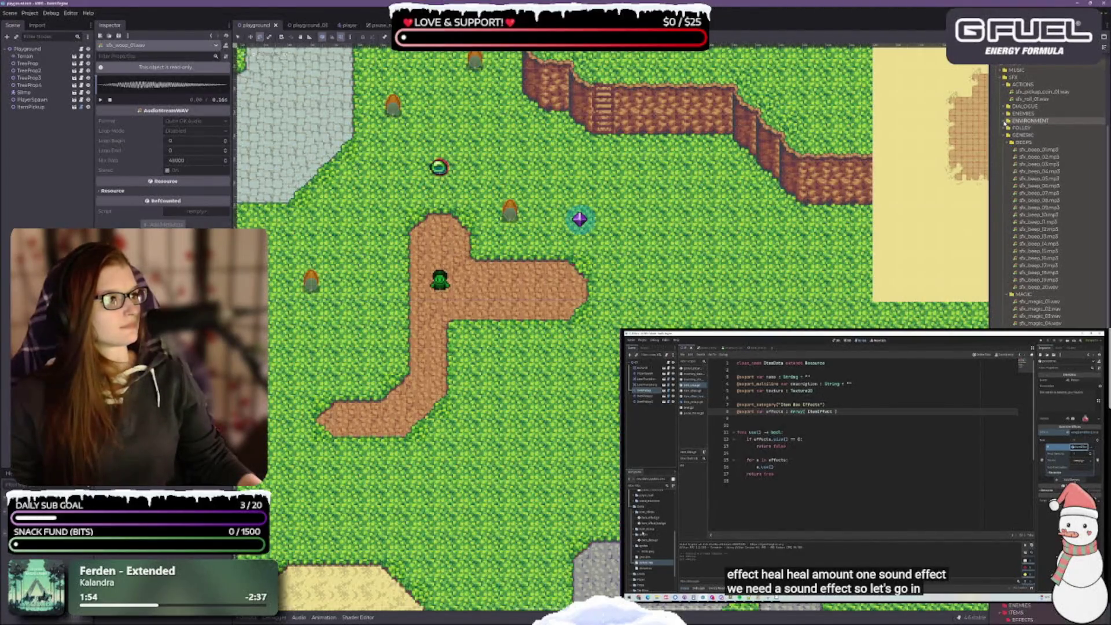
{"action": "left_click", "coordinate": [1005, 114]}
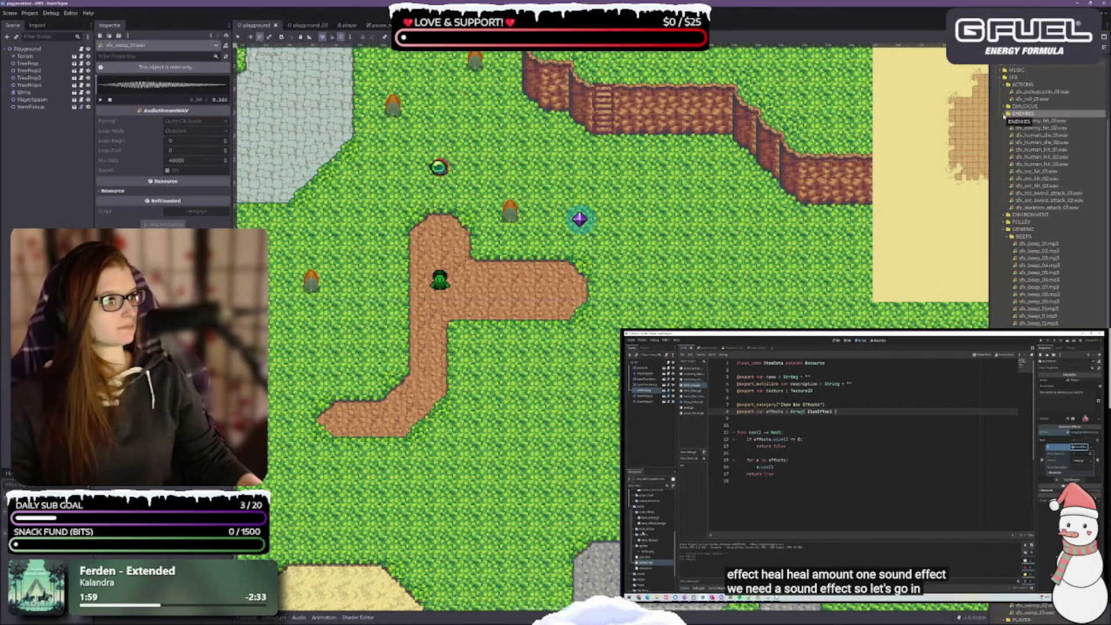
{"action": "left_click", "coordinate": [1005, 114]}
{"action": "left_click", "coordinate": [1004, 107]}
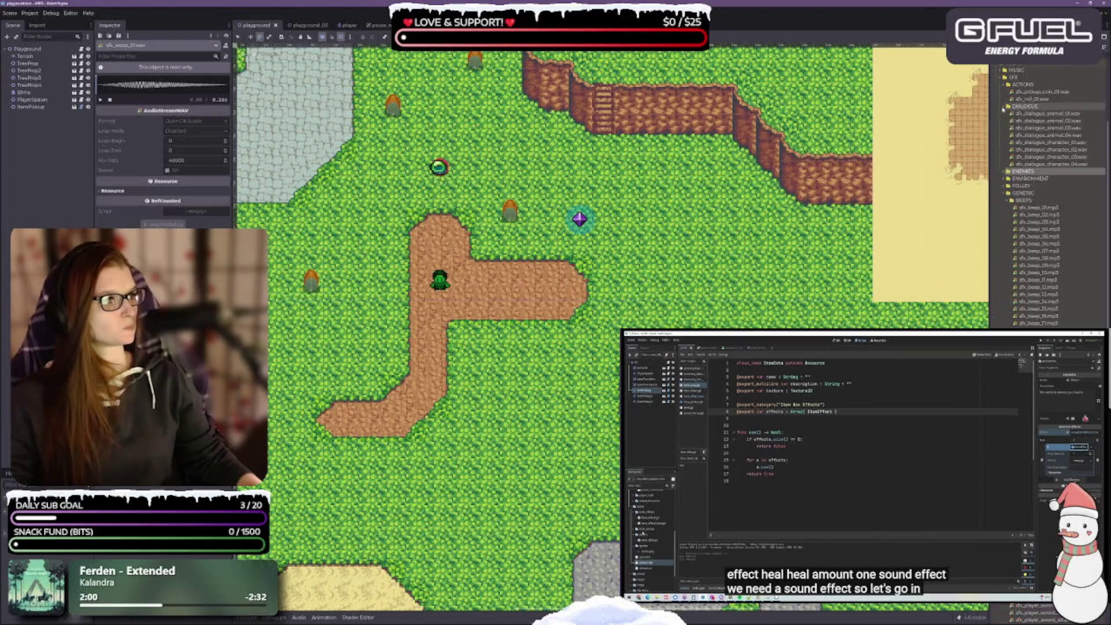
{"action": "left_click", "coordinate": [1003, 107]}
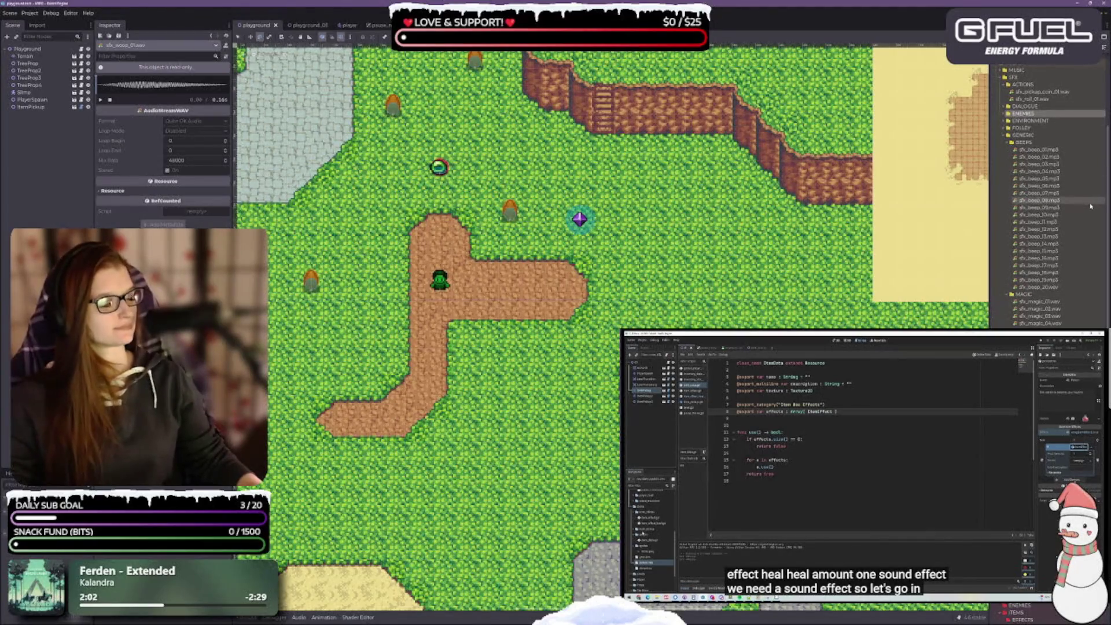
{"action": "double_click", "coordinate": [1044, 150]}
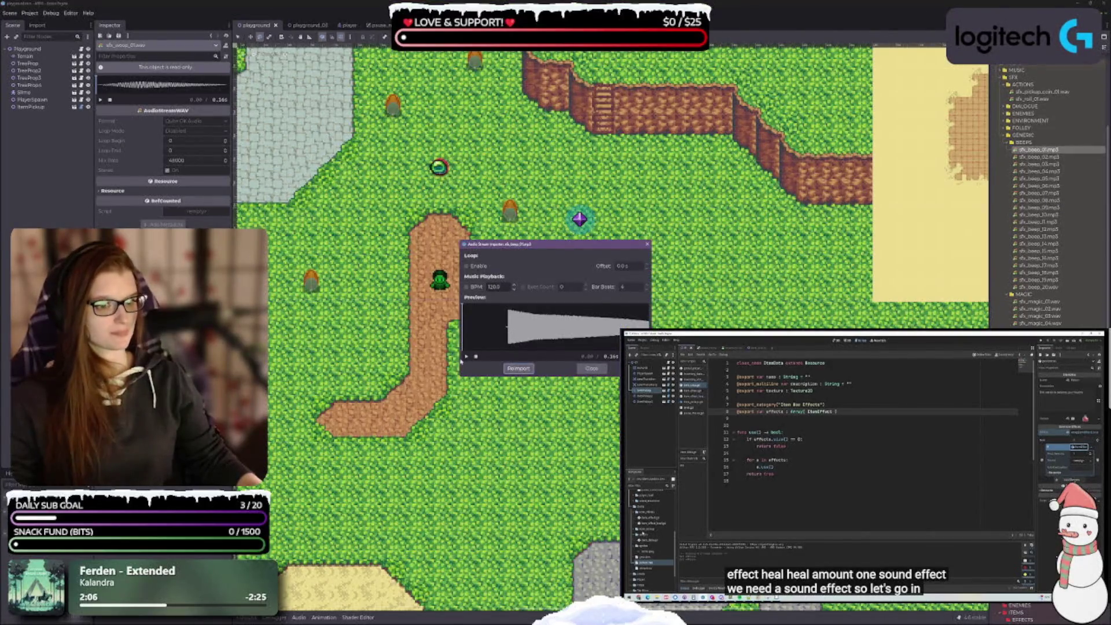
{"action": "left_click", "coordinate": [590, 368]}
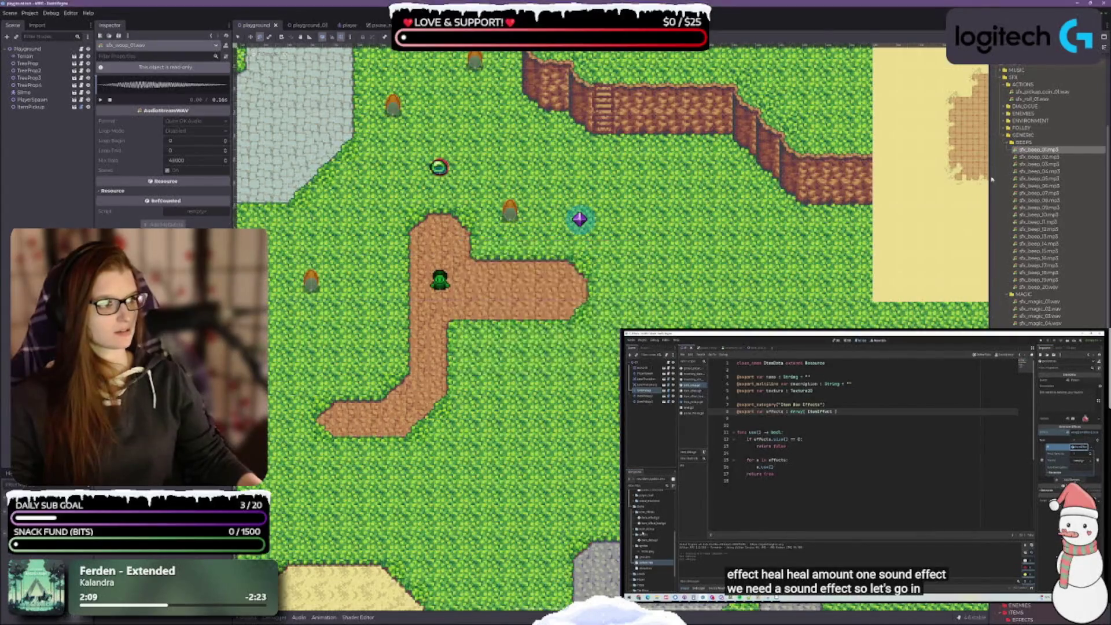
{"action": "double_click", "coordinate": [1039, 156]}
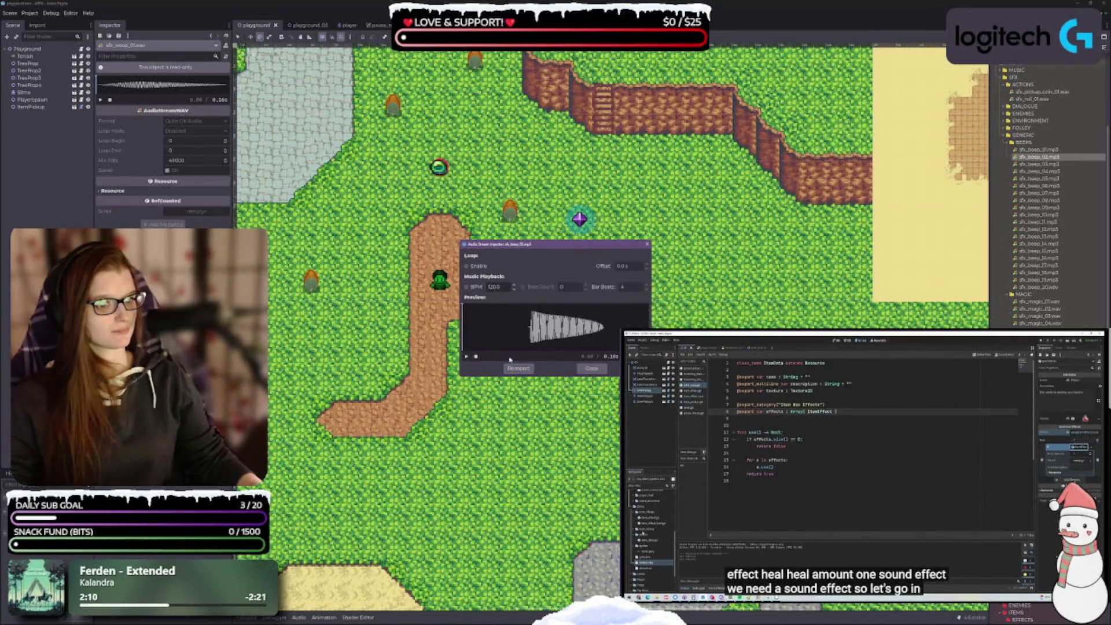
{"action": "left_click", "coordinate": [591, 368]}
{"action": "left_click", "coordinate": [1035, 164]}
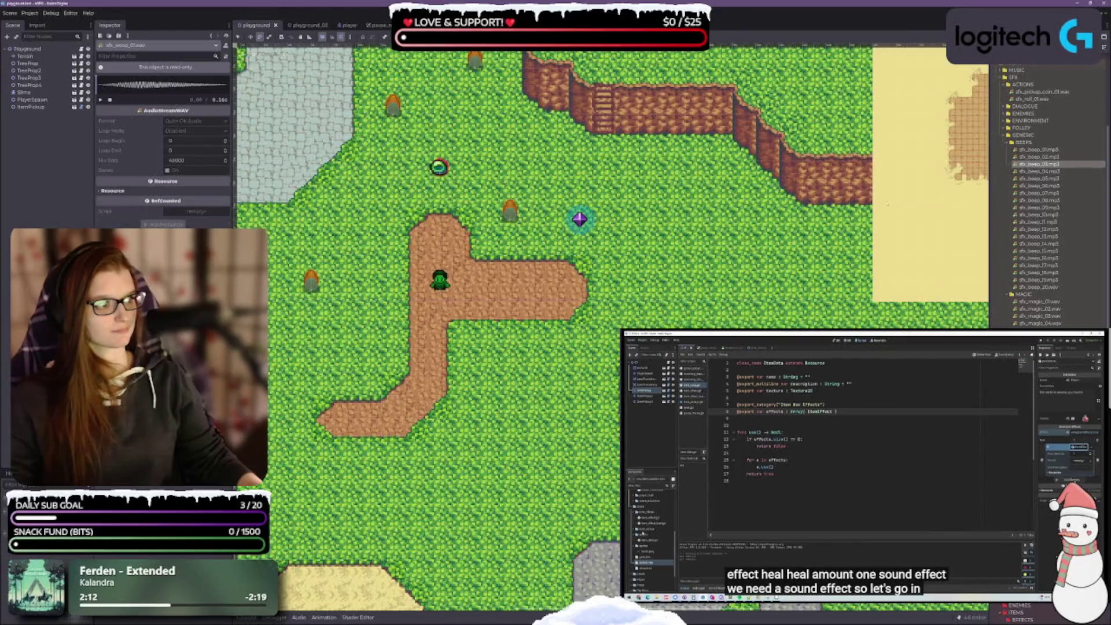
{"action": "double_click", "coordinate": [1035, 164]}
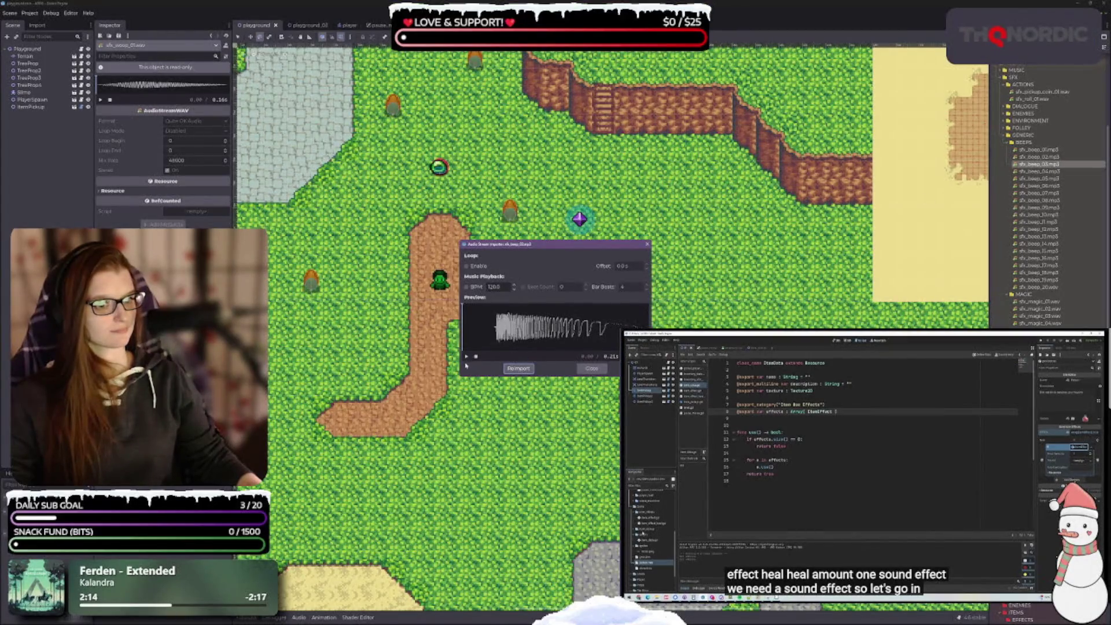
{"action": "left_click", "coordinate": [591, 368]}
{"action": "left_click", "coordinate": [1041, 172]}
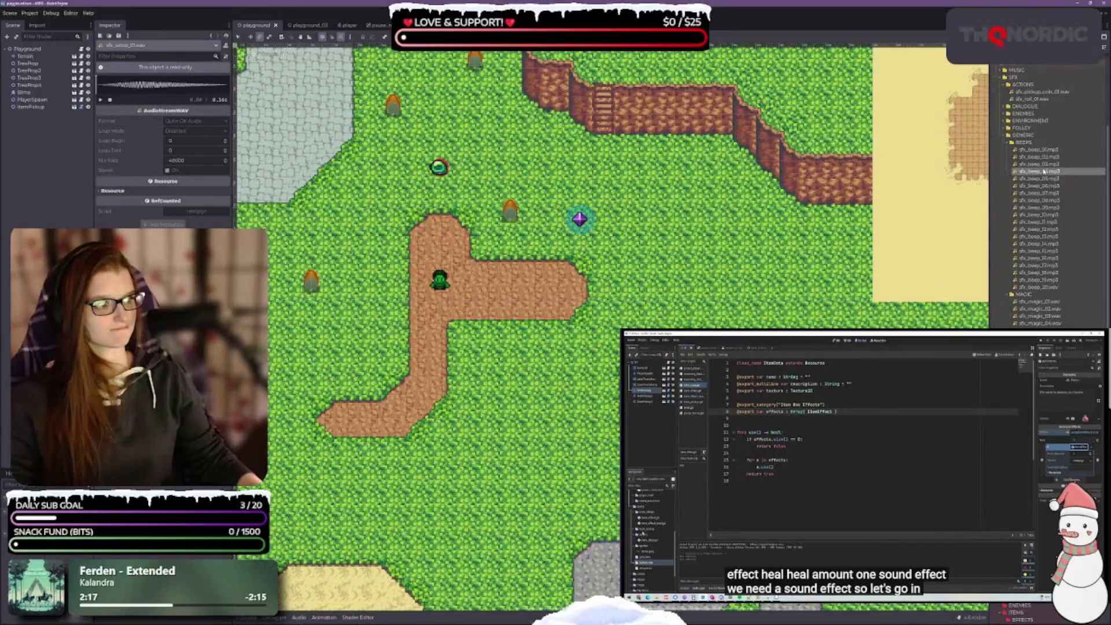
{"action": "double_click", "coordinate": [1043, 171]}
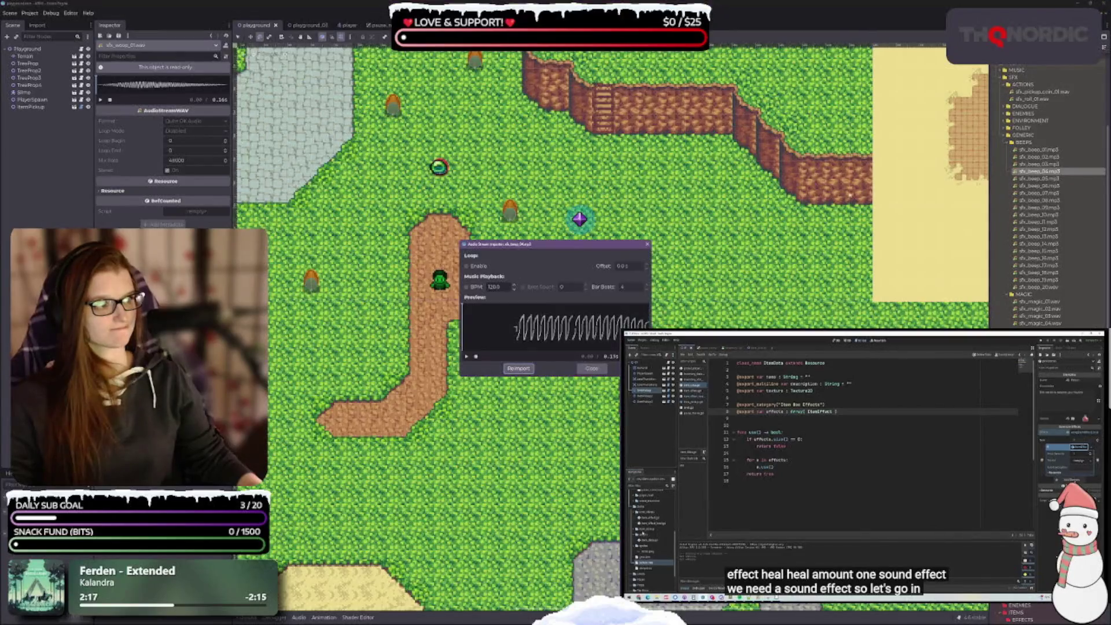
{"action": "left_click", "coordinate": [592, 368]}
{"action": "left_click", "coordinate": [1039, 179]}
{"action": "double_click", "coordinate": [1039, 179]}
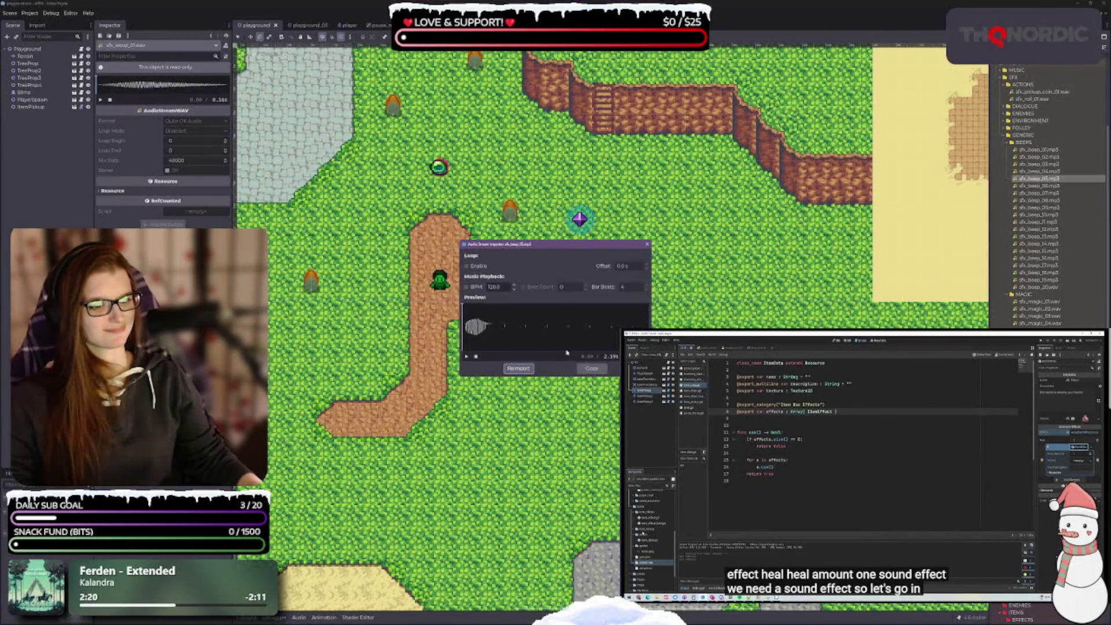
{"action": "left_click", "coordinate": [466, 356]}
{"action": "left_click", "coordinate": [591, 368]}
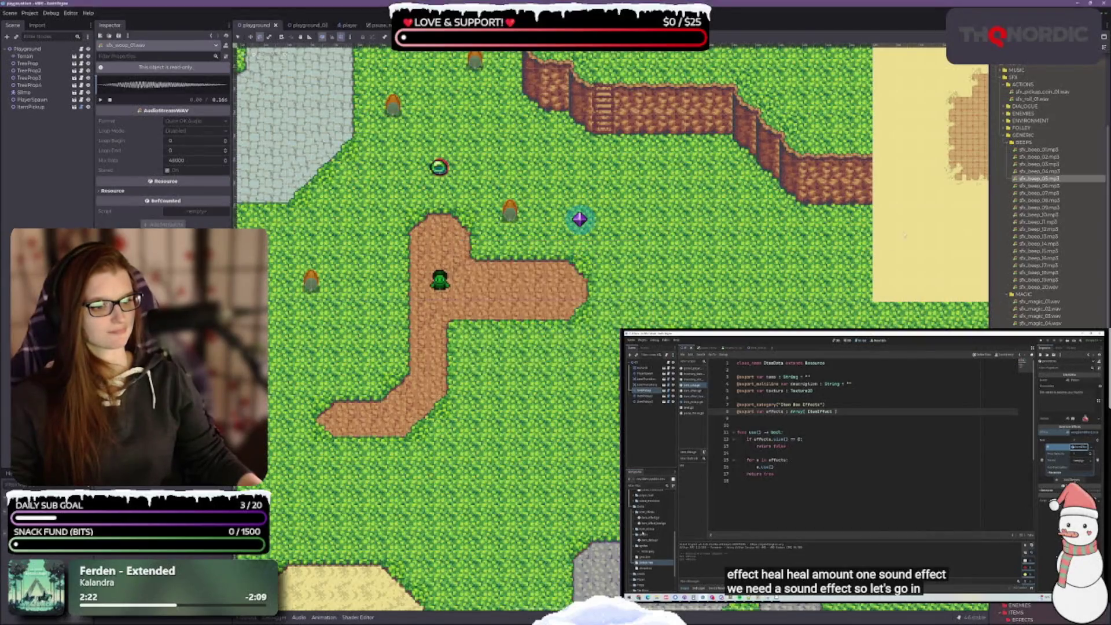
{"action": "double_click", "coordinate": [1038, 185]}
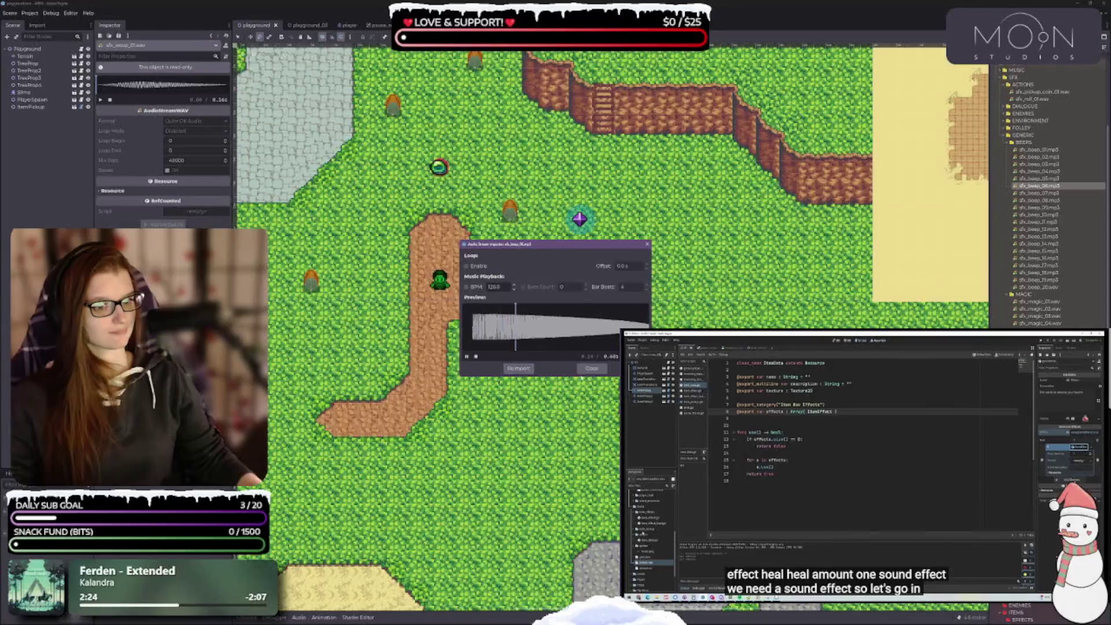
{"action": "left_click", "coordinate": [591, 368]}
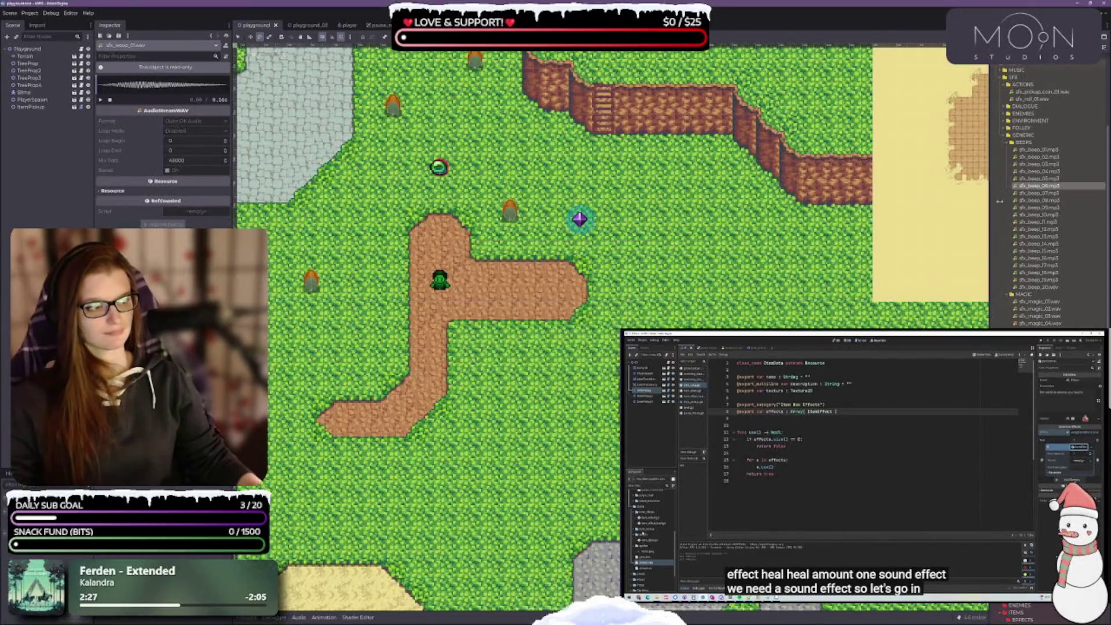
{"action": "double_click", "coordinate": [1039, 192]}
{"action": "left_click", "coordinate": [468, 356]}
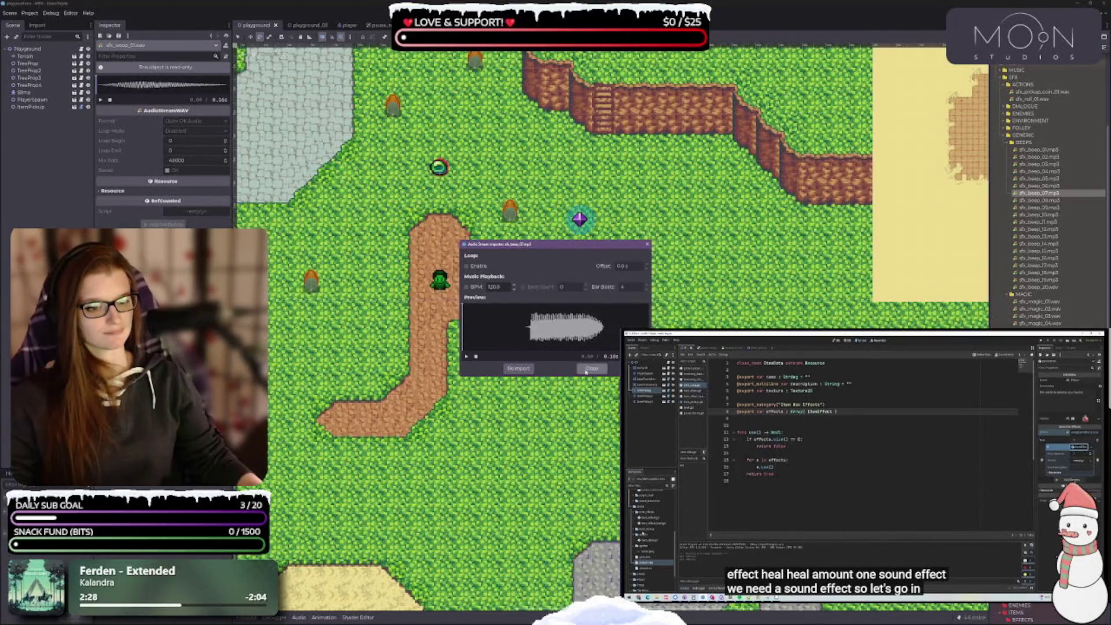
{"action": "left_click", "coordinate": [591, 368]}
{"action": "double_click", "coordinate": [1039, 200]}
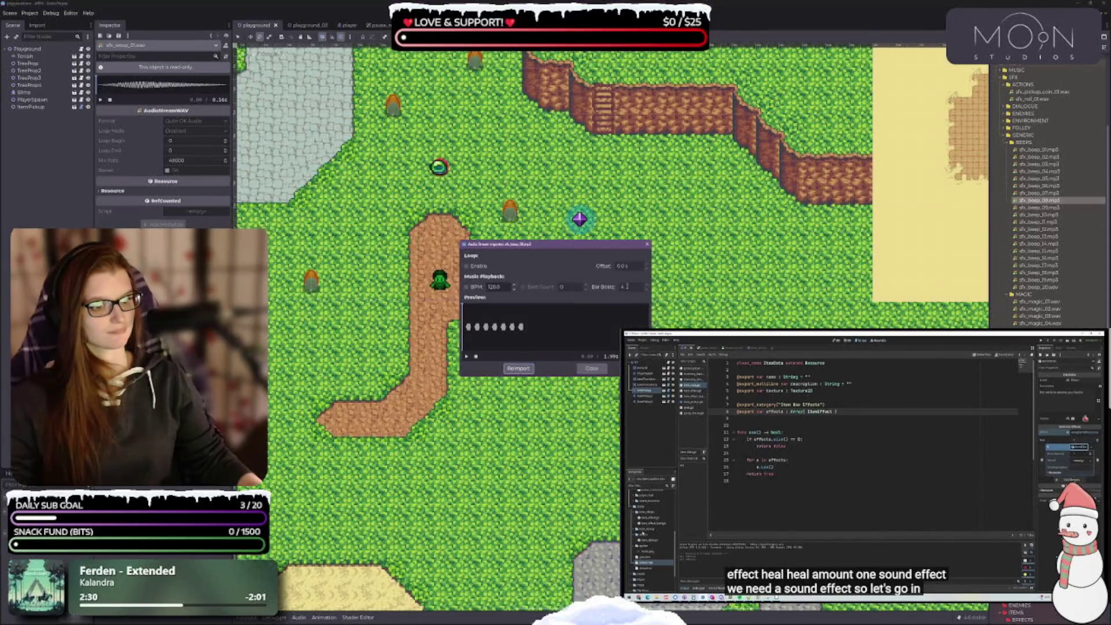
{"action": "left_click", "coordinate": [466, 357]}
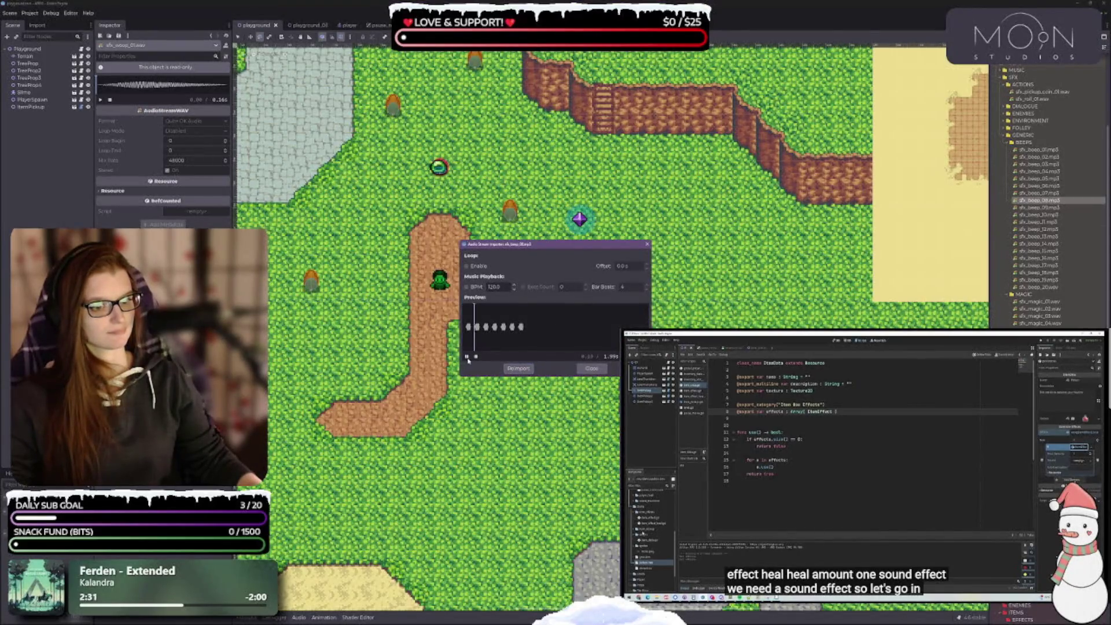
{"action": "left_click", "coordinate": [591, 368]}
{"action": "double_click", "coordinate": [1039, 207]}
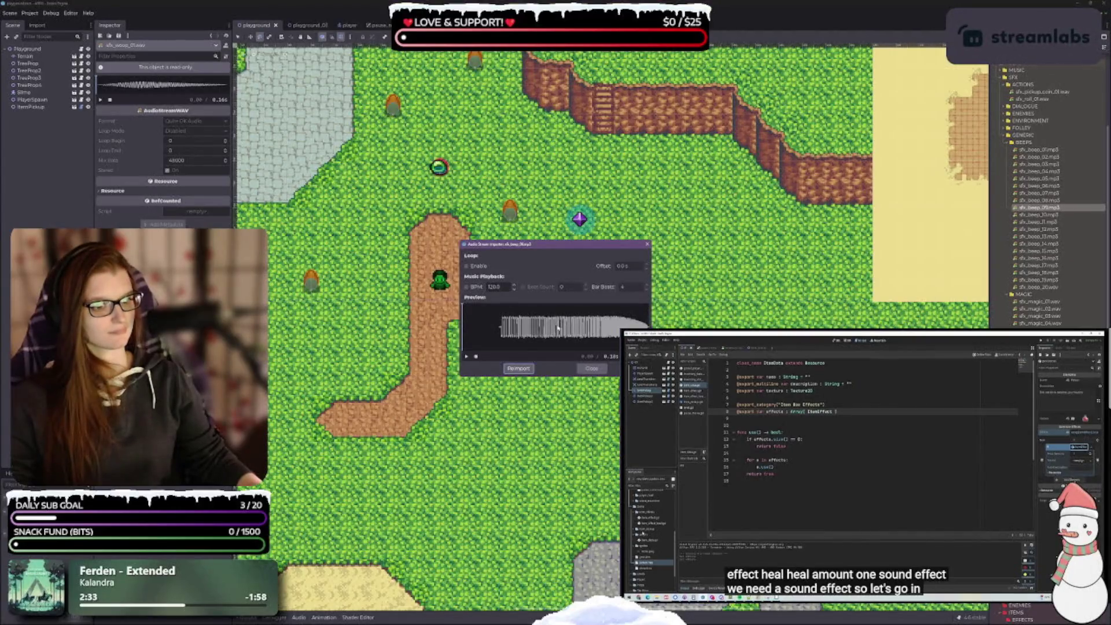
{"action": "left_click", "coordinate": [466, 357]}
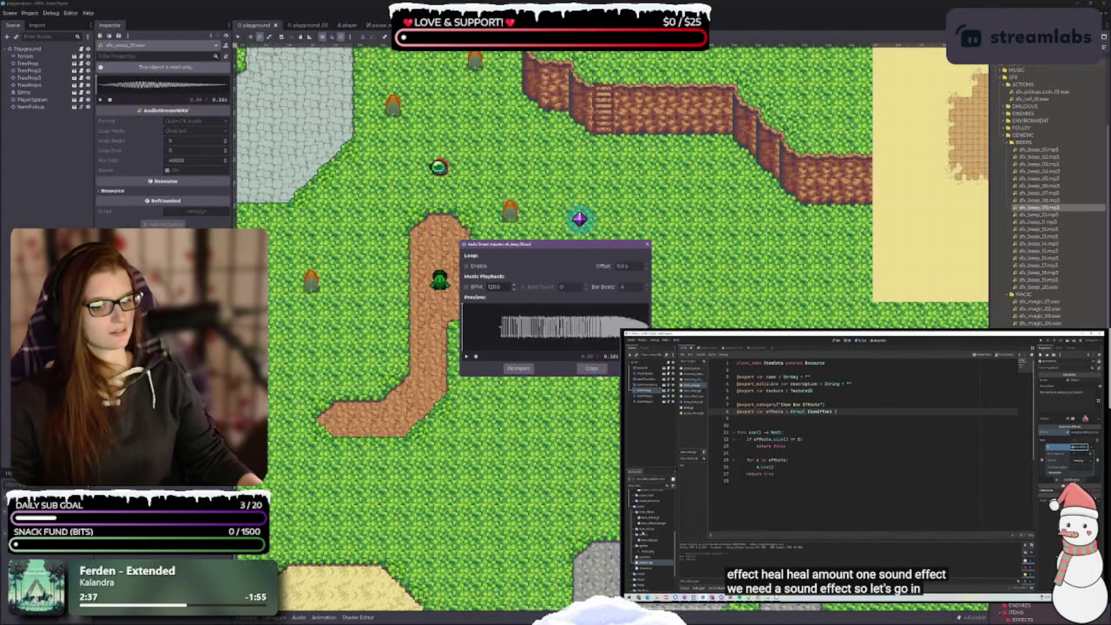
{"action": "left_click", "coordinate": [591, 369]}
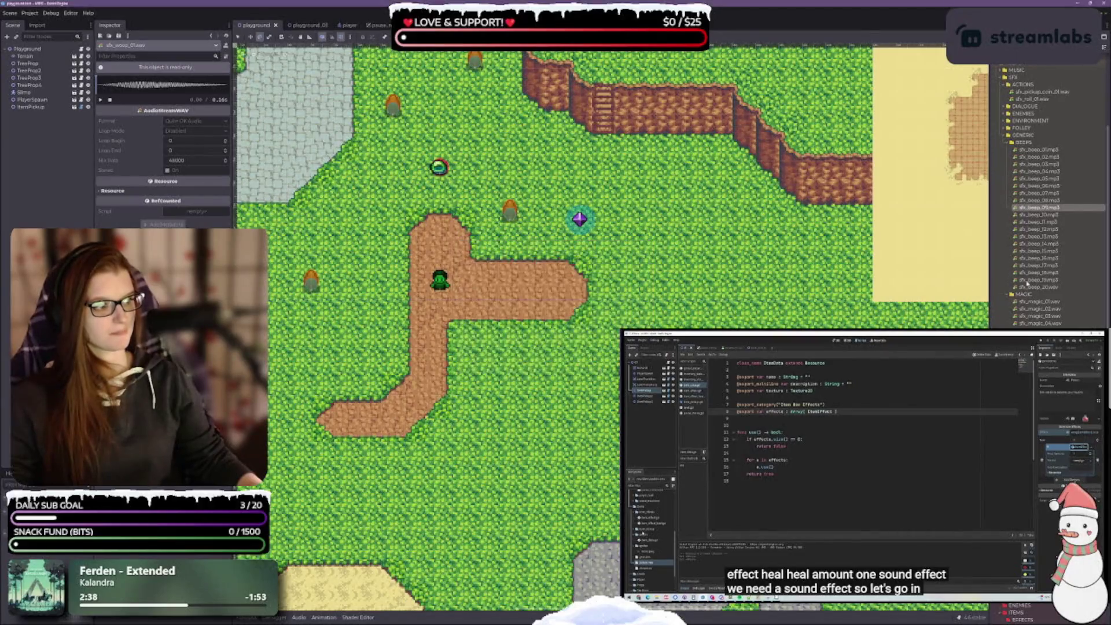
{"action": "double_click", "coordinate": [1036, 215]}
{"action": "left_click", "coordinate": [467, 357]}
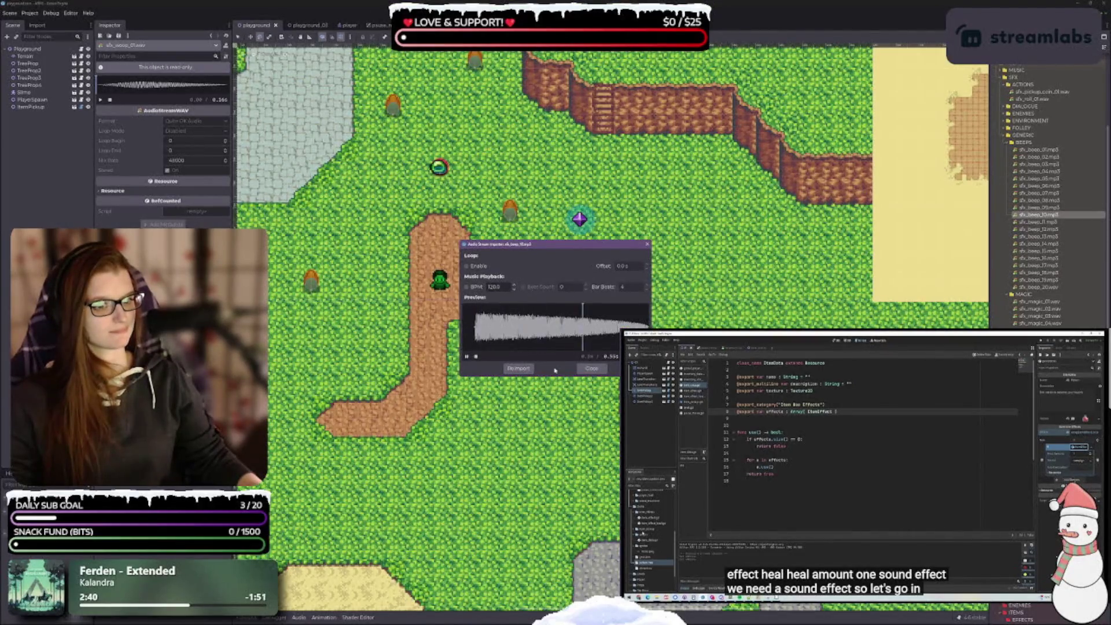
{"action": "left_click", "coordinate": [591, 369]}
{"action": "double_click", "coordinate": [1035, 221]}
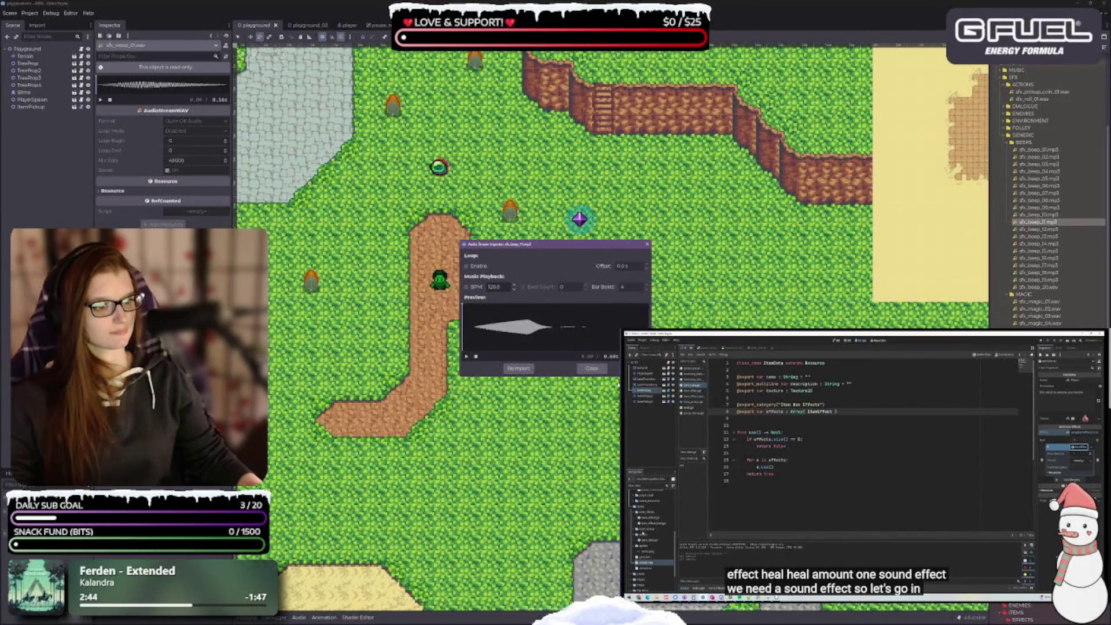
{"action": "left_click", "coordinate": [599, 369]}
{"action": "key", "text": "Down"}
{"action": "key", "text": "Return"}
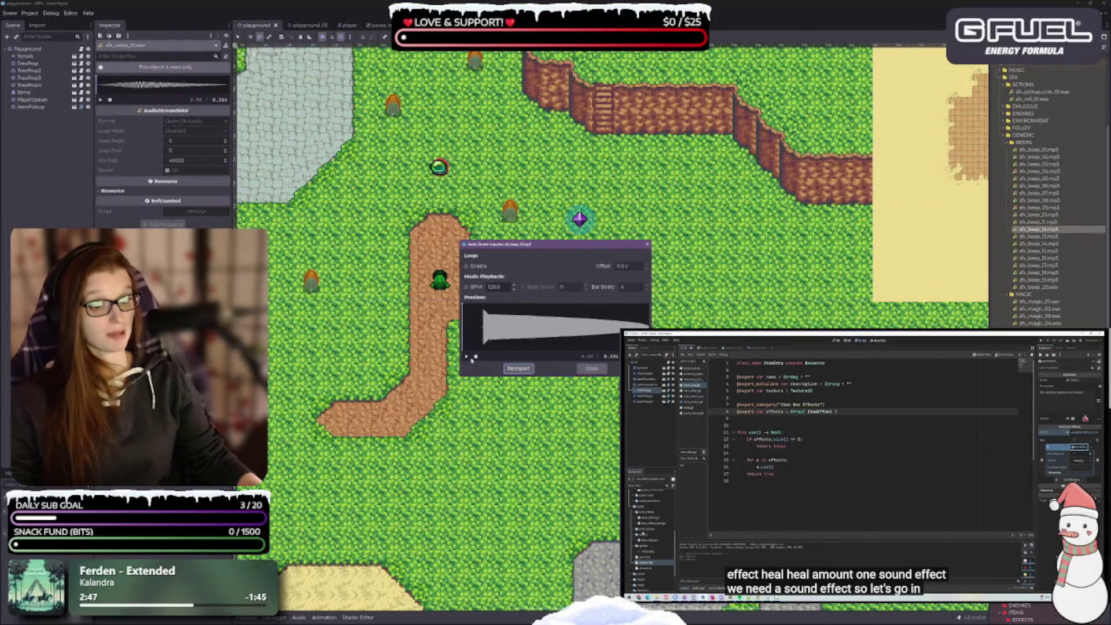
{"action": "left_click", "coordinate": [465, 358]}
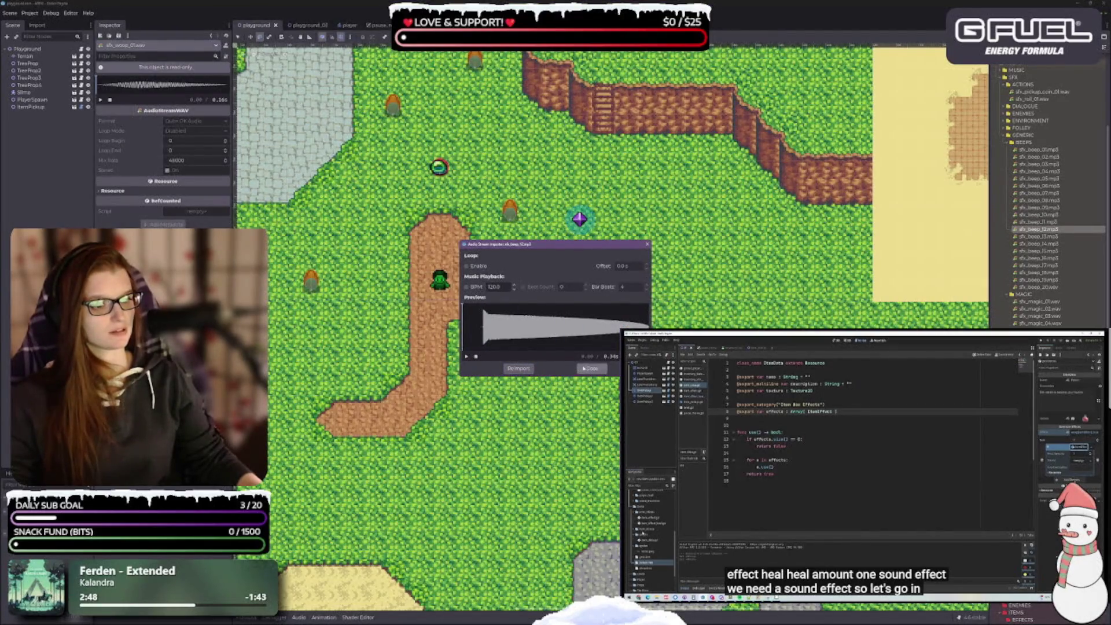
{"action": "left_click", "coordinate": [594, 369]}
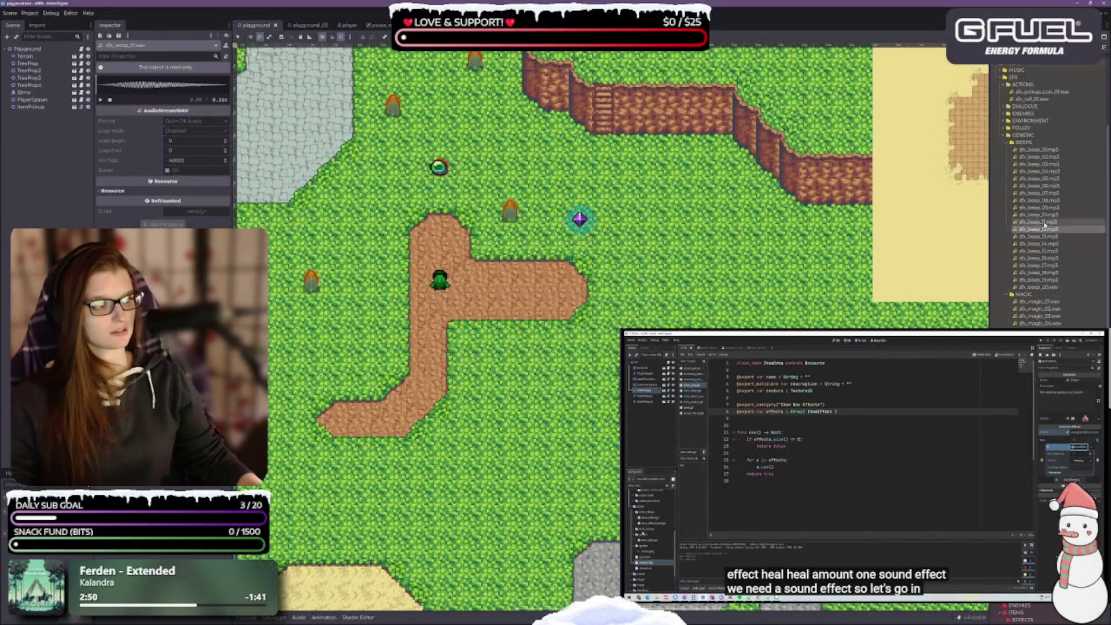
{"action": "double_click", "coordinate": [1029, 223]}
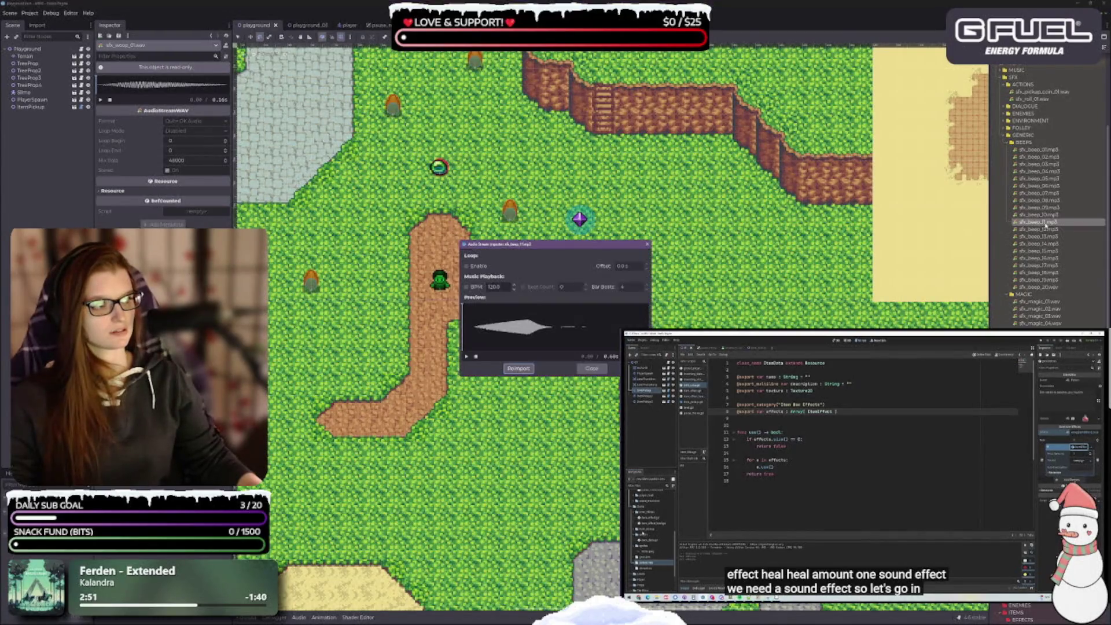
{"action": "left_click", "coordinate": [466, 357]}
{"action": "left_click", "coordinate": [591, 368]}
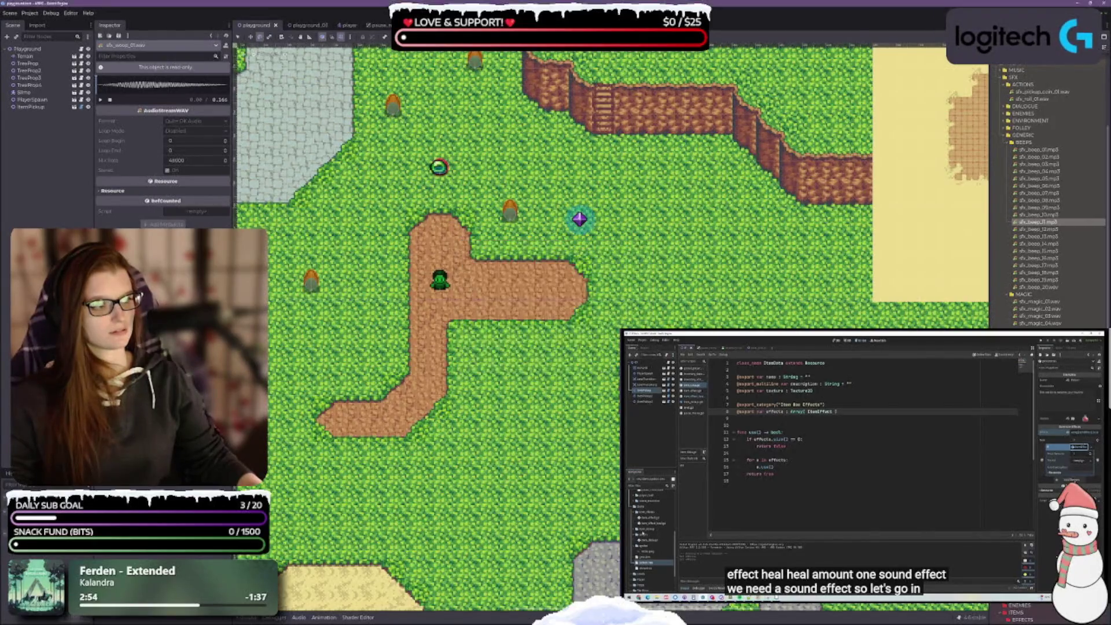
Preview sfx_beep_12 through sfx_beep_15 one after another.
{"action": "double_click", "coordinate": [1029, 229]}
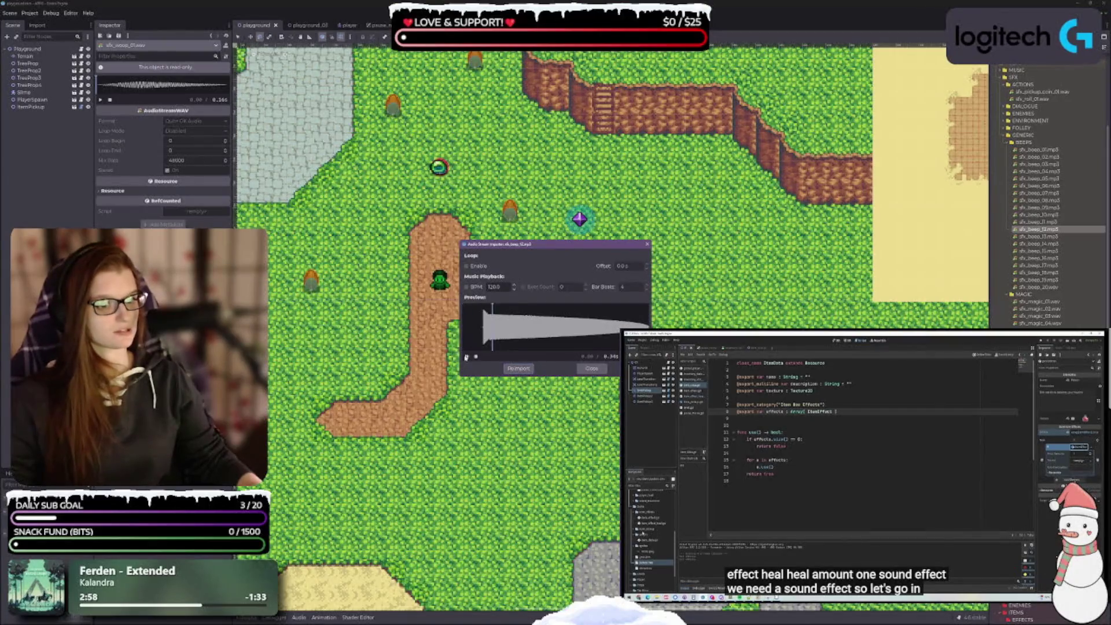
{"action": "left_click", "coordinate": [591, 368]}
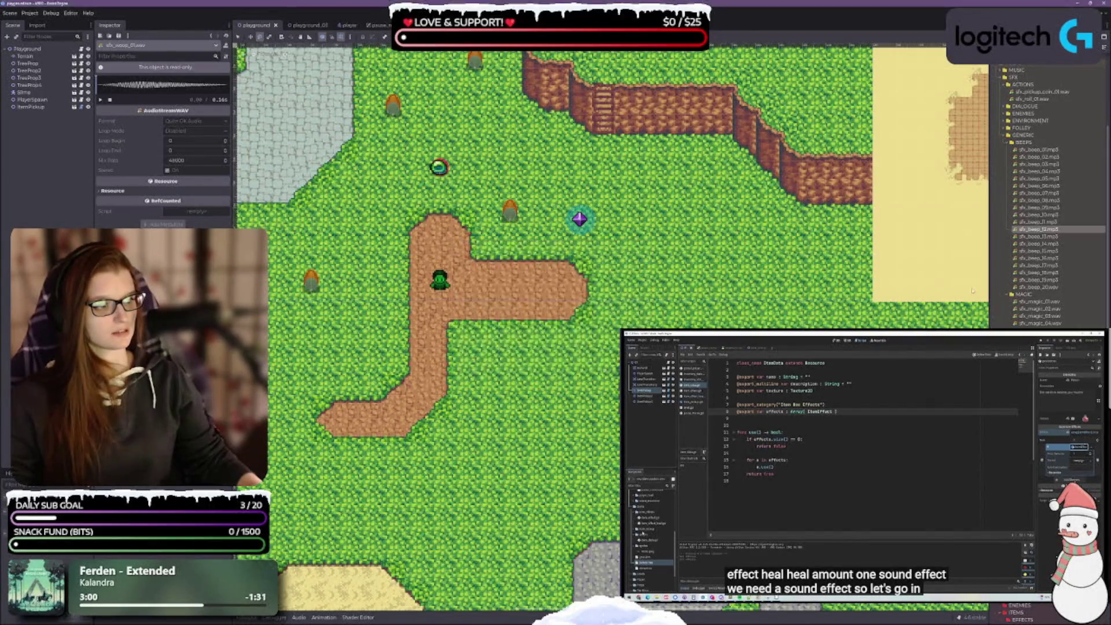
{"action": "double_click", "coordinate": [1036, 236]}
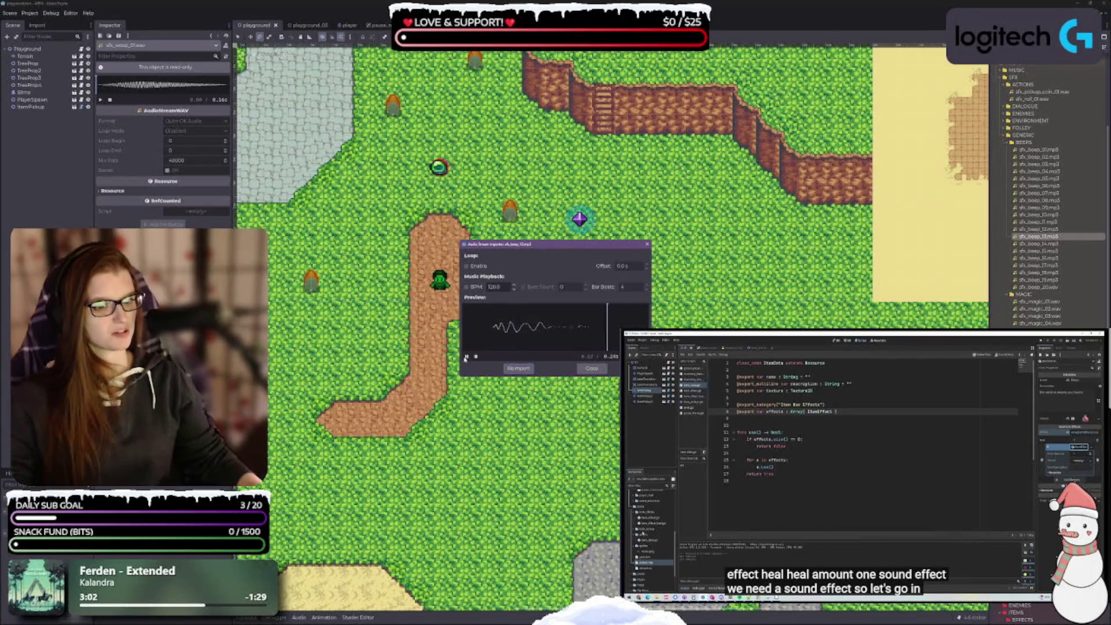
{"action": "left_click", "coordinate": [591, 368]}
{"action": "double_click", "coordinate": [1030, 244]}
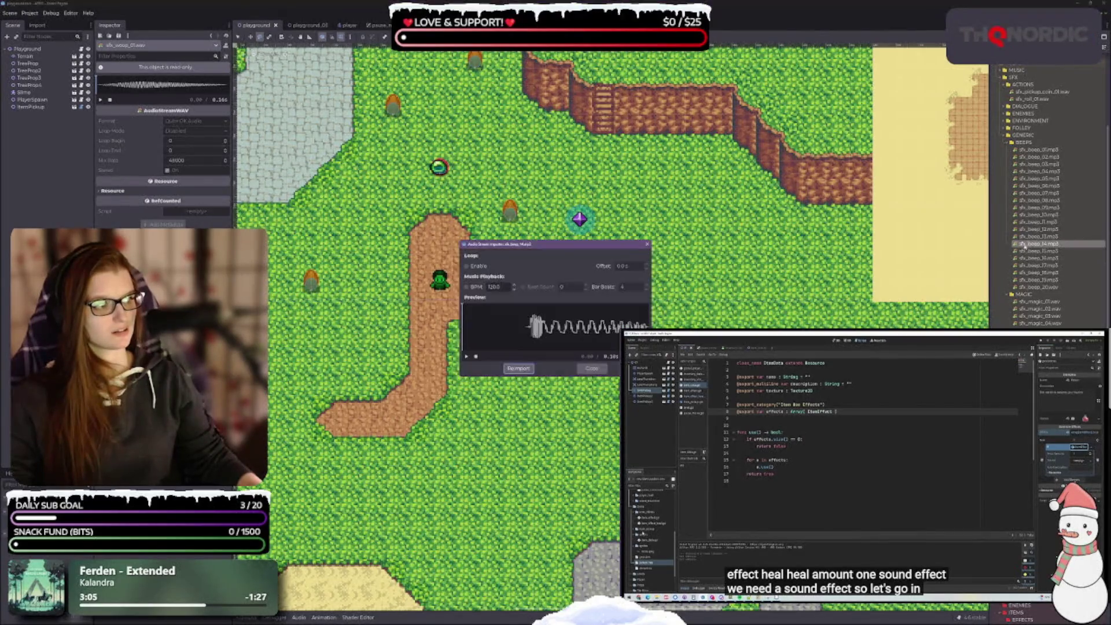
{"action": "left_click", "coordinate": [602, 367]}
{"action": "double_click", "coordinate": [1035, 250]}
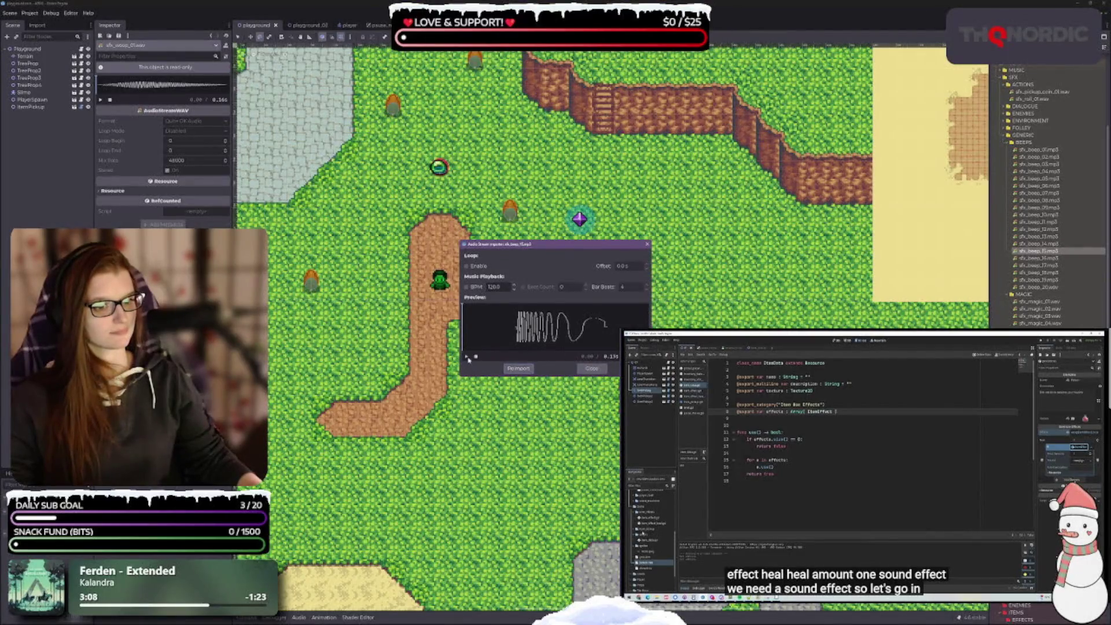
{"action": "left_click", "coordinate": [591, 368]}
Preview and play sfx_beep_16 and sfx_beep_17.
{"action": "double_click", "coordinate": [1035, 258]}
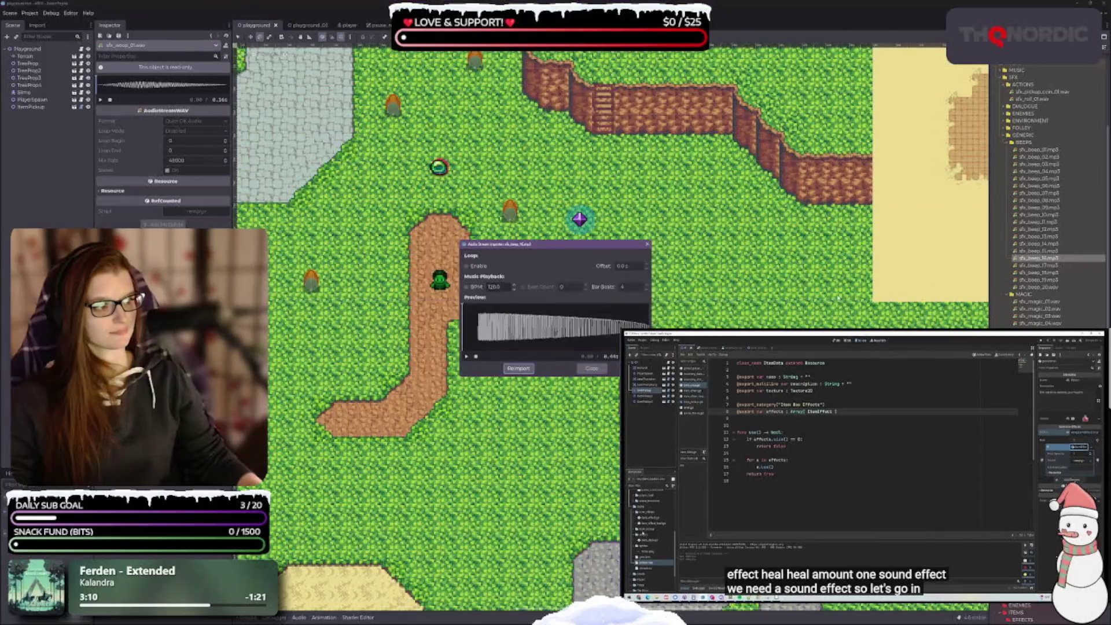
{"action": "left_click", "coordinate": [466, 355]}
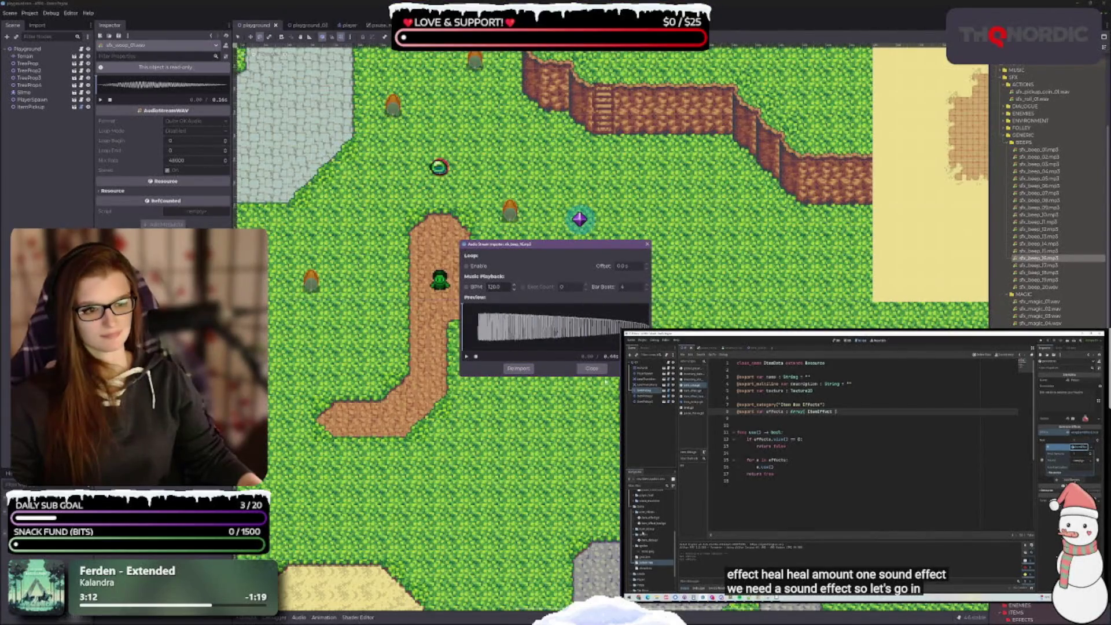
{"action": "left_click", "coordinate": [591, 367]}
{"action": "double_click", "coordinate": [1035, 265]}
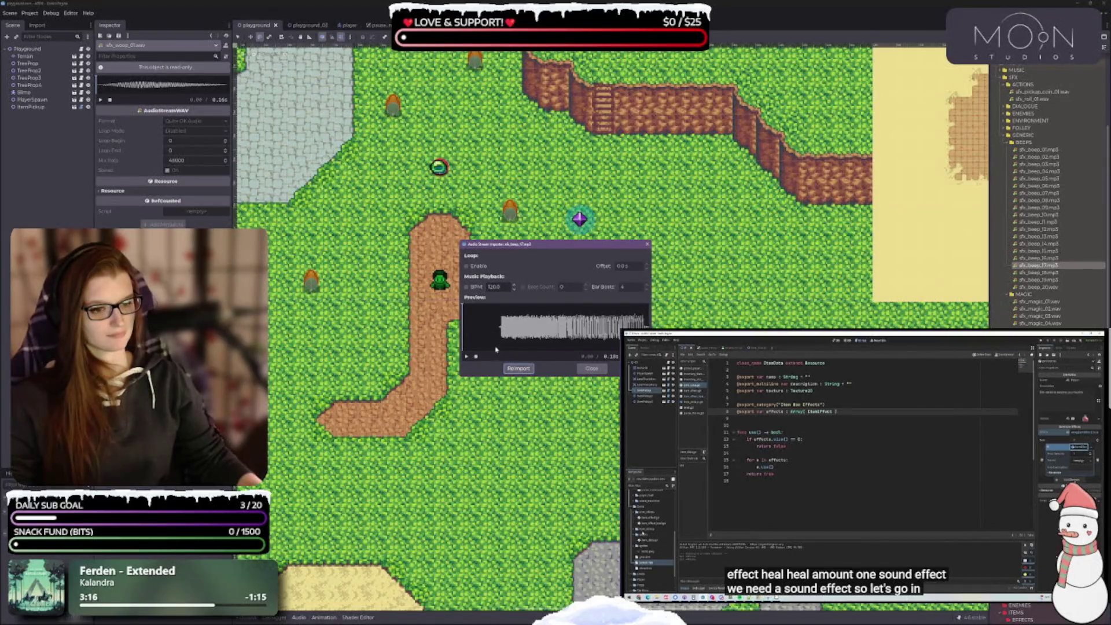
{"action": "left_click", "coordinate": [466, 356]}
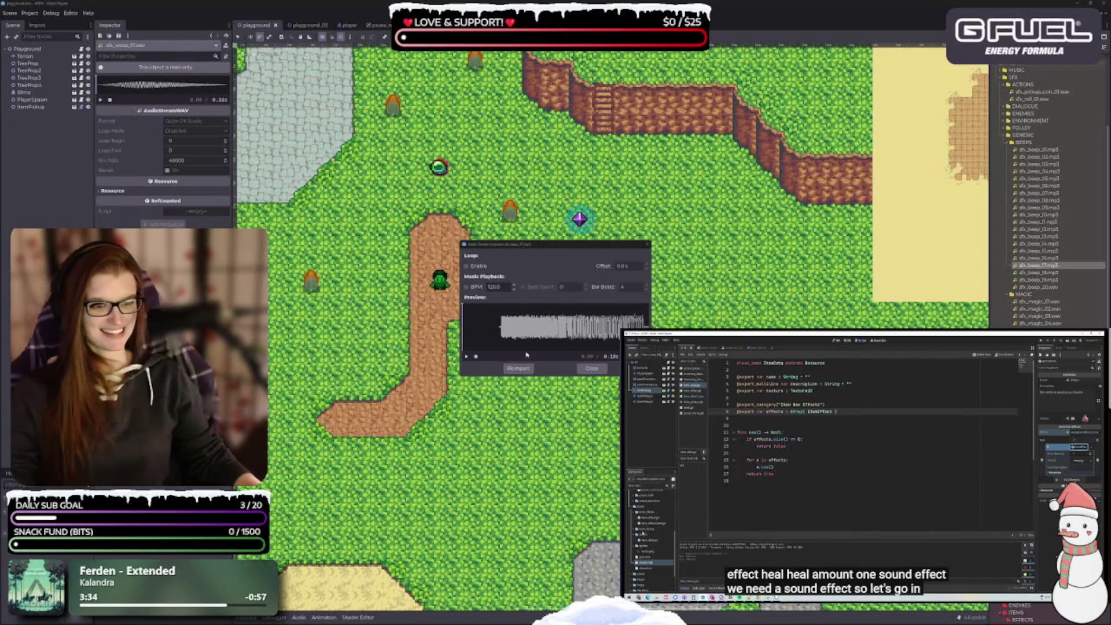
{"action": "left_click", "coordinate": [966, 259]}
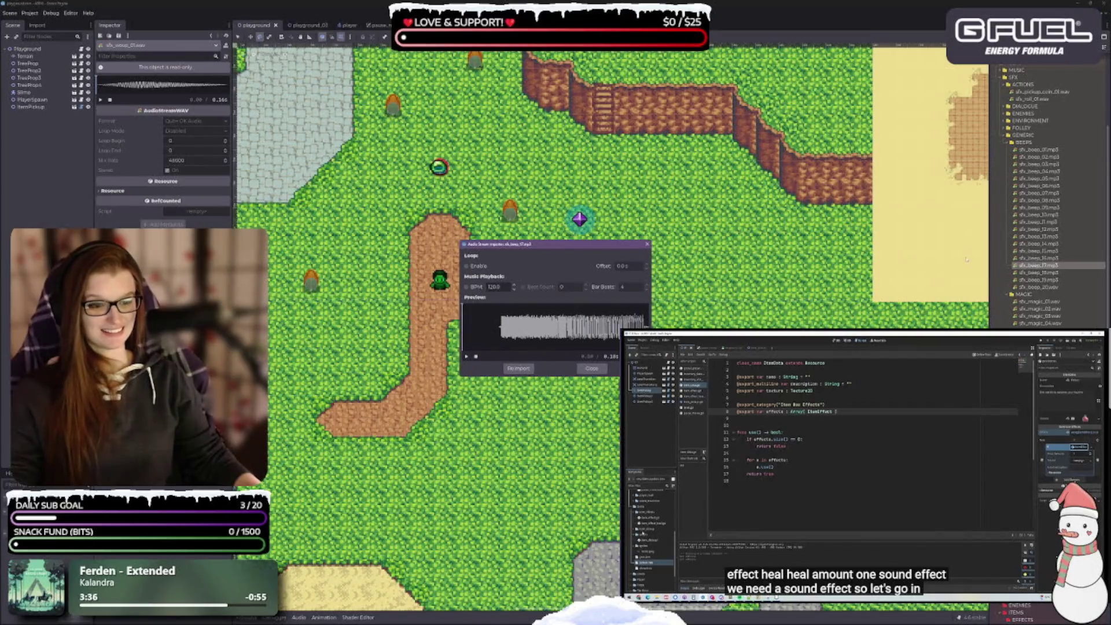
{"action": "left_click", "coordinate": [1039, 266]}
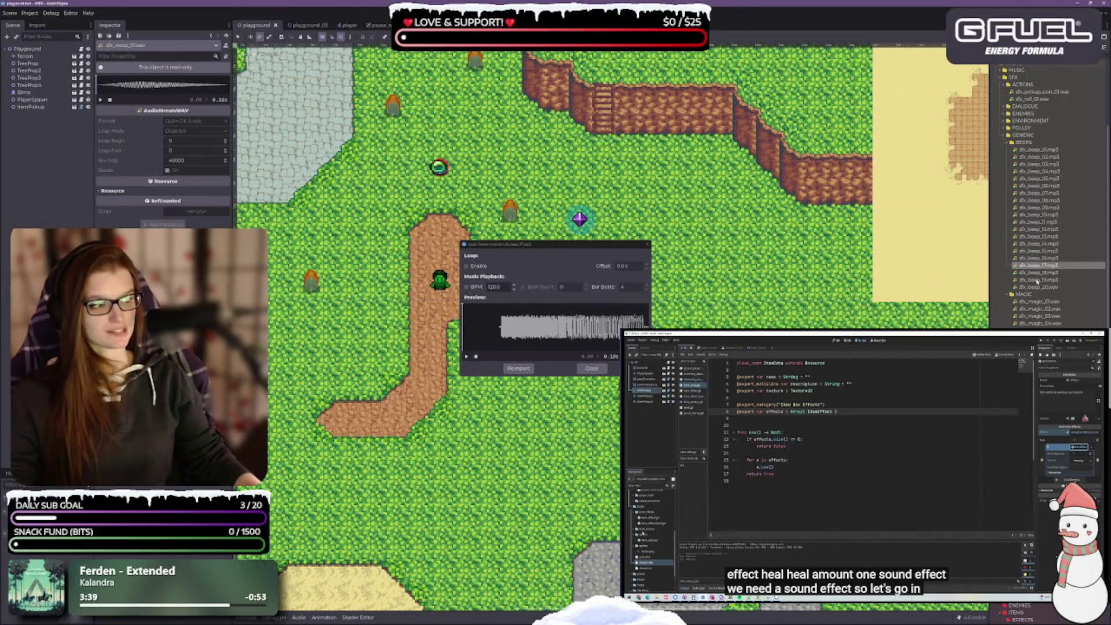
Preview and play sfx_beep_18 and sfx_beep_19.
{"action": "left_click", "coordinate": [592, 364]}
{"action": "double_click", "coordinate": [1038, 272]}
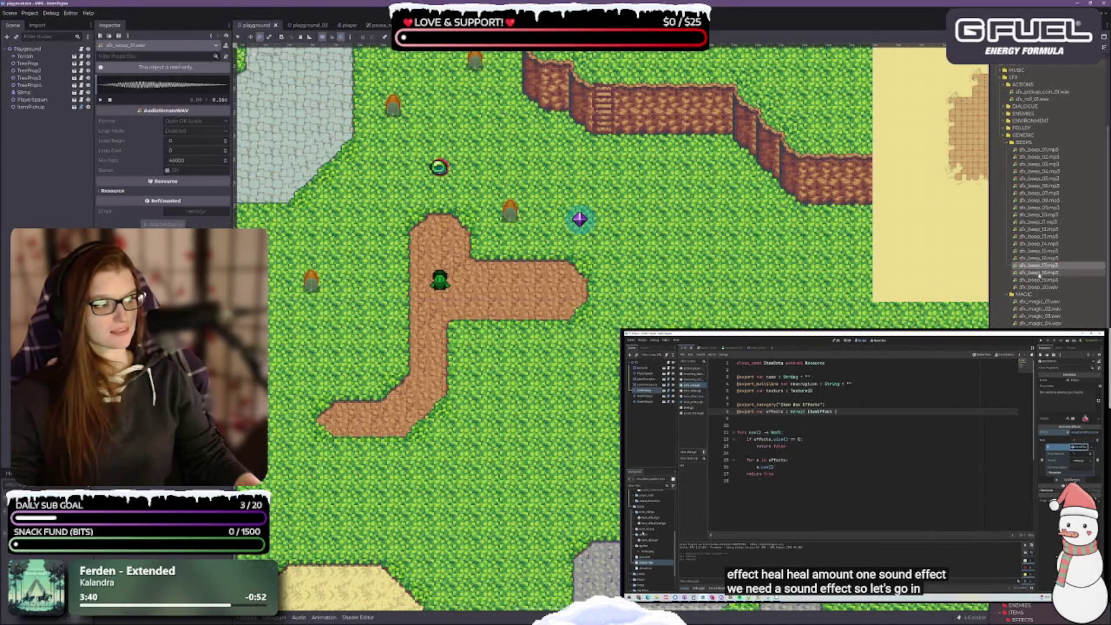
{"action": "left_click", "coordinate": [467, 357]}
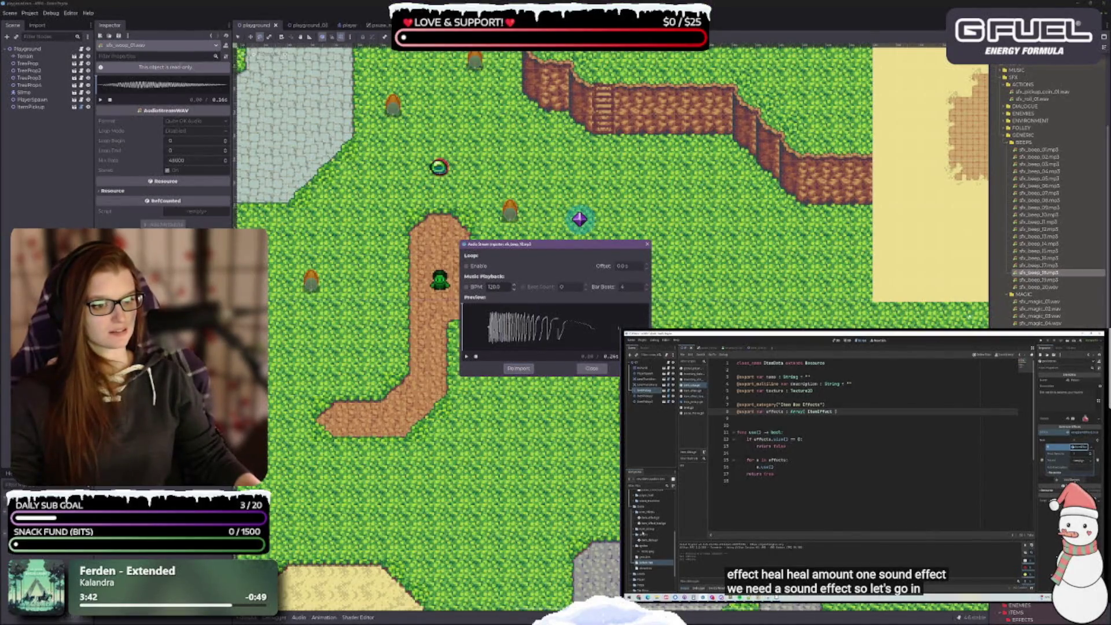
{"action": "left_click", "coordinate": [1063, 283]}
{"action": "left_click", "coordinate": [592, 368]}
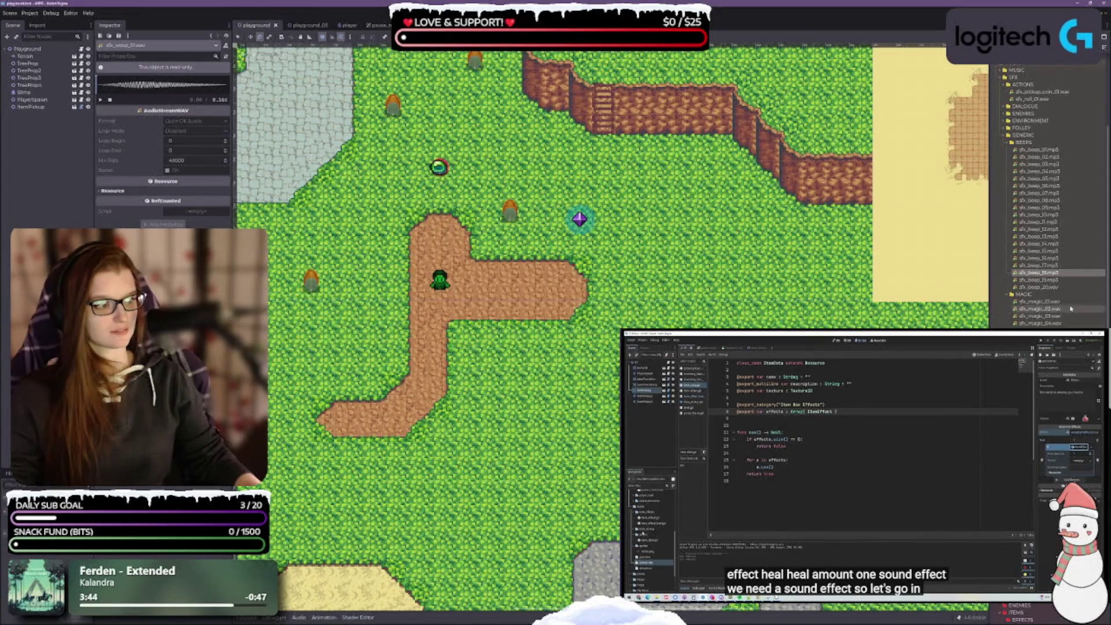
{"action": "double_click", "coordinate": [1038, 279]}
{"action": "left_click", "coordinate": [466, 357]}
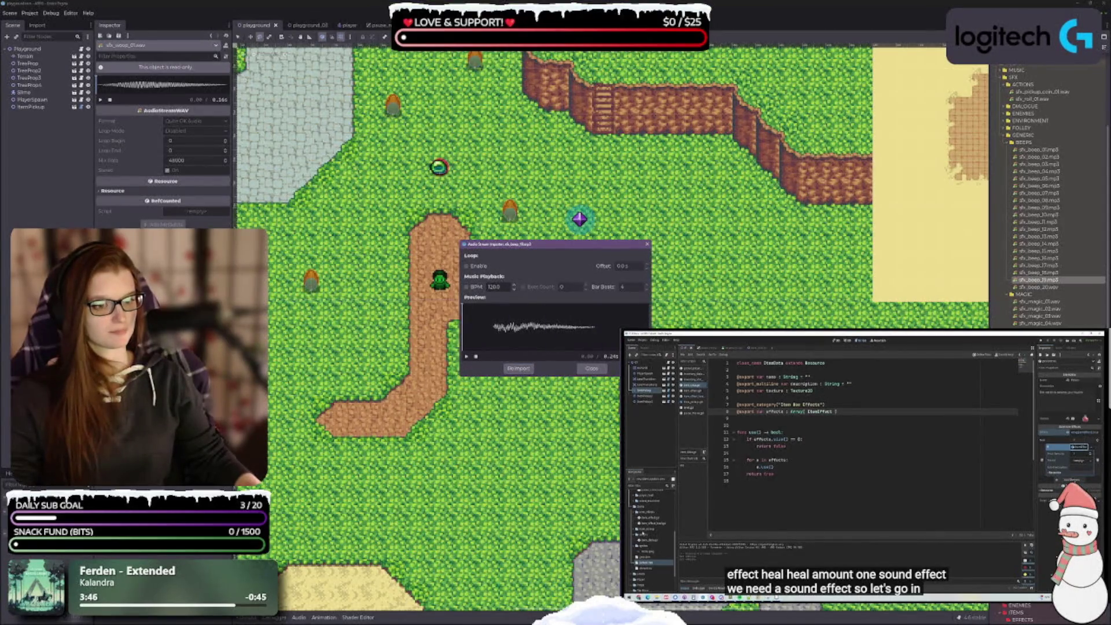
{"action": "left_click", "coordinate": [587, 368]}
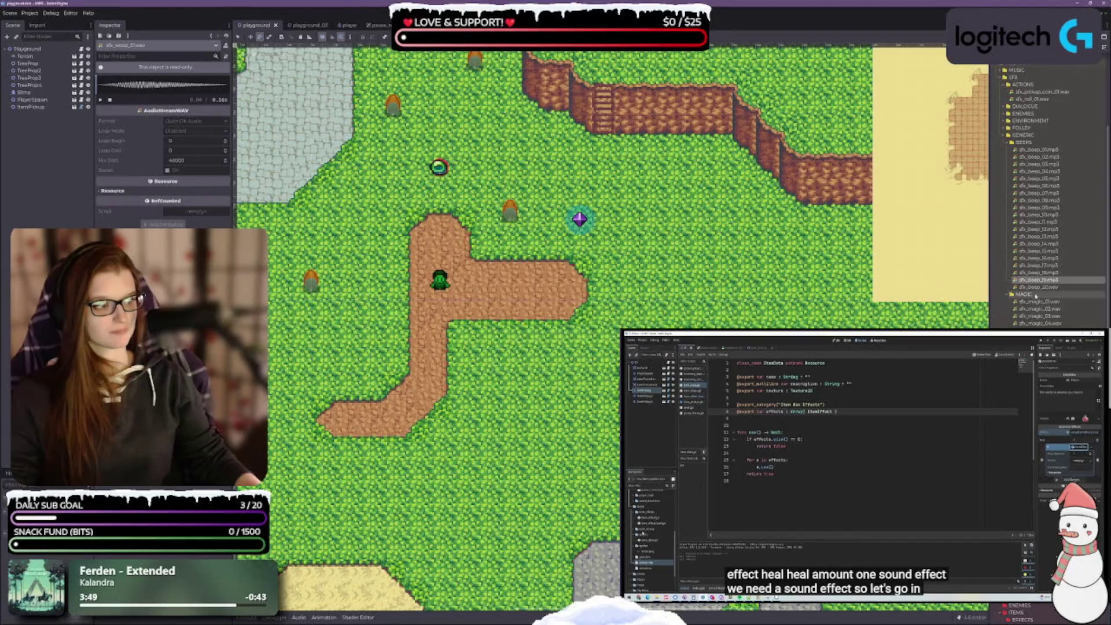
Check sfx_beep_20's details, then play sfx_lvl_up_01 in the Inspector.
{"action": "left_click", "coordinate": [1038, 287]}
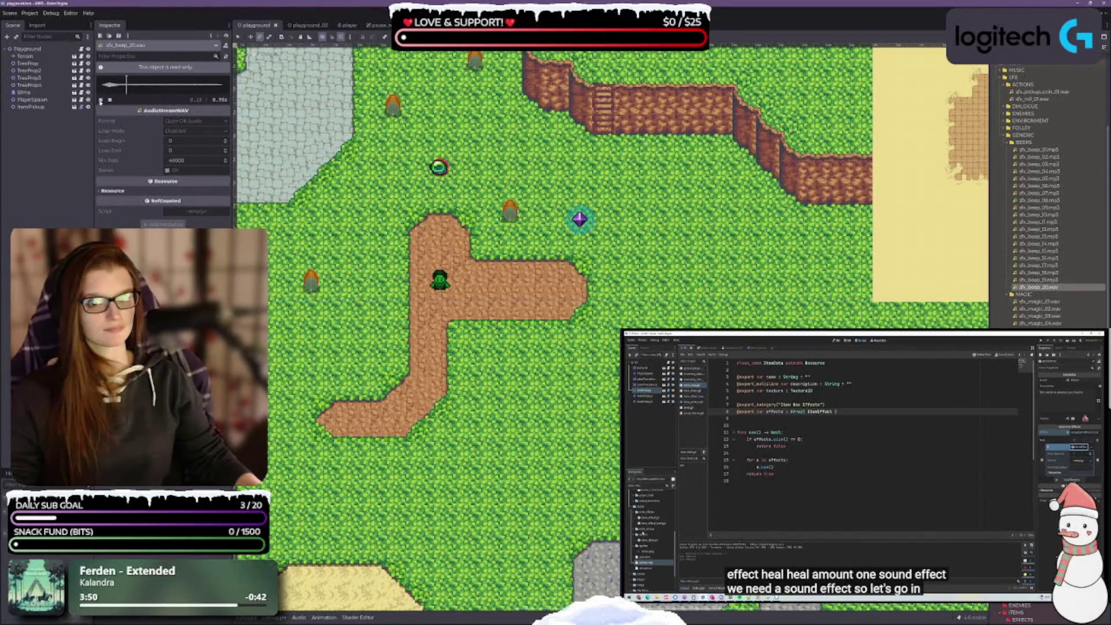
{"action": "mouse_move", "coordinate": [1051, 176]}
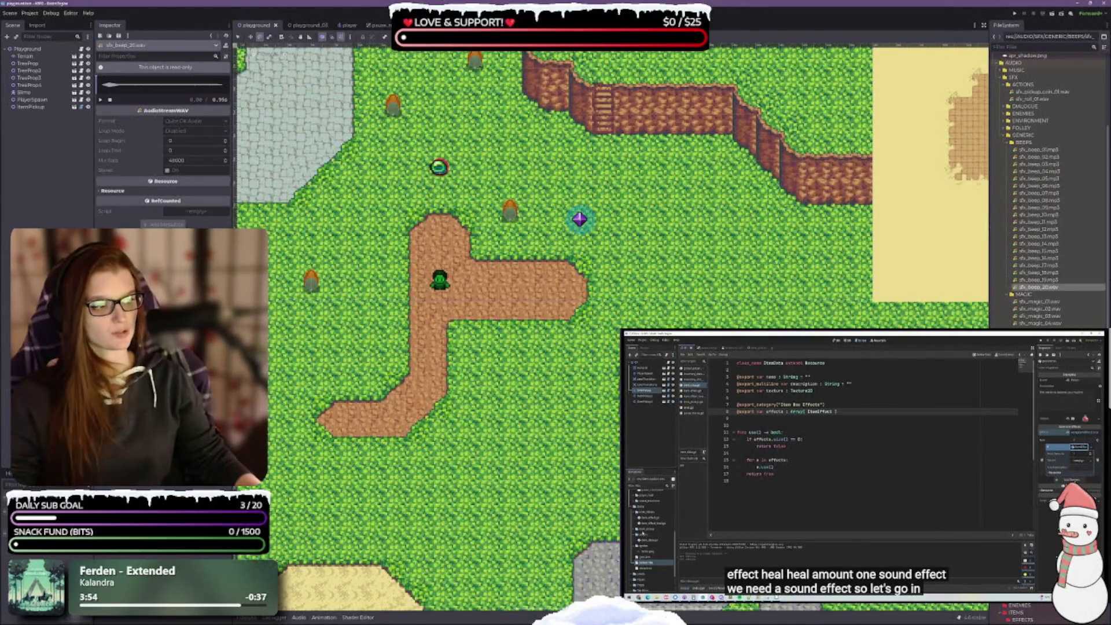
{"action": "left_click", "coordinate": [1035, 358]}
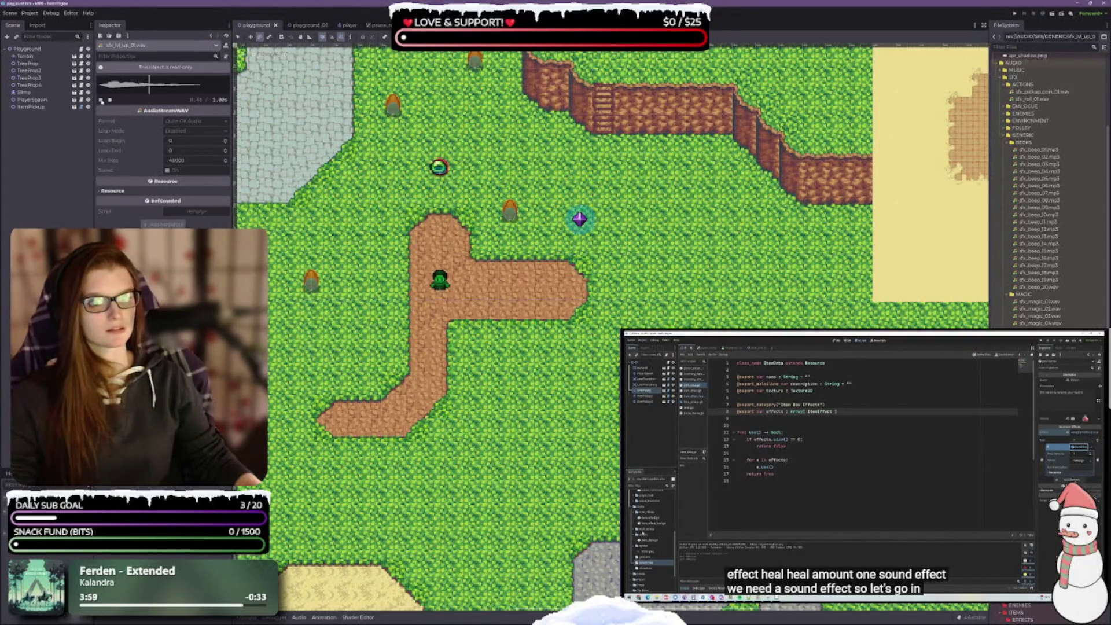
{"action": "left_click", "coordinate": [101, 100]}
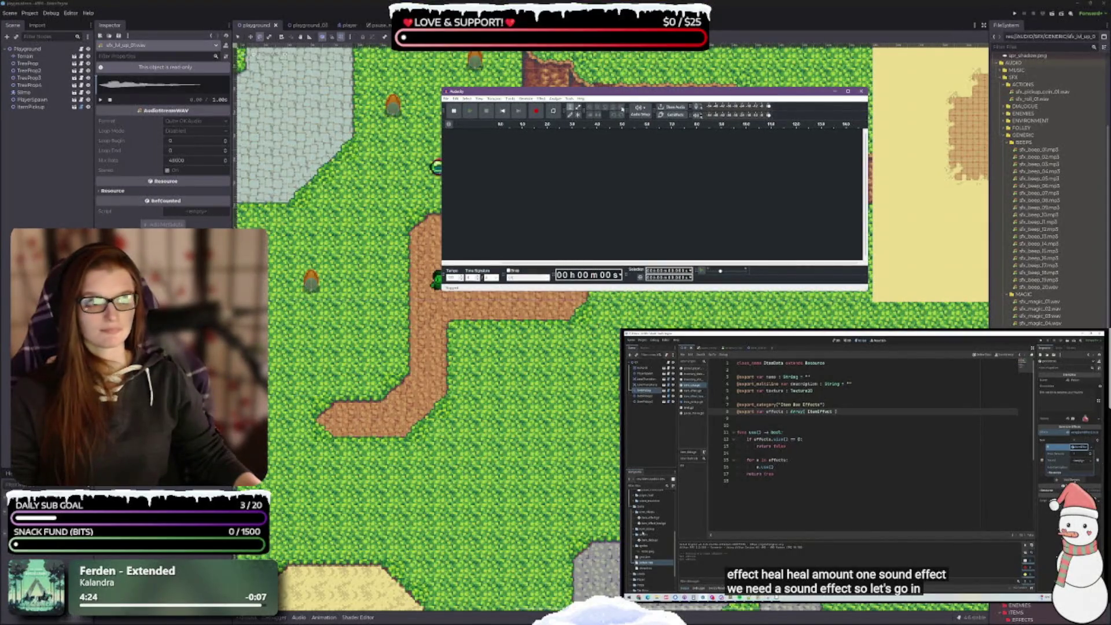
Force-close the frozen Audacity and discard the leftover crash-recovery projects.
{"action": "left_click_drag", "start_coordinate": [616, 92], "coordinate": [544, 198]}
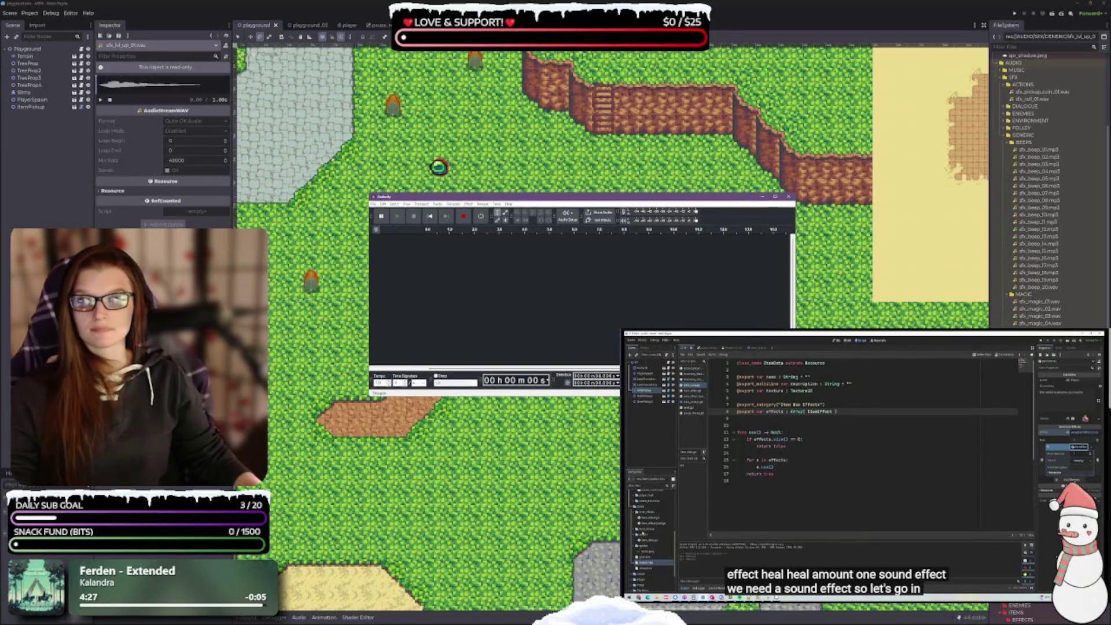
{"action": "left_click_drag", "start_coordinate": [503, 197], "coordinate": [346, 85]}
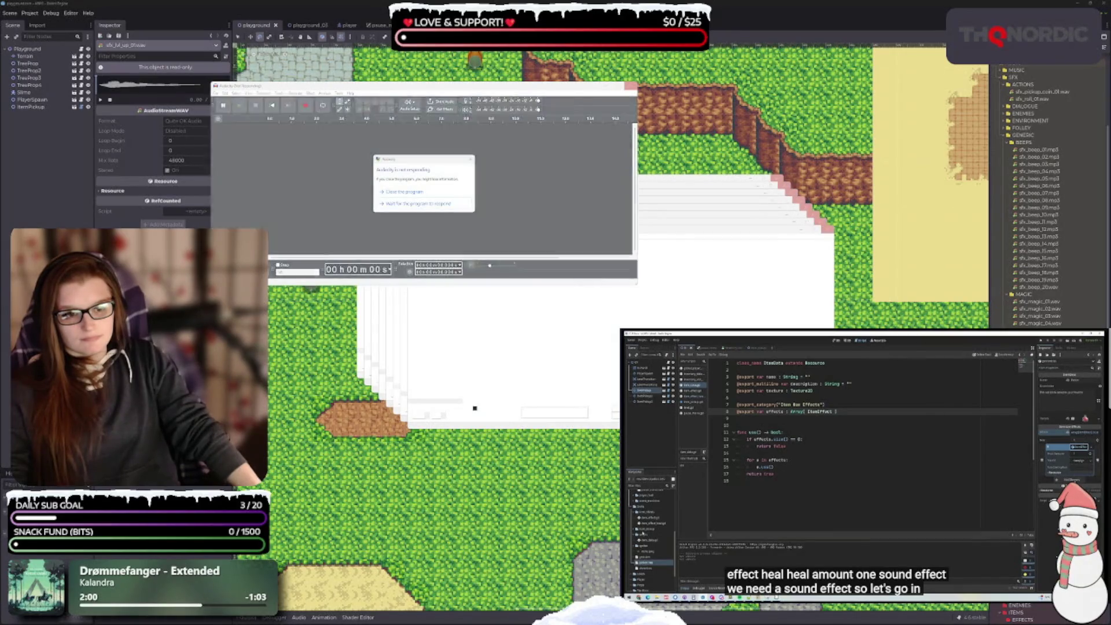
{"action": "left_click", "coordinate": [407, 191]}
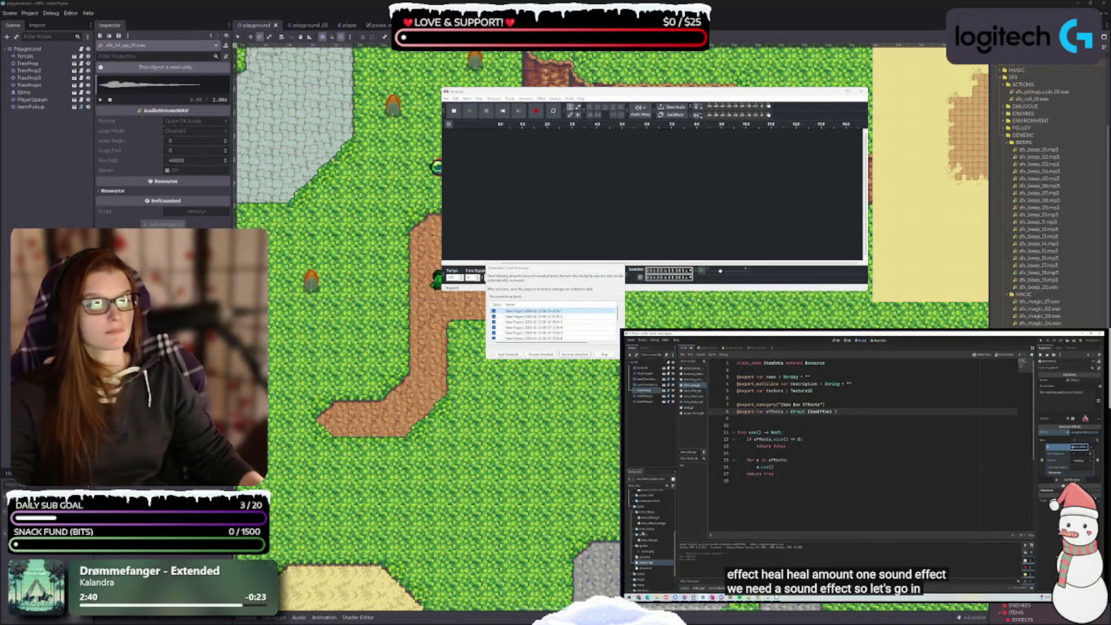
{"action": "left_click", "coordinate": [497, 307]}
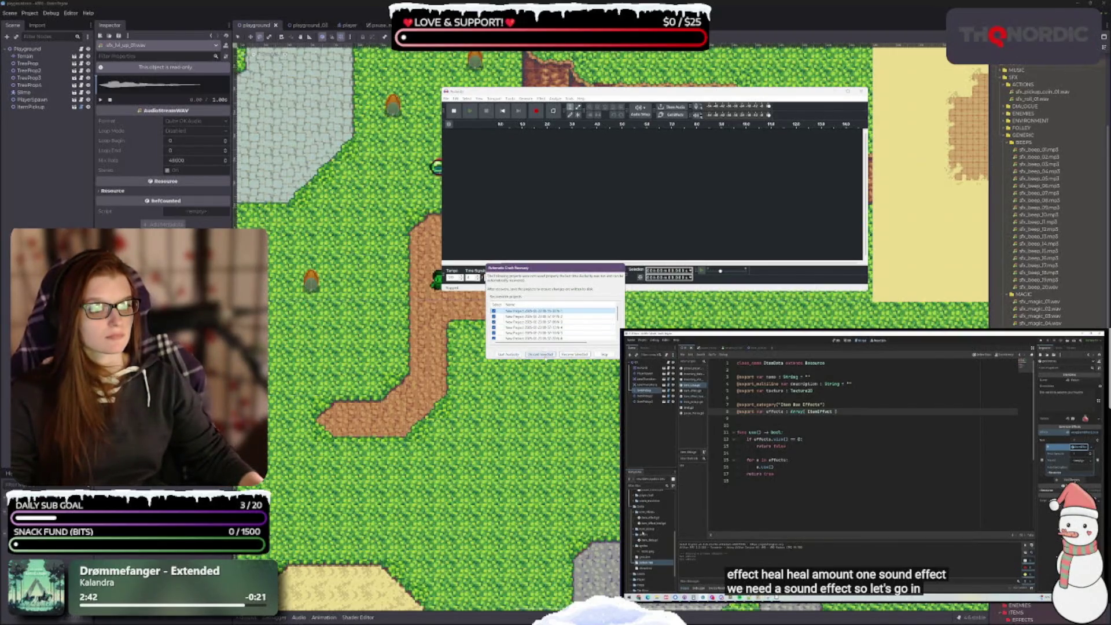
{"action": "left_click", "coordinate": [543, 355]}
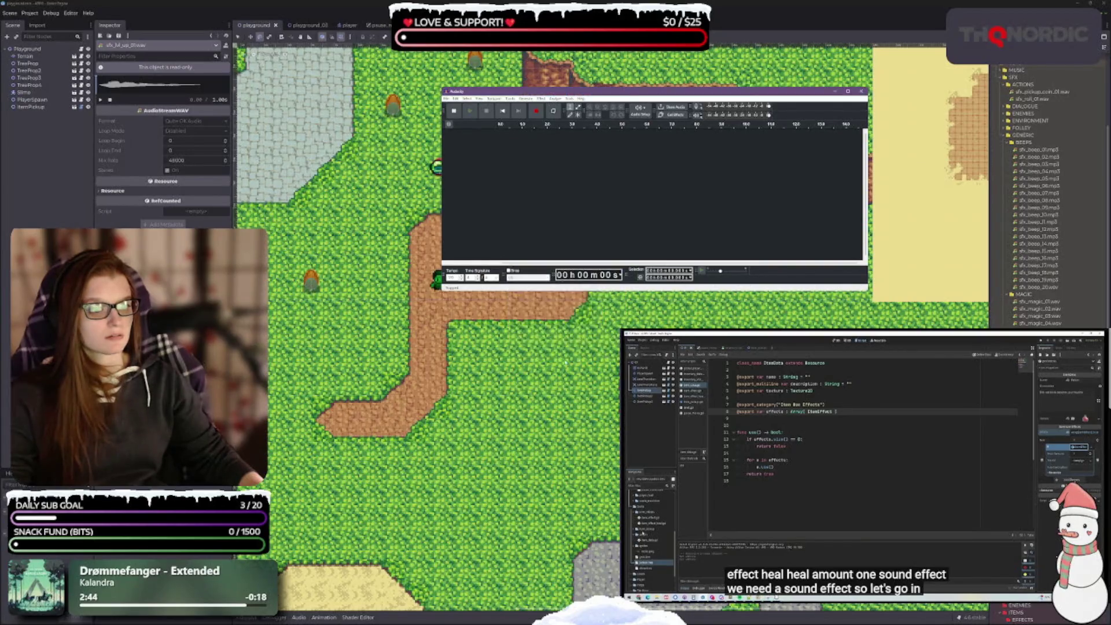
Import sfx_beep_20, then sfx_beep_19, from Godot into Audacity as stacked tracks.
{"action": "left_click_drag", "start_coordinate": [502, 92], "coordinate": [489, 125]}
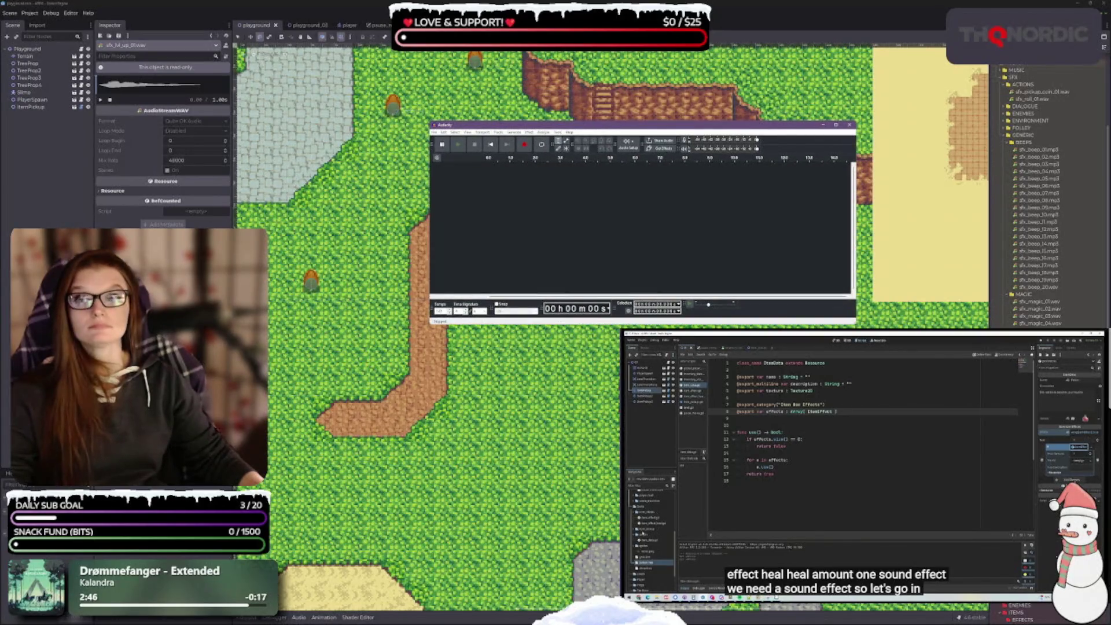
{"action": "left_click_drag", "start_coordinate": [530, 195], "coordinate": [523, 180]}
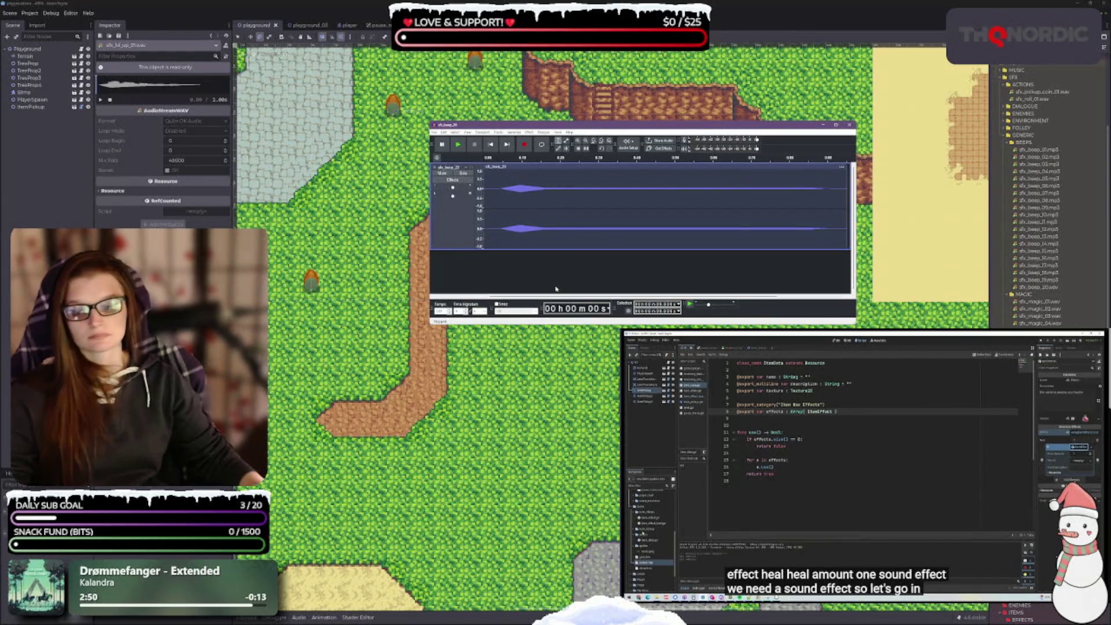
{"action": "left_click_drag", "start_coordinate": [548, 325], "coordinate": [547, 536]}
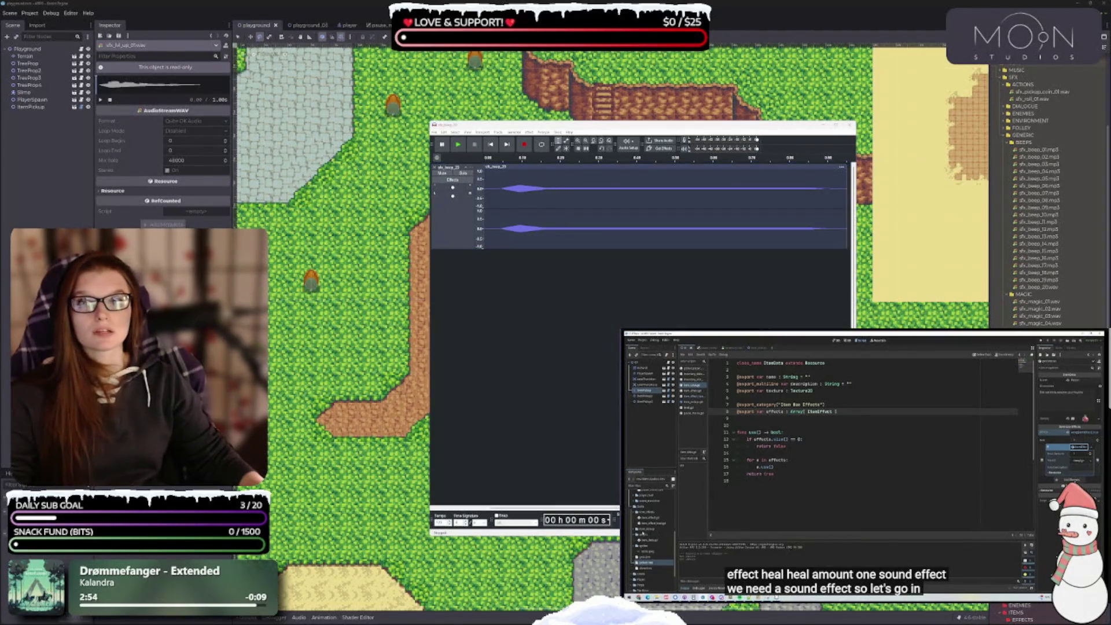
{"action": "left_click_drag", "start_coordinate": [529, 292], "coordinate": [524, 274]}
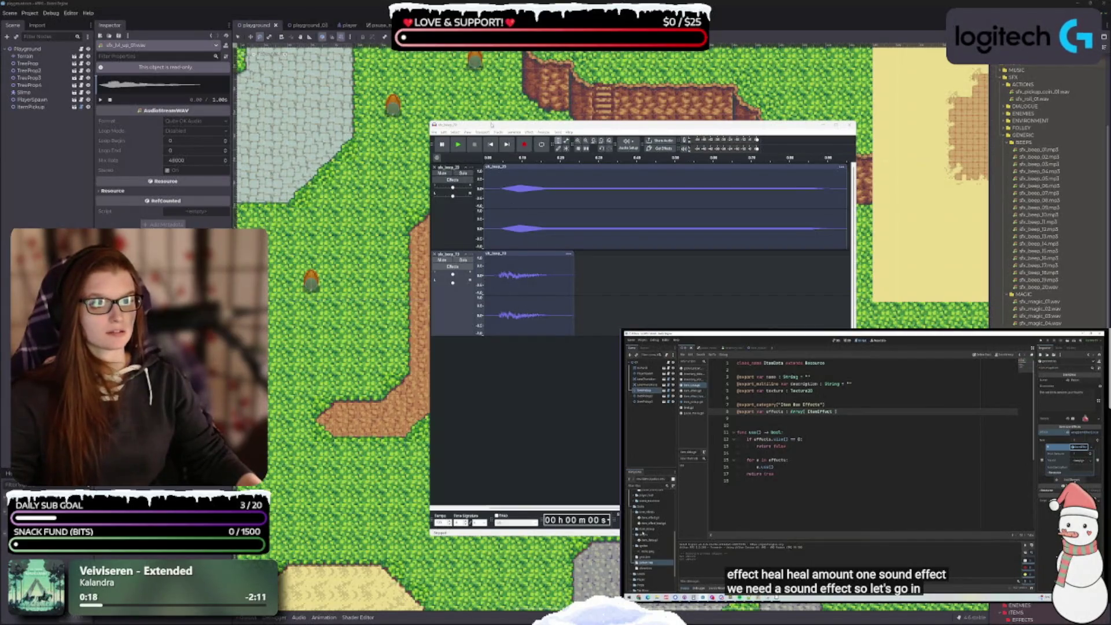
Select the sfx_beep_19 clip on the second track and play it back several times.
{"action": "left_click_drag", "start_coordinate": [492, 126], "coordinate": [482, 124]}
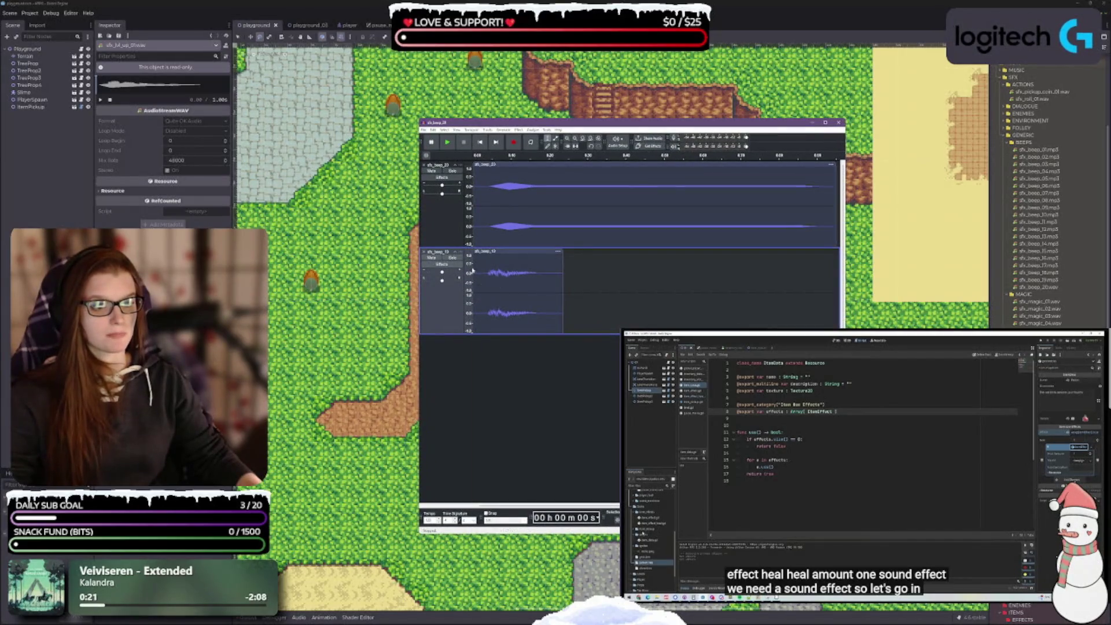
{"action": "right_click", "coordinate": [498, 266]}
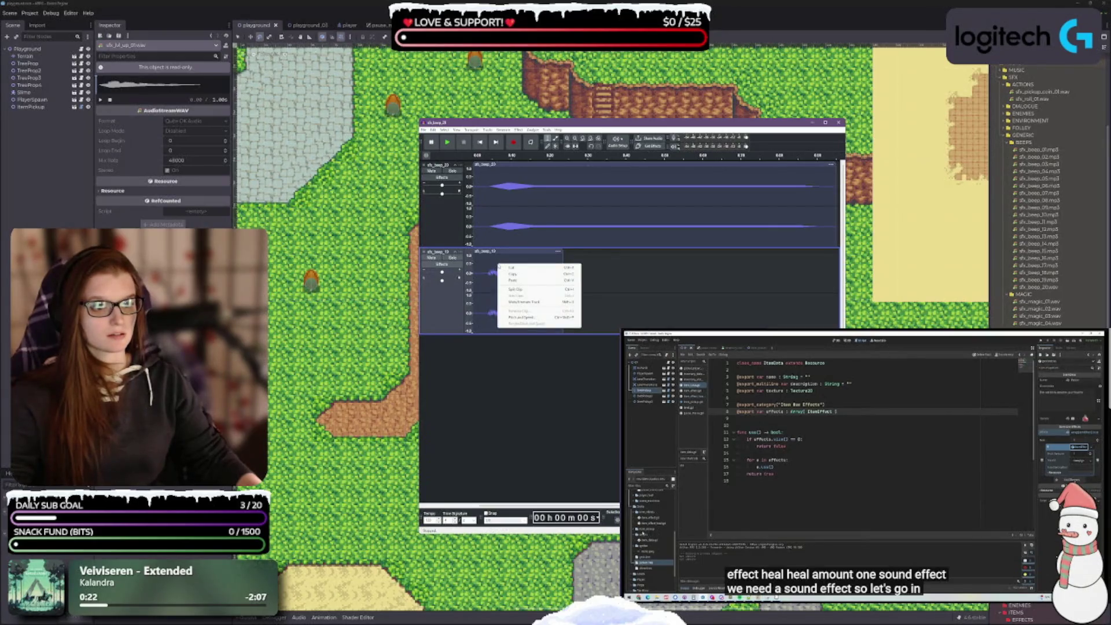
{"action": "left_click", "coordinate": [490, 259]}
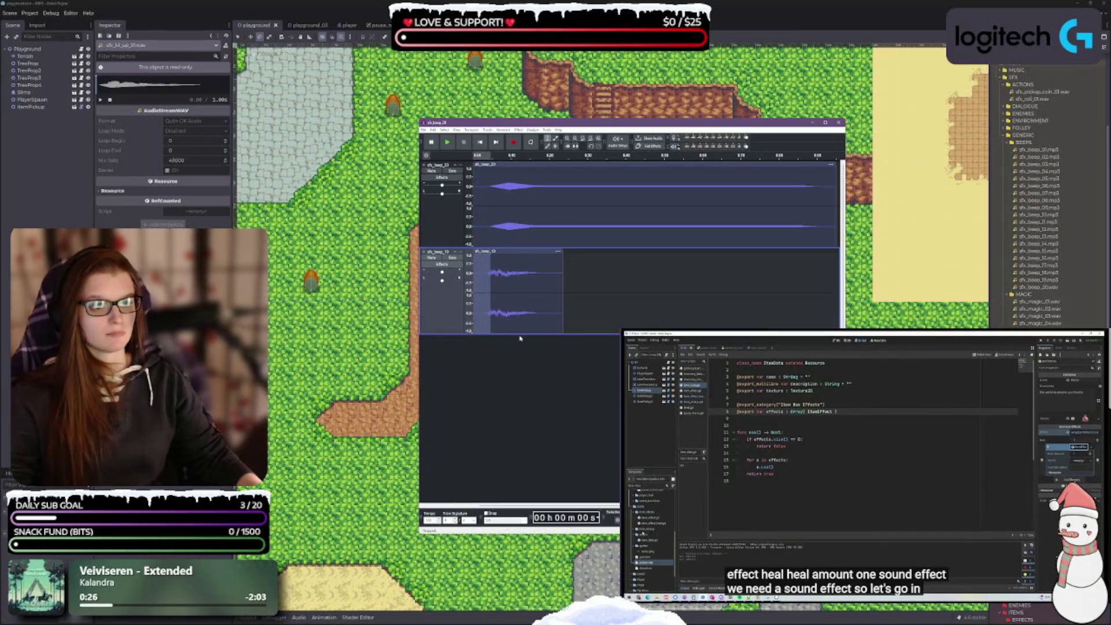
{"action": "left_click", "coordinate": [464, 308]}
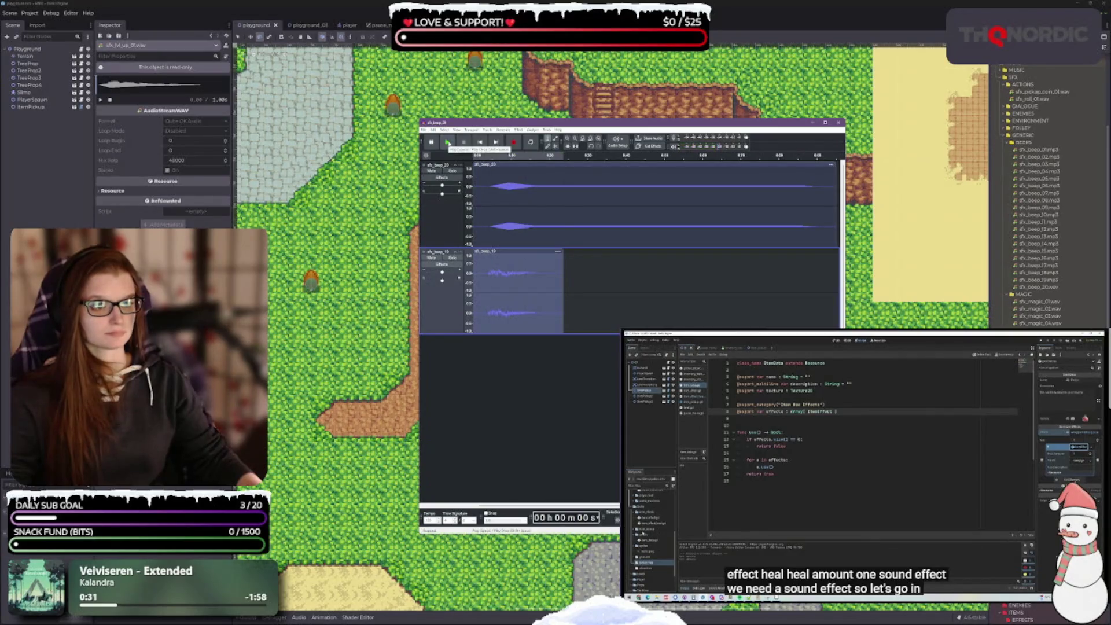
{"action": "left_click", "coordinate": [447, 143]}
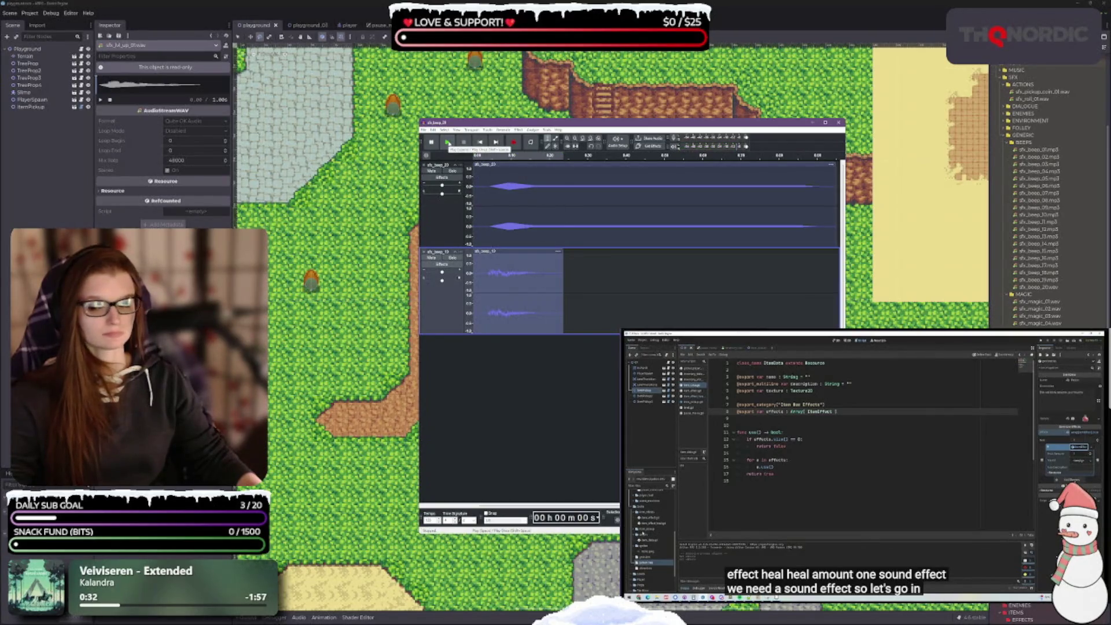
{"action": "left_click", "coordinate": [447, 143]}
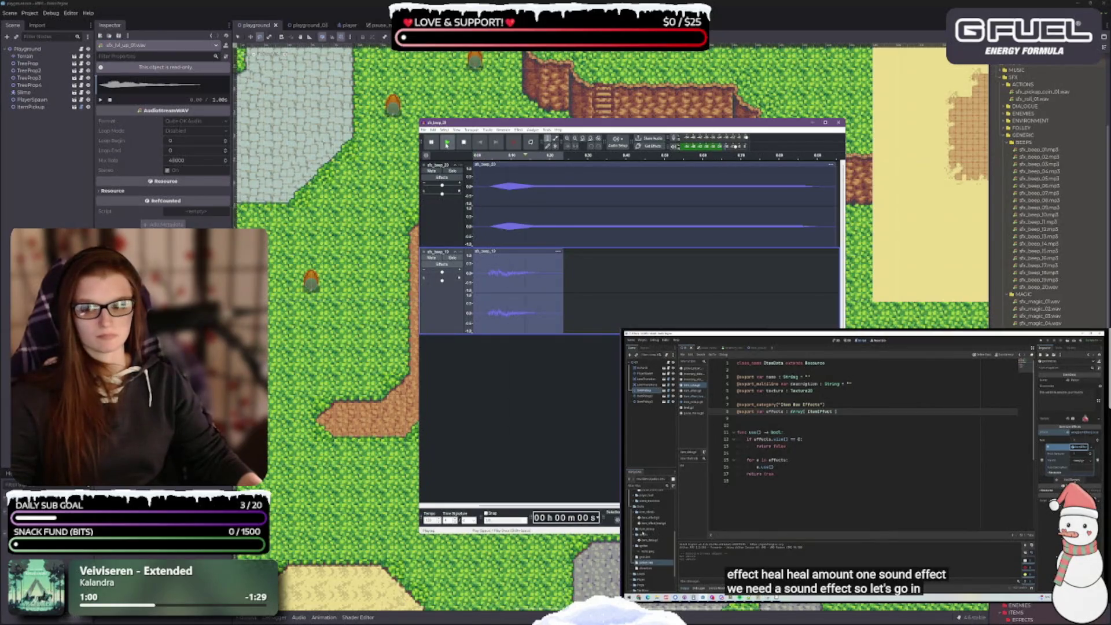
{"action": "left_click", "coordinate": [448, 143]}
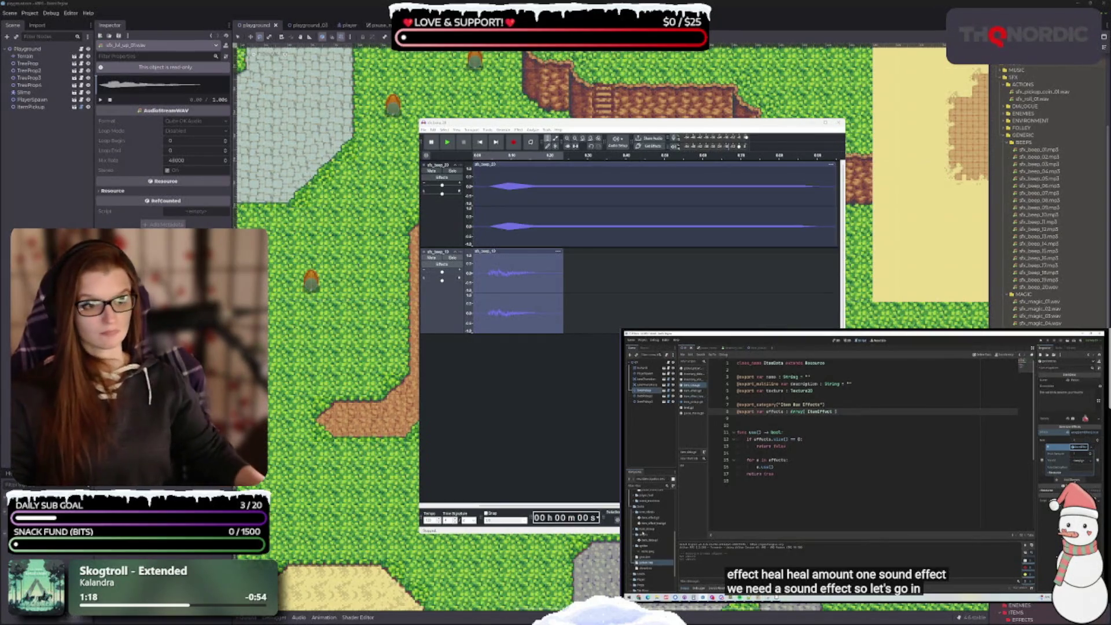
{"action": "left_click", "coordinate": [557, 422]}
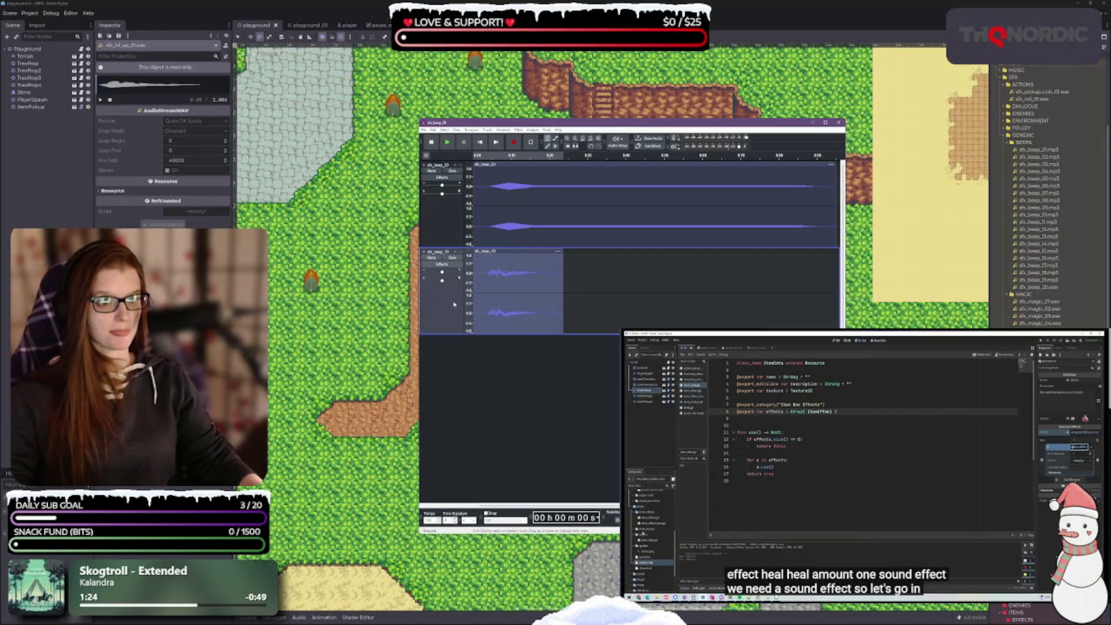
{"action": "right_click", "coordinate": [495, 285]}
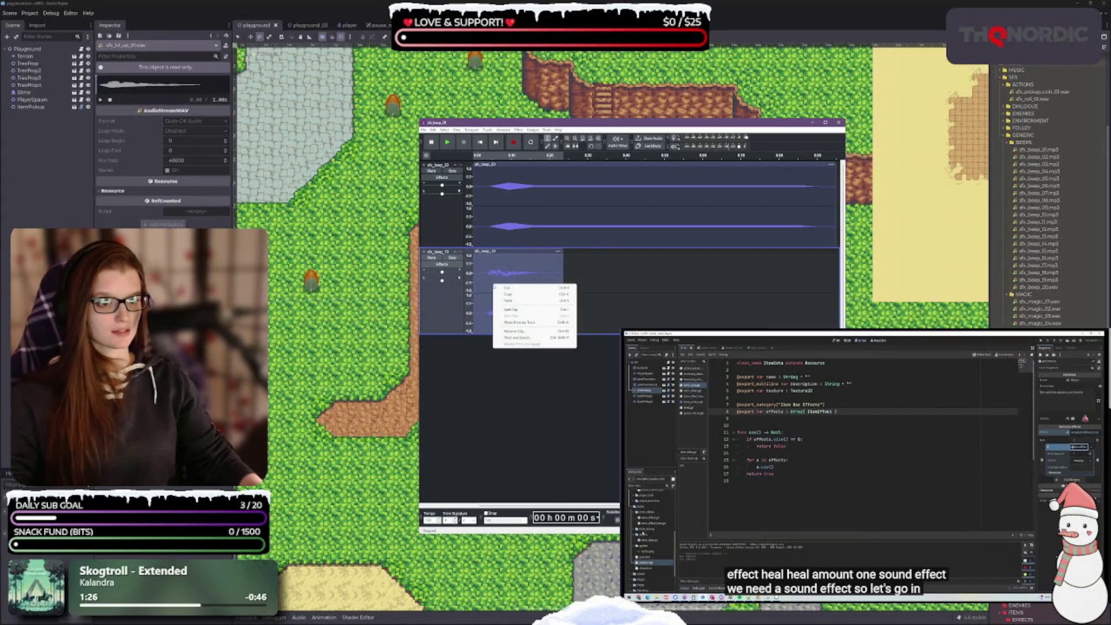
{"action": "left_click", "coordinate": [559, 252]}
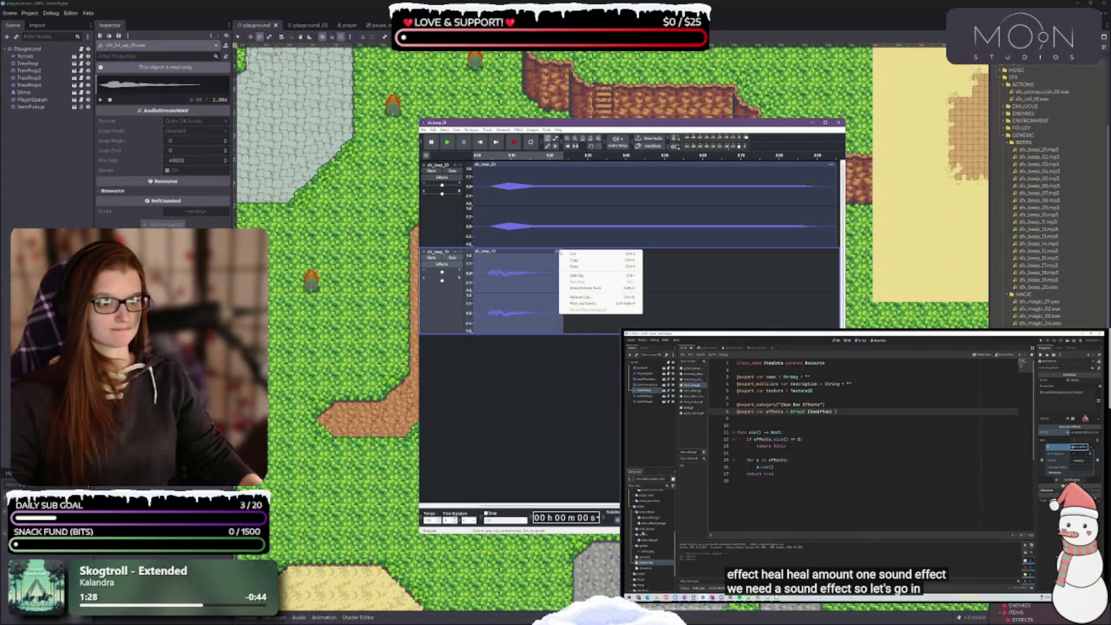
{"action": "left_click", "coordinate": [514, 282]}
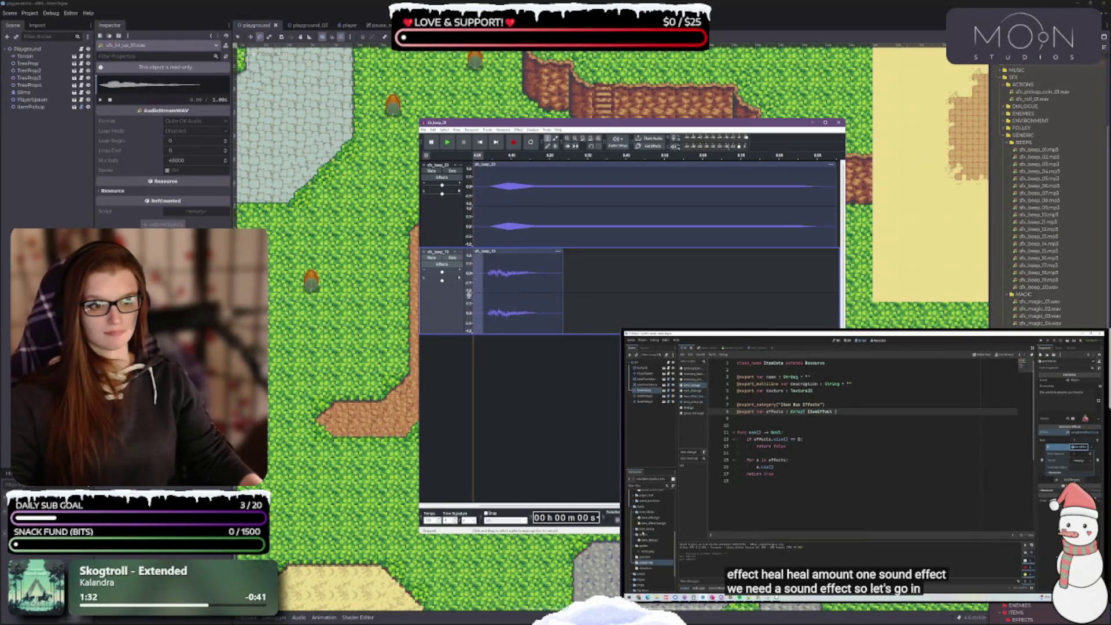
{"action": "left_click", "coordinate": [440, 269]}
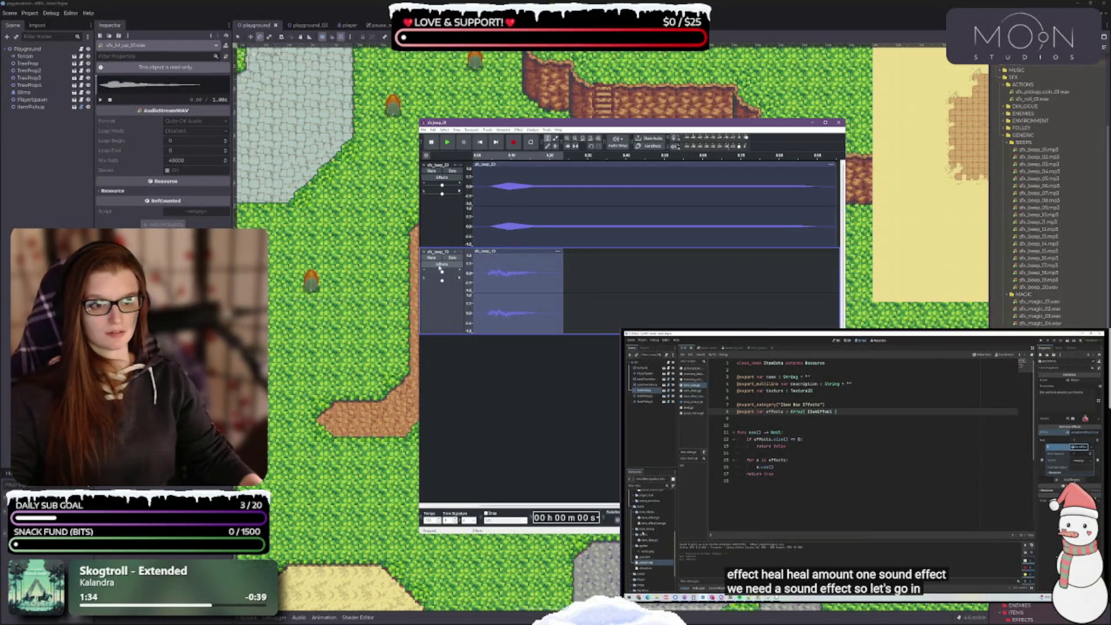
{"action": "left_click", "coordinate": [448, 145]}
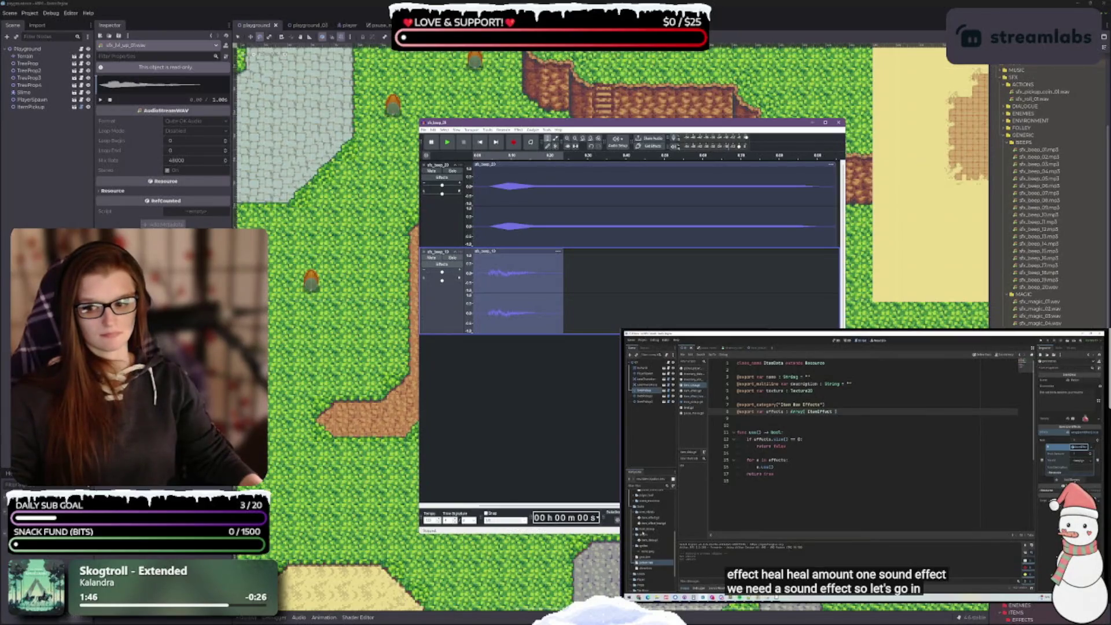
{"action": "key", "text": "alt+Tab"}
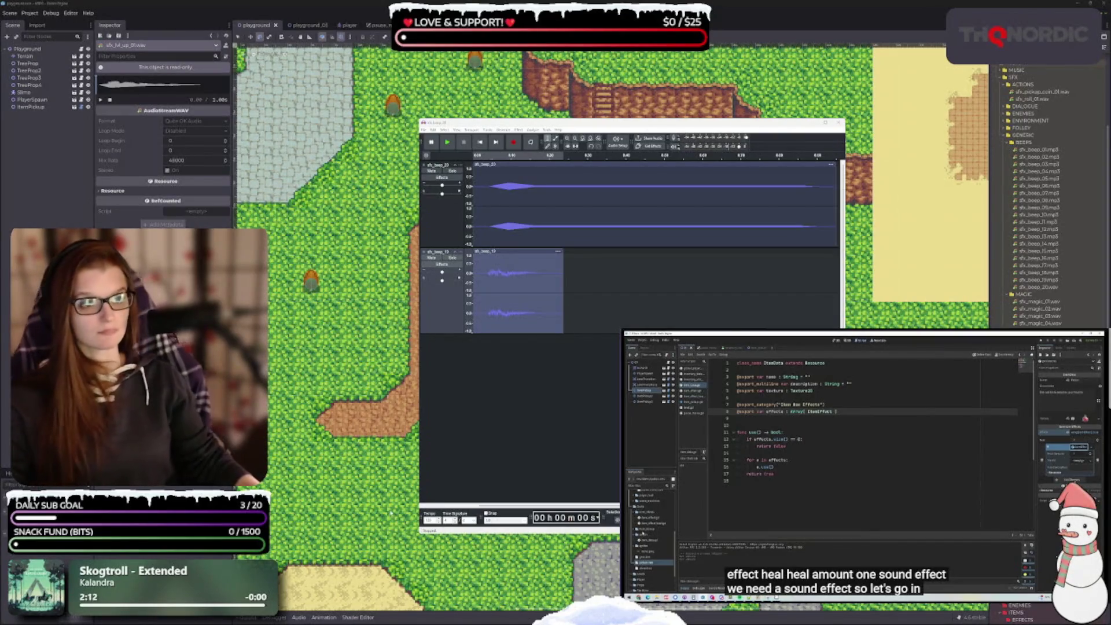
{"action": "left_click_drag", "start_coordinate": [586, 127], "coordinate": [574, 131]}
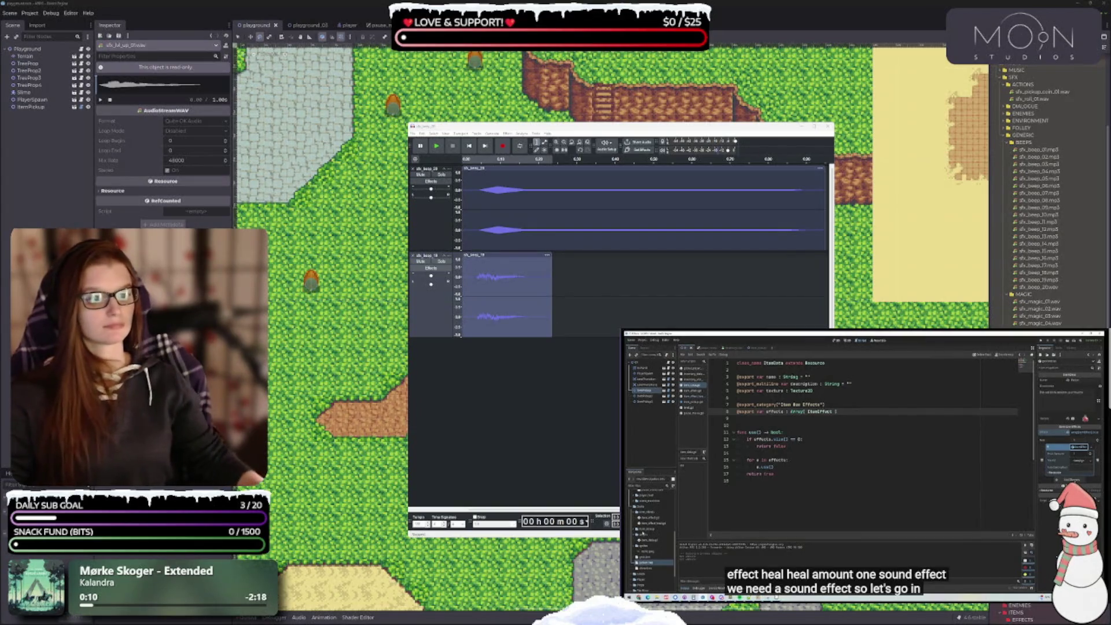
Open the Effect menu for the lower sfx_beep_19 clip.
{"action": "left_click", "coordinate": [546, 256]}
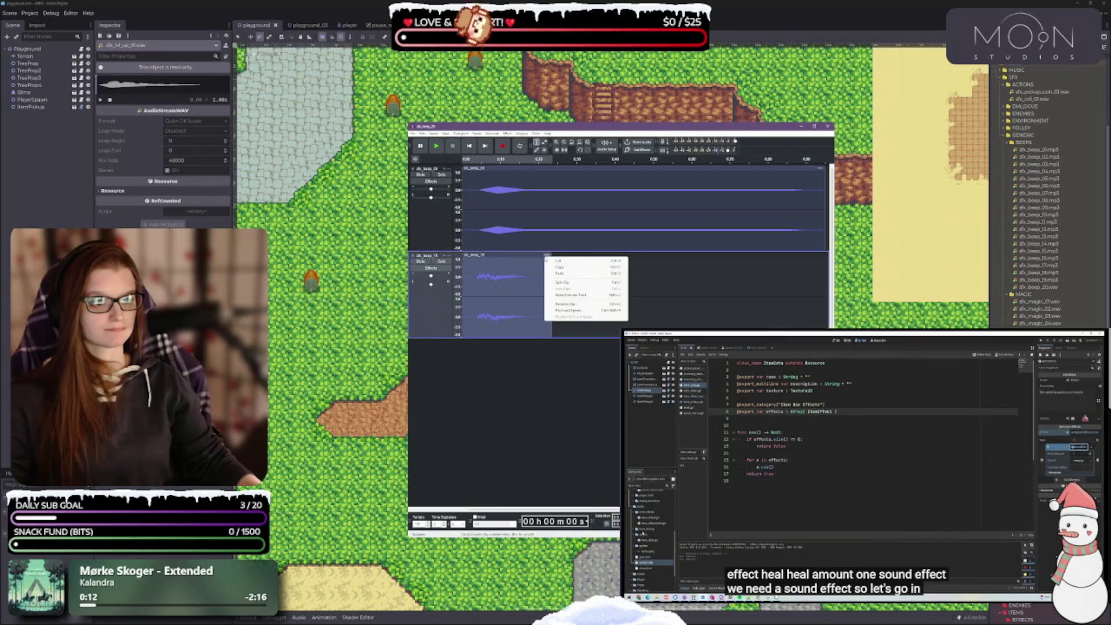
{"action": "left_click", "coordinate": [500, 399]}
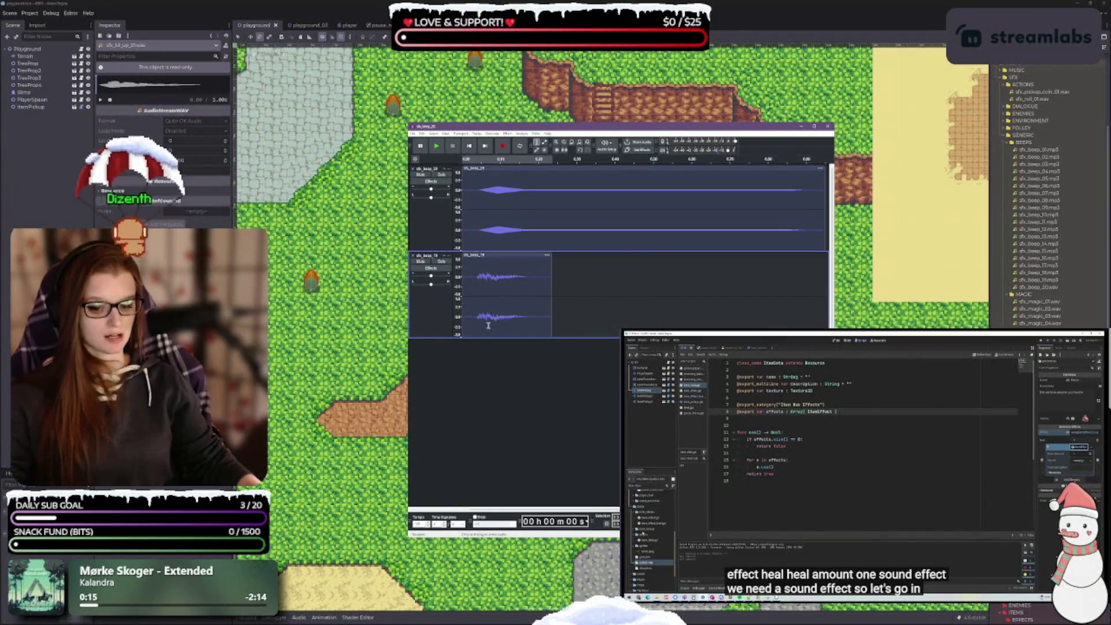
{"action": "right_click", "coordinate": [492, 307]}
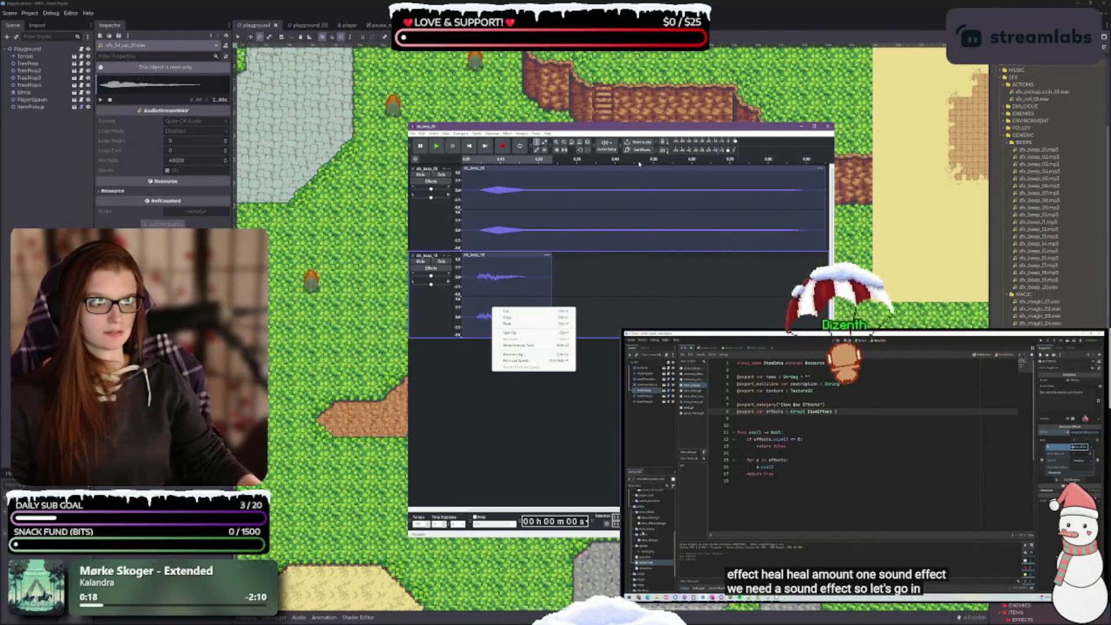
{"action": "left_click", "coordinate": [606, 144]}
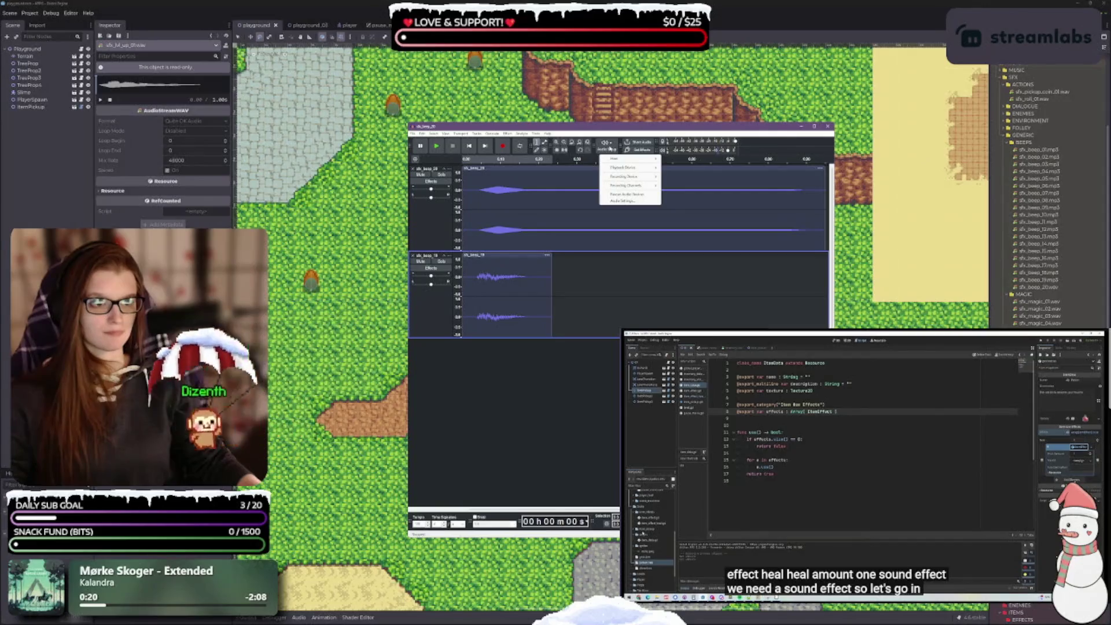
{"action": "left_click", "coordinate": [506, 133]}
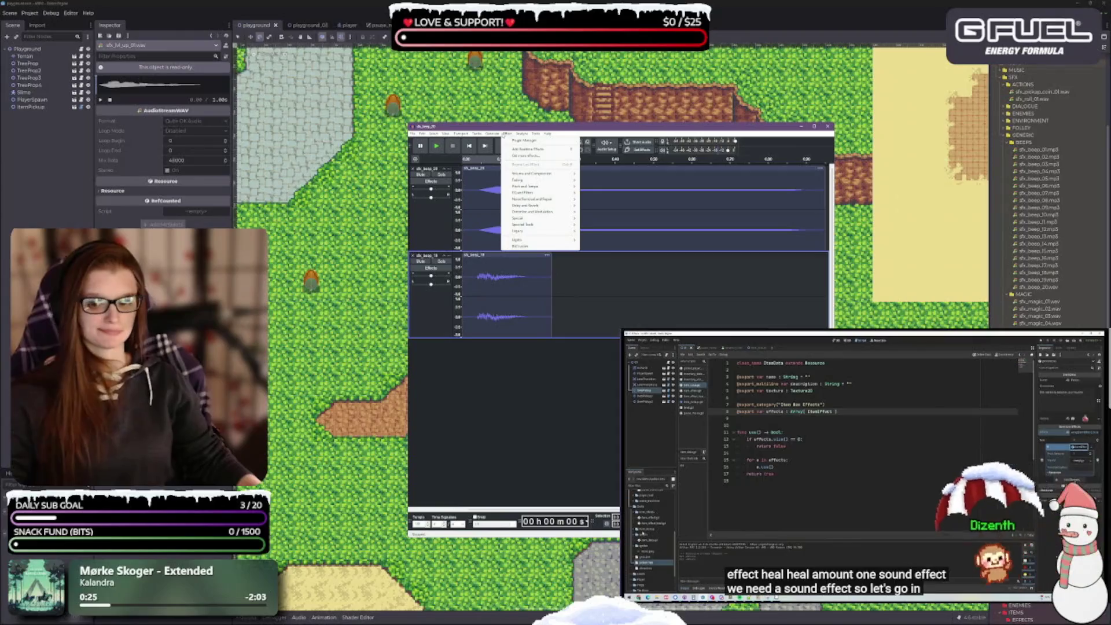
Select the lower sfx_beep_19 track and apply Effect > Special > Reverse.
{"action": "mouse_move", "coordinate": [499, 135]}
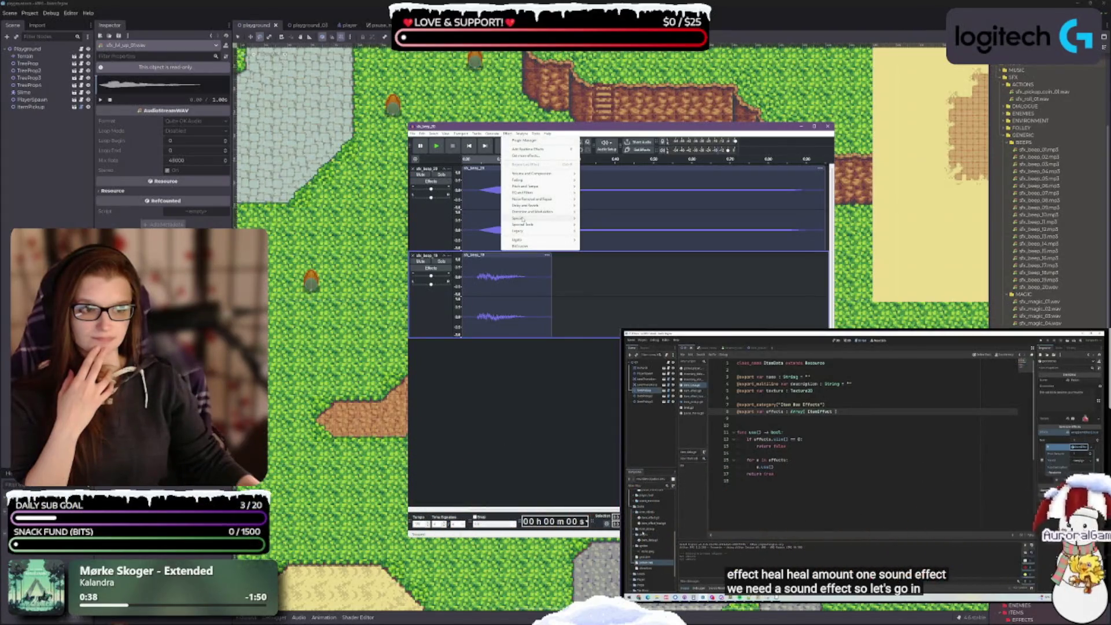
{"action": "mouse_move", "coordinate": [523, 220]}
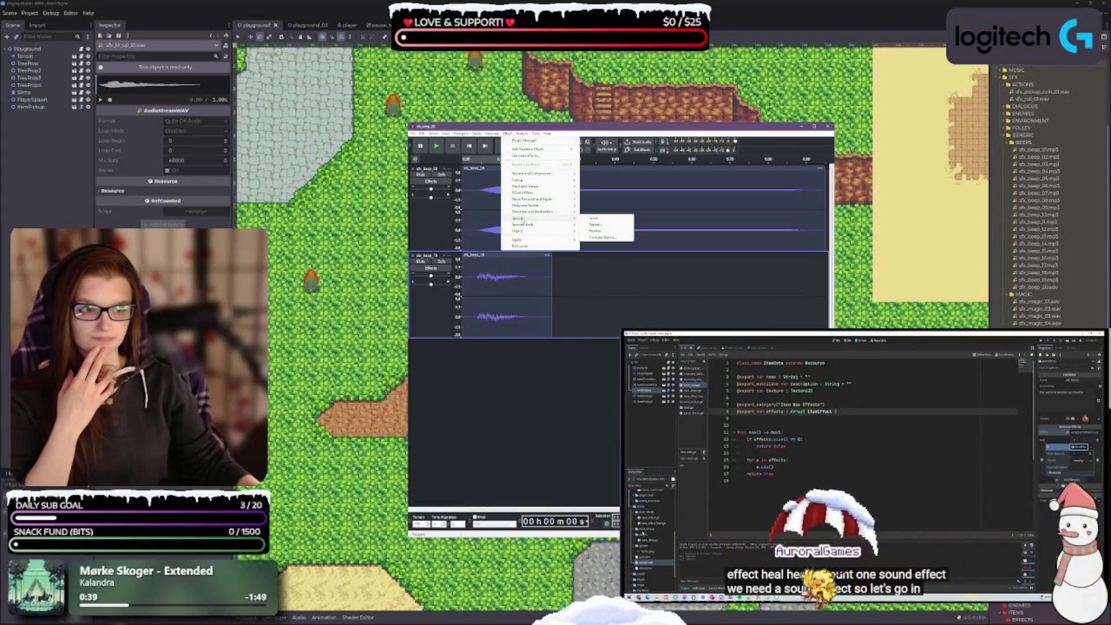
{"action": "left_click", "coordinate": [595, 230]}
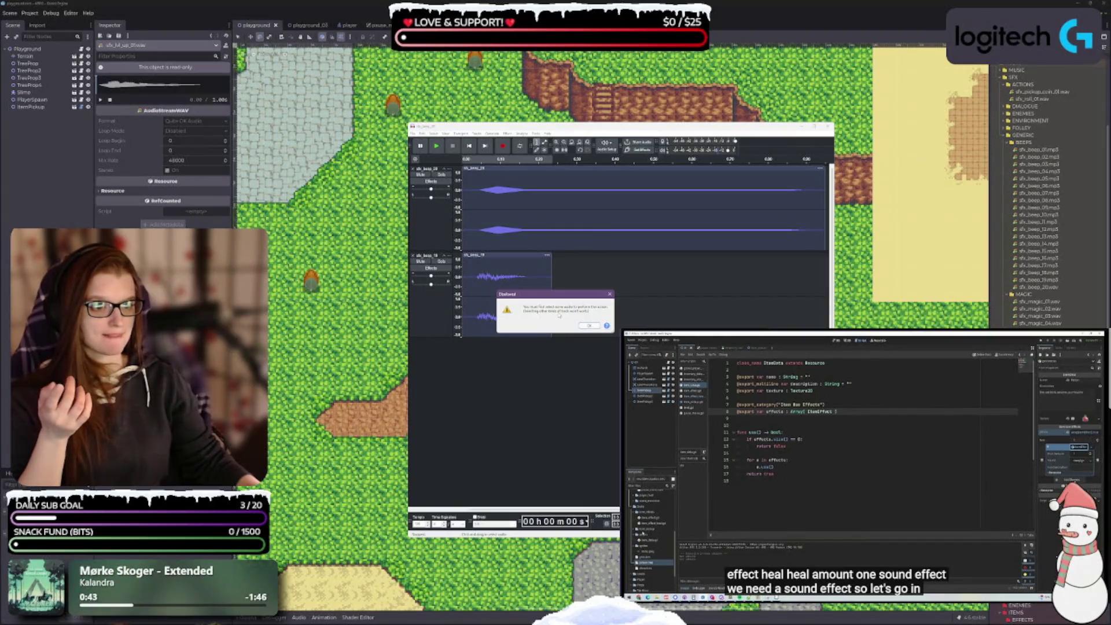
{"action": "left_click", "coordinate": [587, 325]}
{"action": "left_click", "coordinate": [516, 298]}
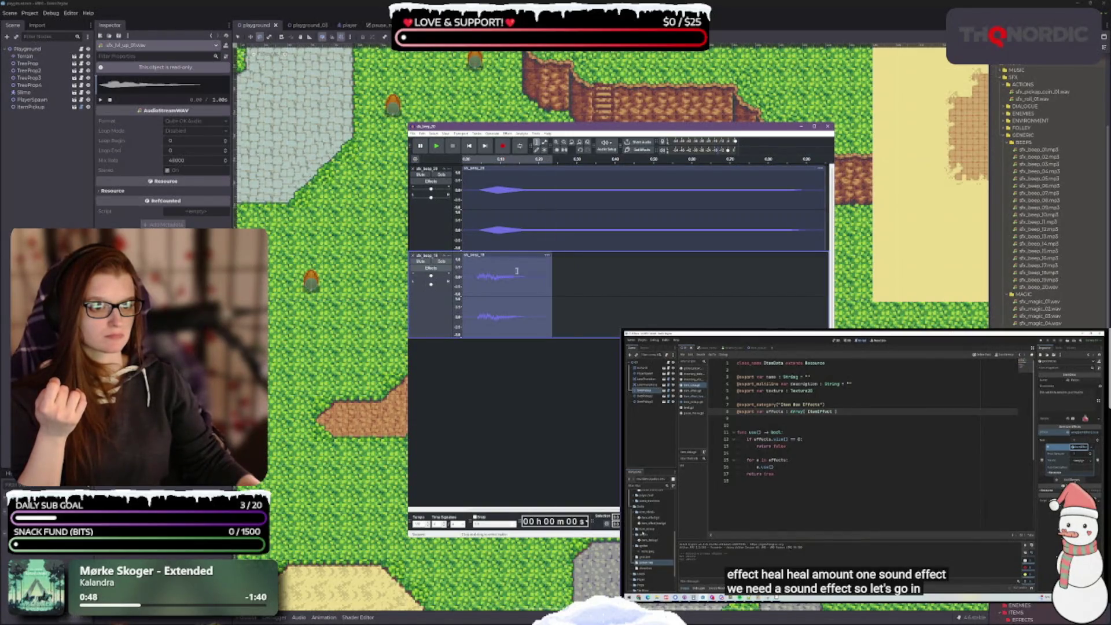
{"action": "left_click", "coordinate": [507, 134]}
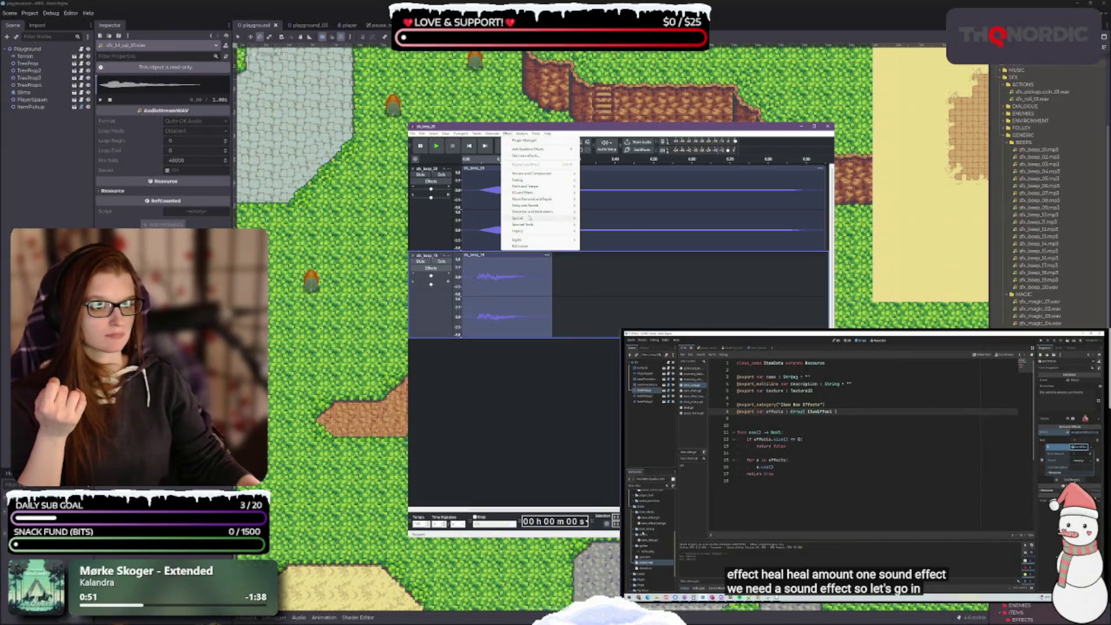
{"action": "mouse_move", "coordinate": [529, 218]}
{"action": "left_click", "coordinate": [595, 233]}
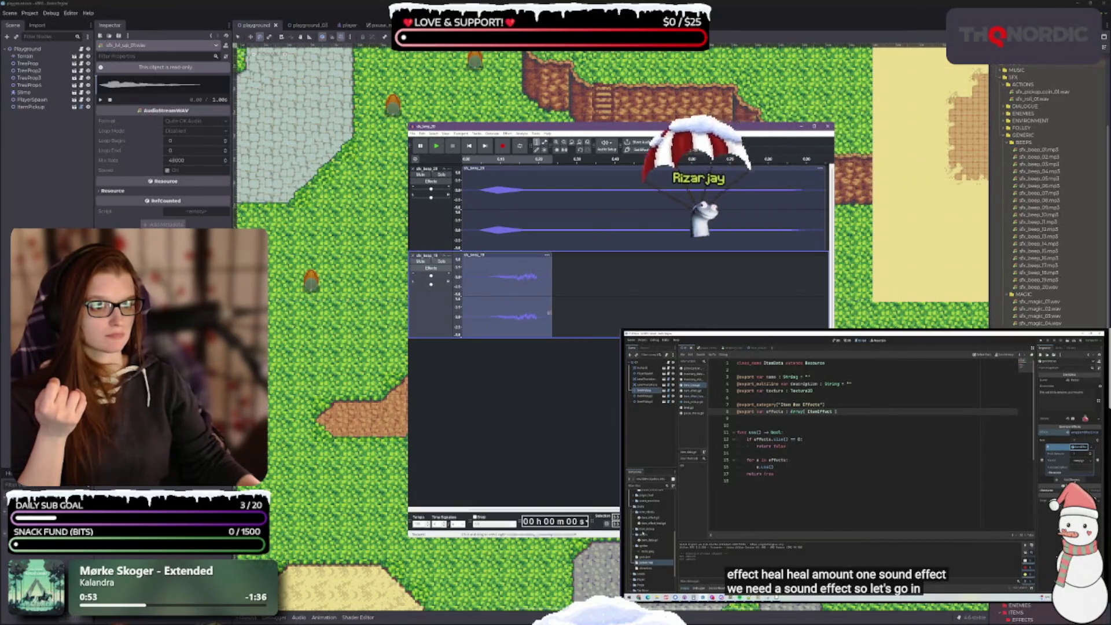